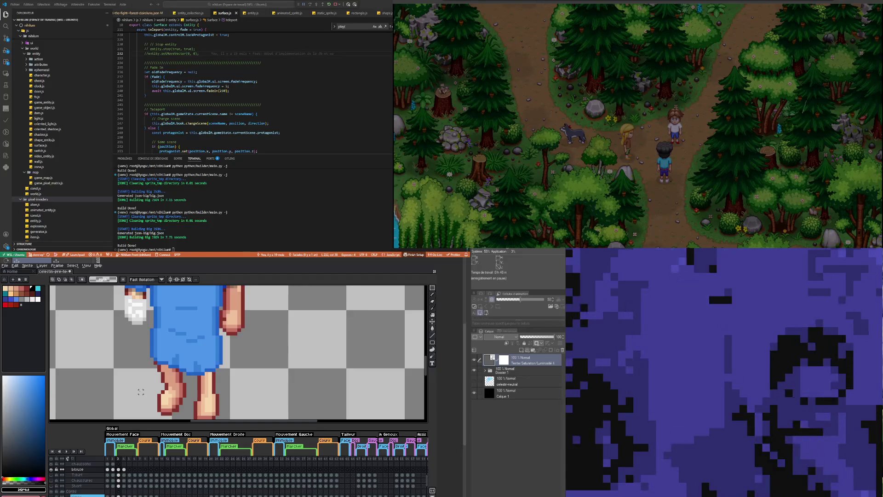
Step: Flip repeatedly between the blouse layer's frame 3 and frame 4 cels to compare the walk poses
{"action": "scroll", "coordinate": [181, 379], "scroll_direction": "down", "scroll_amount": 3}
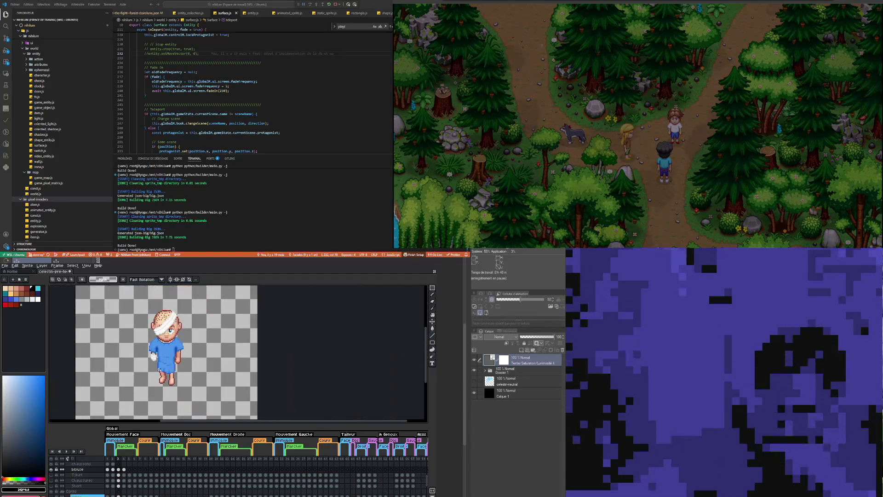
{"action": "scroll", "coordinate": [181, 351], "scroll_direction": "up", "scroll_amount": 1}
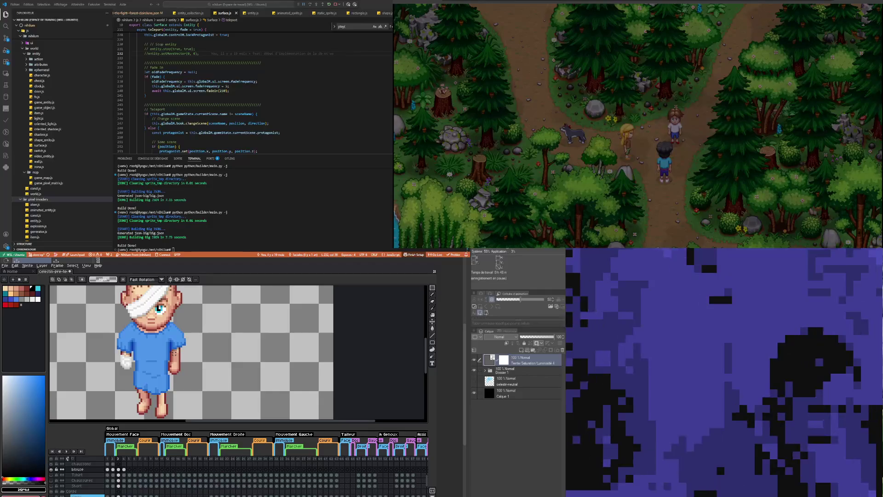
{"action": "scroll", "coordinate": [170, 376], "scroll_direction": "down", "scroll_amount": 1}
{"action": "scroll", "coordinate": [151, 368], "scroll_direction": "up", "scroll_amount": 1}
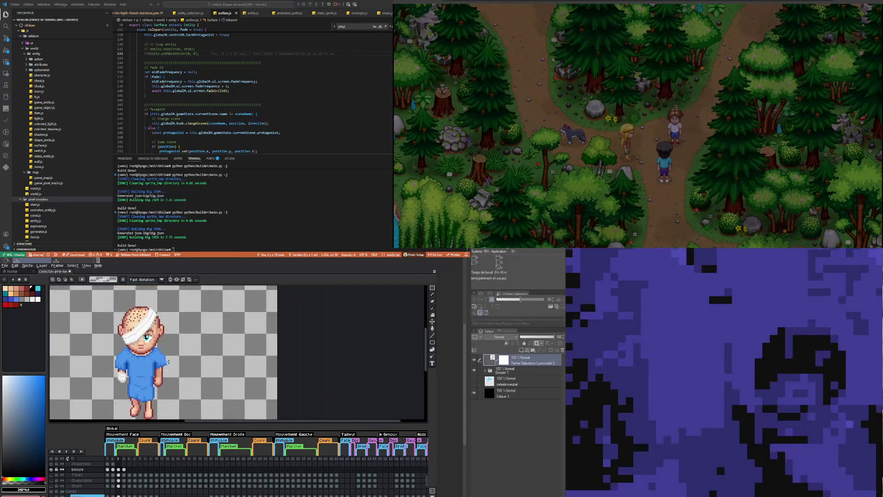
{"action": "scroll", "coordinate": [134, 361], "scroll_direction": "up", "scroll_amount": 1}
{"action": "scroll", "coordinate": [122, 355], "scroll_direction": "down", "scroll_amount": 1}
{"action": "scroll", "coordinate": [122, 359], "scroll_direction": "down", "scroll_amount": 1}
{"action": "scroll", "coordinate": [123, 405], "scroll_direction": "up", "scroll_amount": 2}
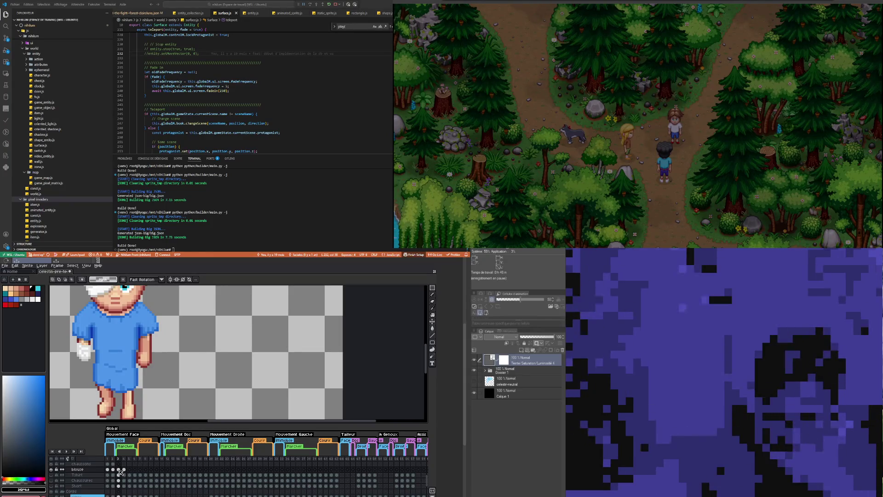
{"action": "left_click", "coordinate": [124, 470]}
{"action": "left_click", "coordinate": [118, 469]}
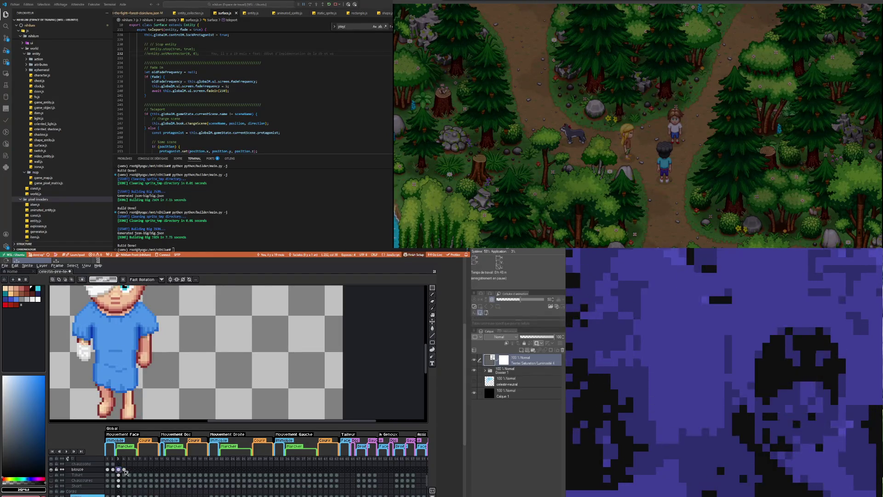
{"action": "left_click", "coordinate": [124, 469]}
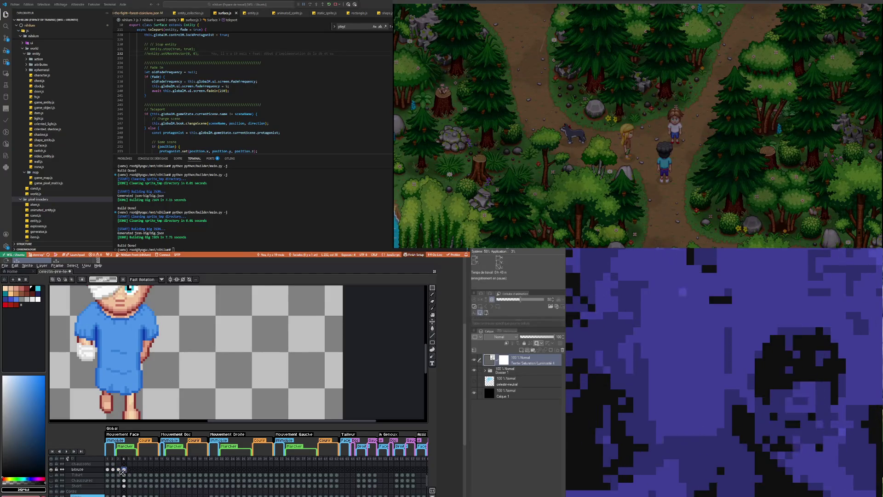
{"action": "left_click", "coordinate": [119, 470]}
{"action": "left_click", "coordinate": [124, 470]}
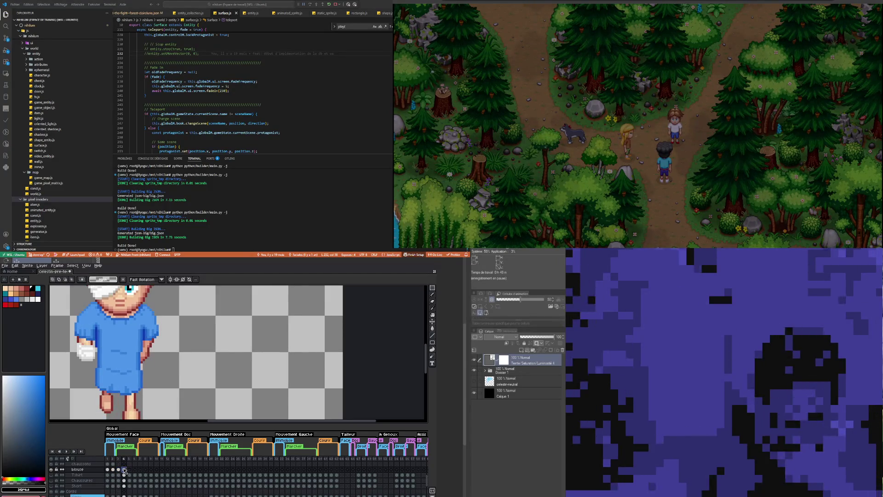
{"action": "left_click", "coordinate": [119, 469]}
{"action": "left_click", "coordinate": [124, 469]}
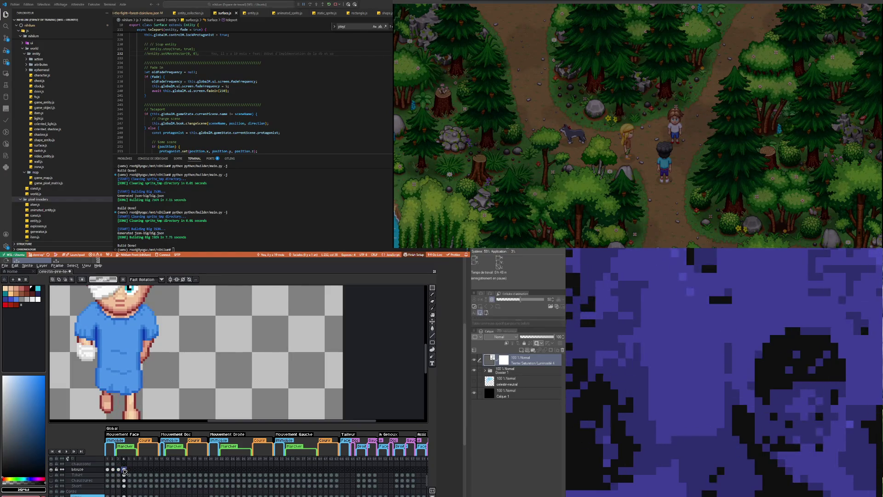
{"action": "left_click", "coordinate": [119, 469]}
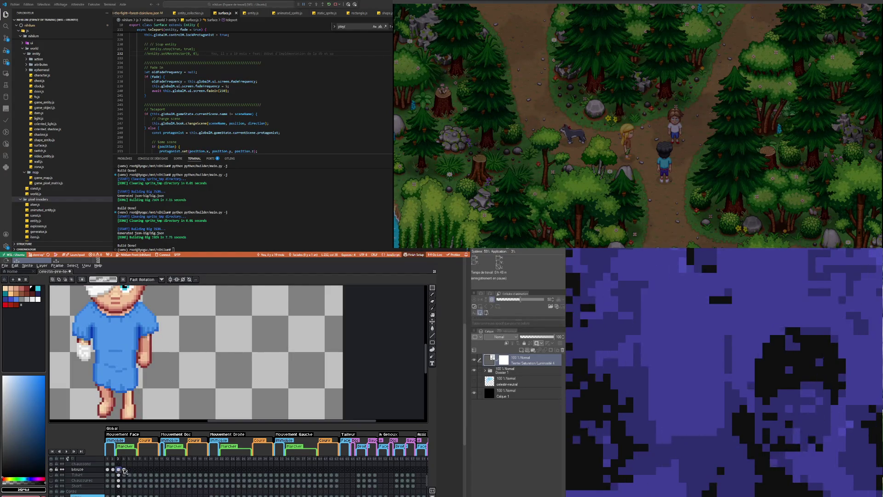
{"action": "left_click", "coordinate": [124, 470]}
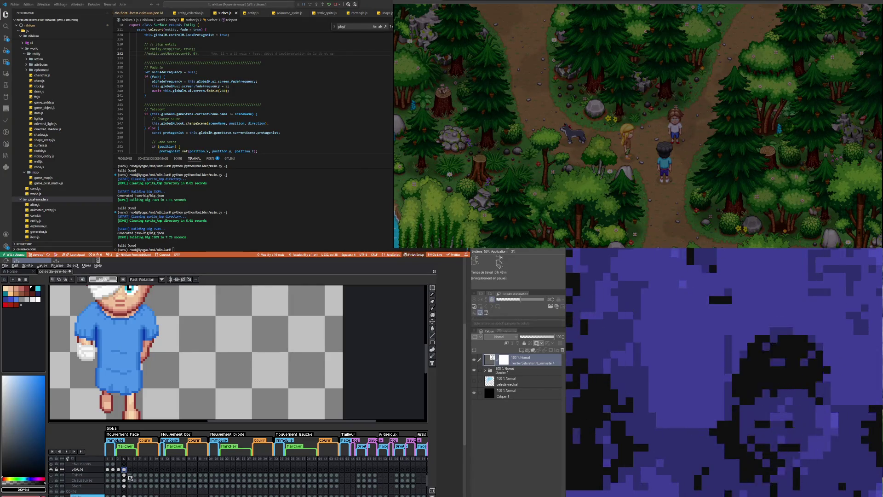
{"action": "left_click", "coordinate": [118, 469]}
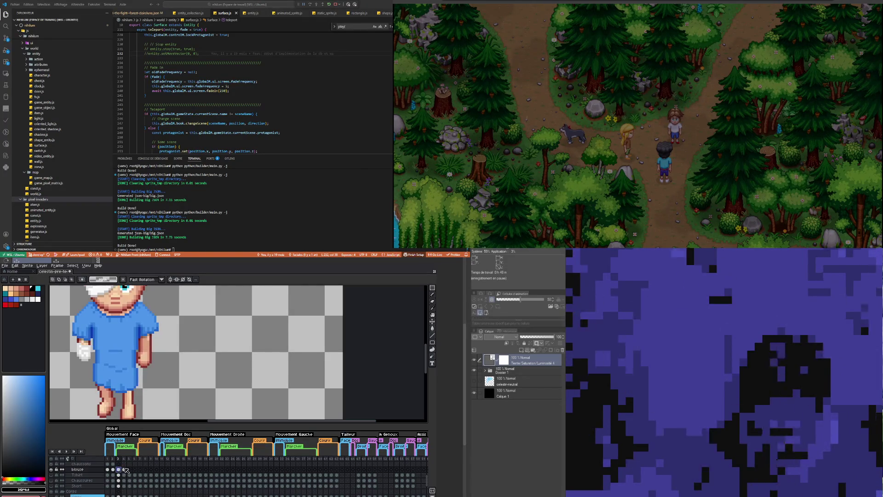
{"action": "left_click", "coordinate": [124, 469]}
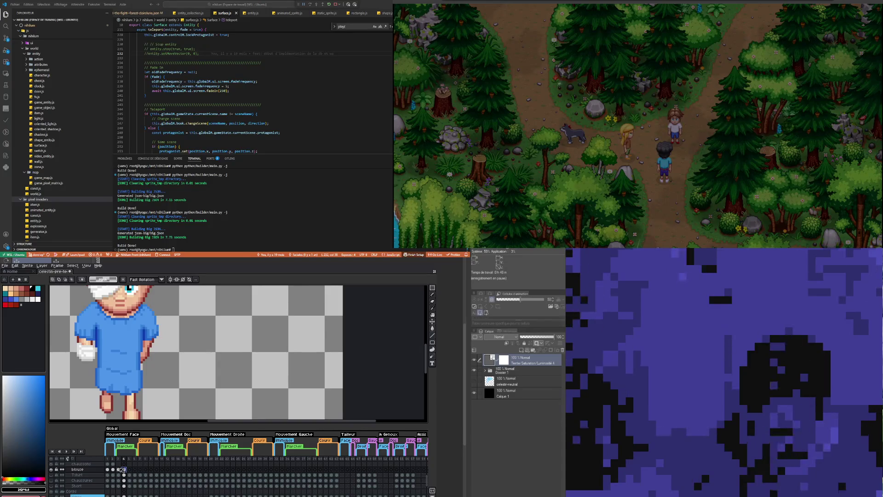
{"action": "left_click", "coordinate": [119, 469]}
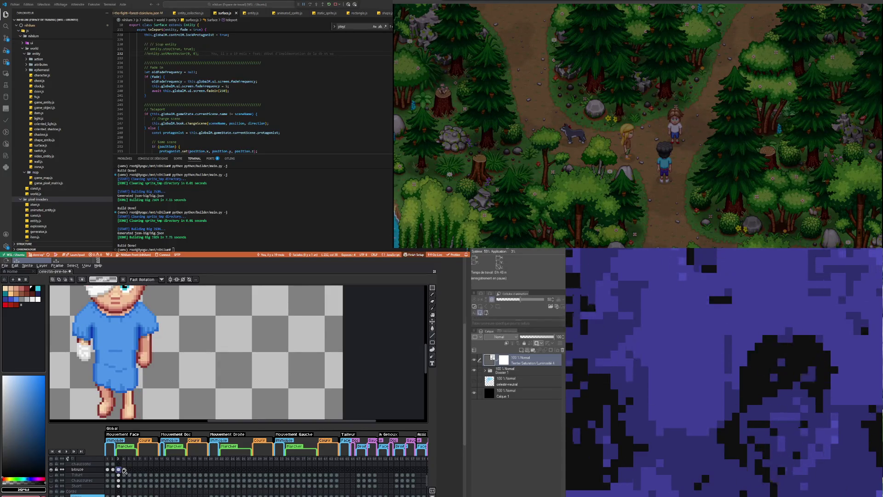
{"action": "left_click", "coordinate": [124, 469]}
{"action": "key", "text": "Left"}
Step: Return to frame 4, make the Ombre shadow layer's frame 4 cel active, and choose the Pencil
{"action": "key", "text": "Right"}
{"action": "scroll", "coordinate": [124, 470], "scroll_direction": "up", "scroll_amount": 3}
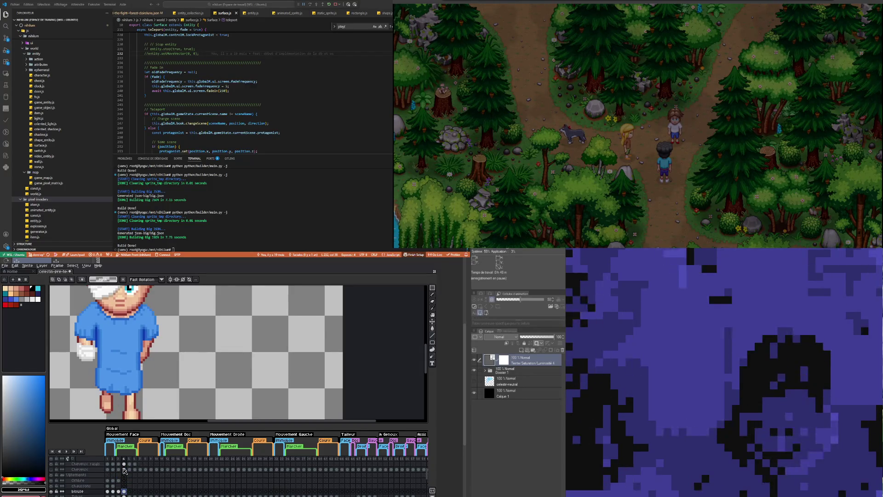
{"action": "scroll", "coordinate": [124, 470], "scroll_direction": "down", "scroll_amount": 3}
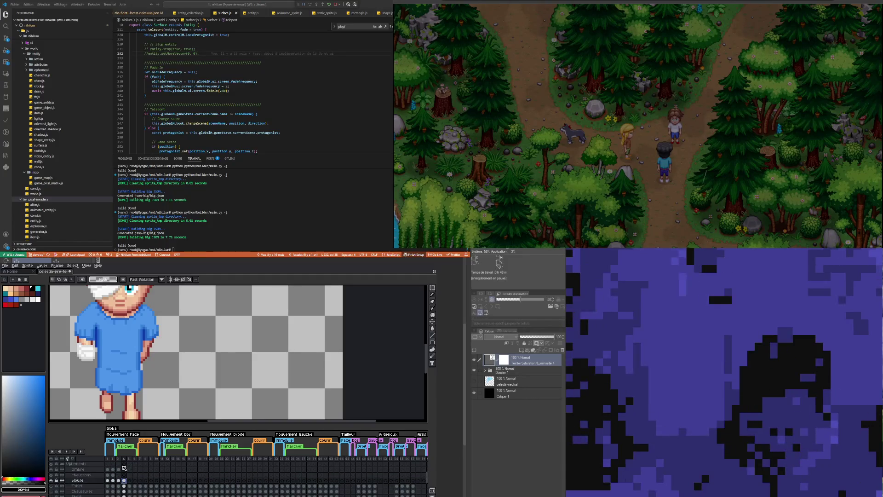
{"action": "scroll", "coordinate": [122, 469], "scroll_direction": "down", "scroll_amount": 5}
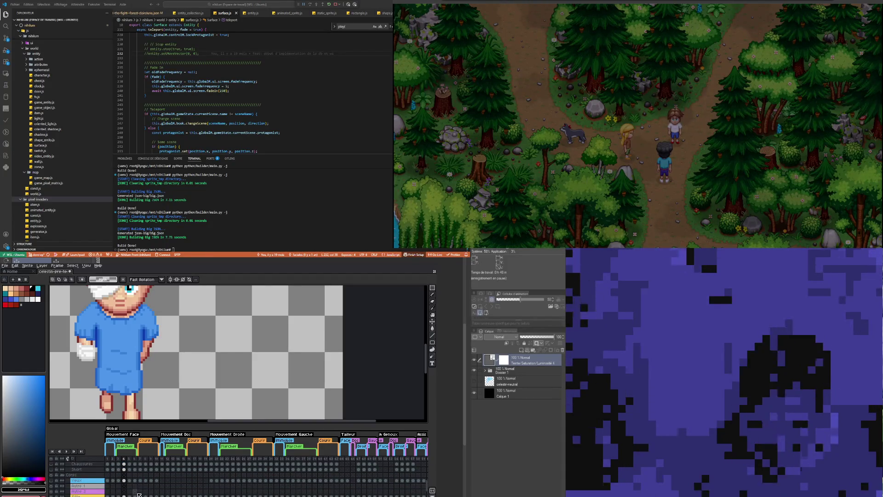
{"action": "scroll", "coordinate": [135, 490], "scroll_direction": "up", "scroll_amount": 5}
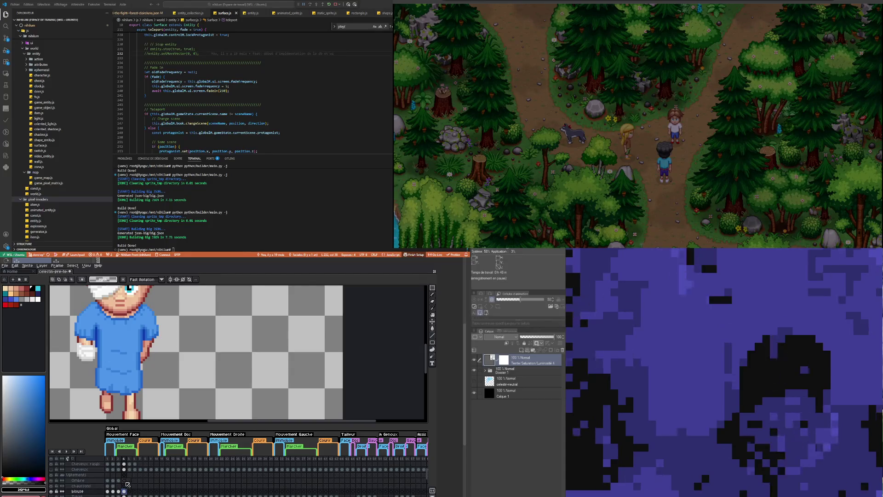
{"action": "left_click", "coordinate": [121, 480]}
{"action": "left_click", "coordinate": [124, 480]}
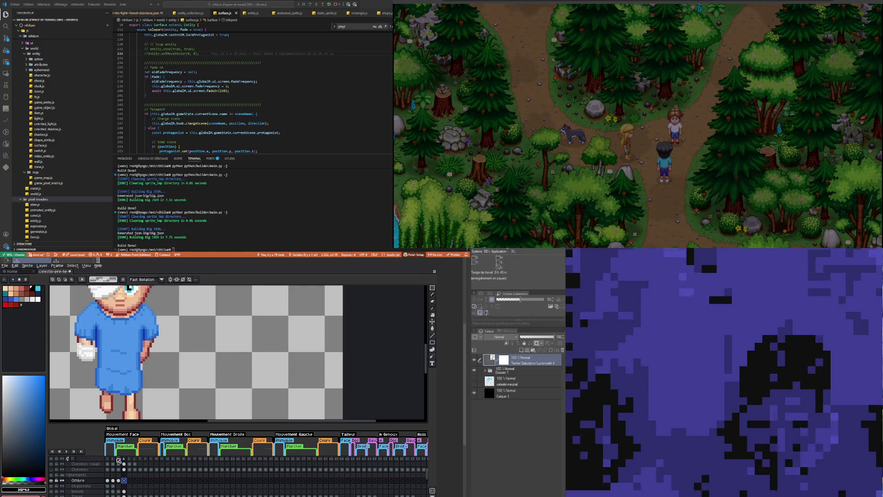
{"action": "left_click", "coordinate": [432, 299]}
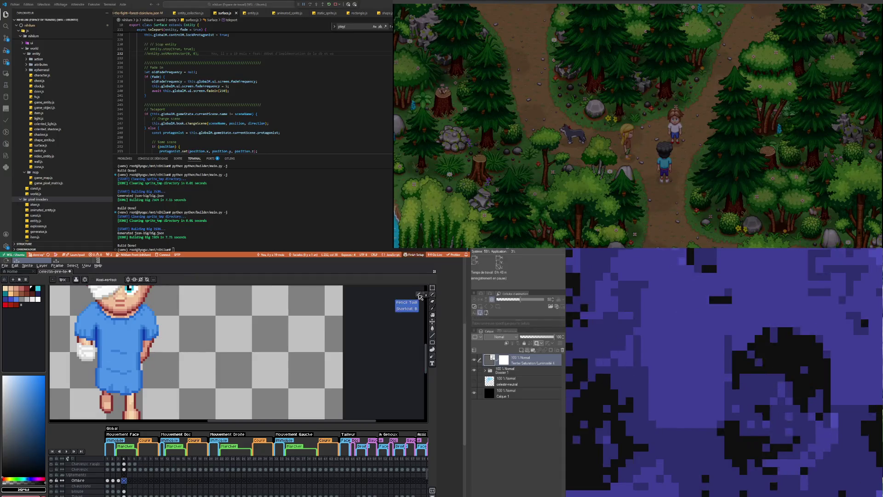
Step: Paint a horizontal row of darker shadow pixels on frame 4's Ombre layer
{"action": "scroll", "coordinate": [73, 351], "scroll_direction": "up", "scroll_amount": 3}
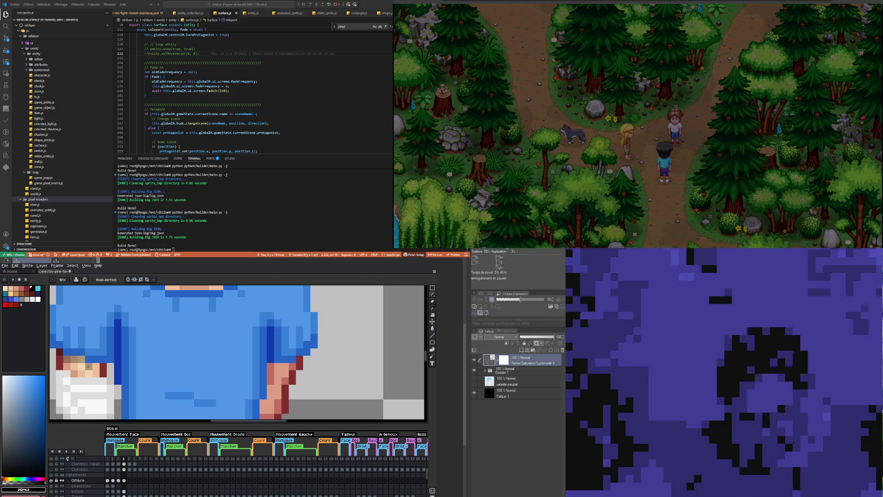
{"action": "scroll", "coordinate": [102, 364], "scroll_direction": "down", "scroll_amount": 3}
{"action": "scroll", "coordinate": [140, 360], "scroll_direction": "up", "scroll_amount": 3}
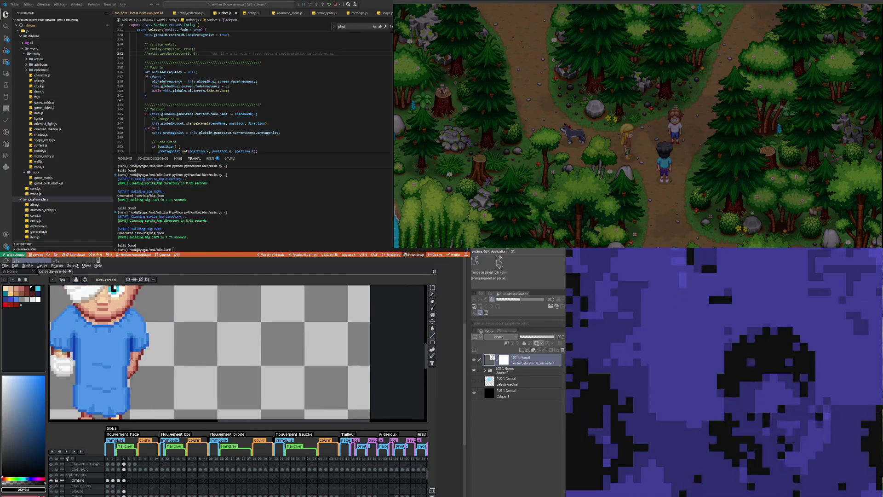
{"action": "left_click_drag", "start_coordinate": [141, 359], "coordinate": [177, 360]}
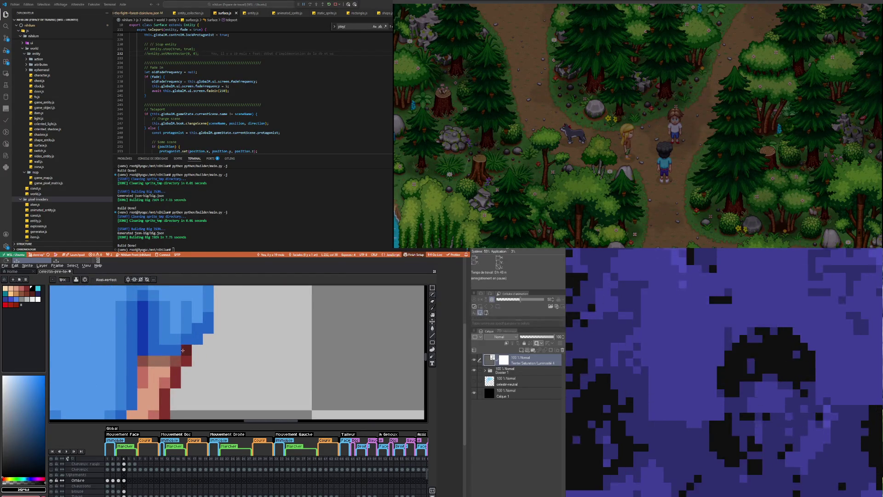
{"action": "scroll", "coordinate": [171, 351], "scroll_direction": "down", "scroll_amount": 4}
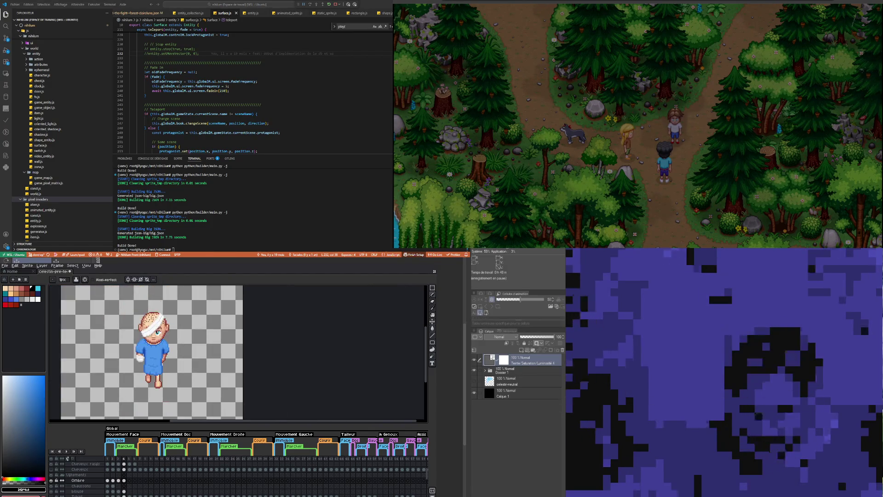
{"action": "scroll", "coordinate": [157, 354], "scroll_direction": "up", "scroll_amount": 3}
{"action": "scroll", "coordinate": [158, 355], "scroll_direction": "up", "scroll_amount": 2}
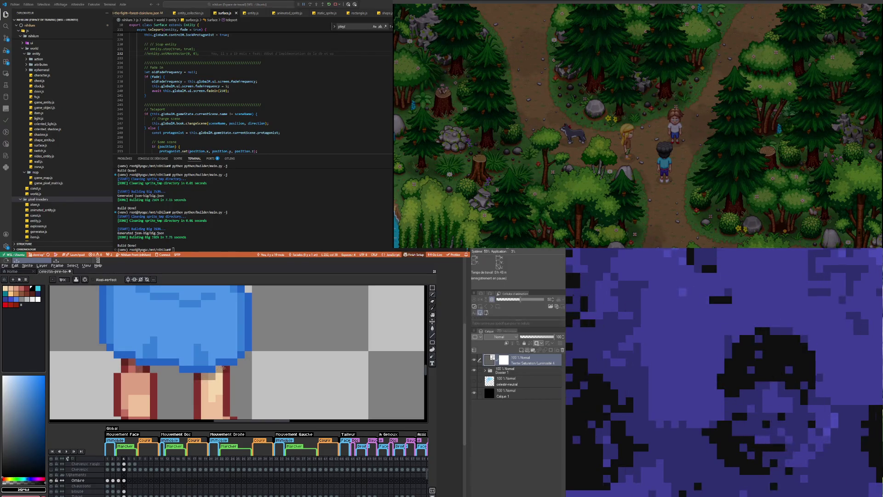
{"action": "scroll", "coordinate": [223, 369], "scroll_direction": "down", "scroll_amount": 3}
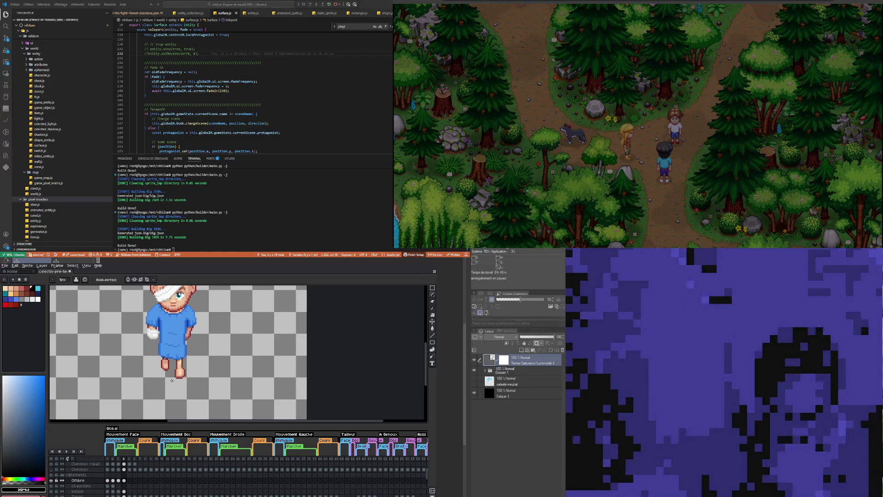
Step: On blouse frame 4, nudge a 3x3 block of gown pixels left and drag gown blue over exposed leg skin
{"action": "left_click", "coordinate": [123, 491]}
{"action": "scroll", "coordinate": [179, 370], "scroll_direction": "up", "scroll_amount": 2}
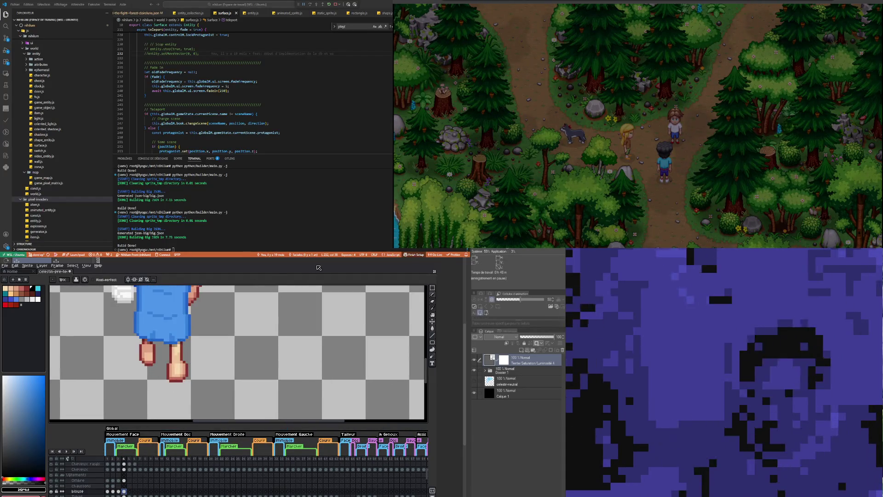
{"action": "left_click", "coordinate": [432, 287]}
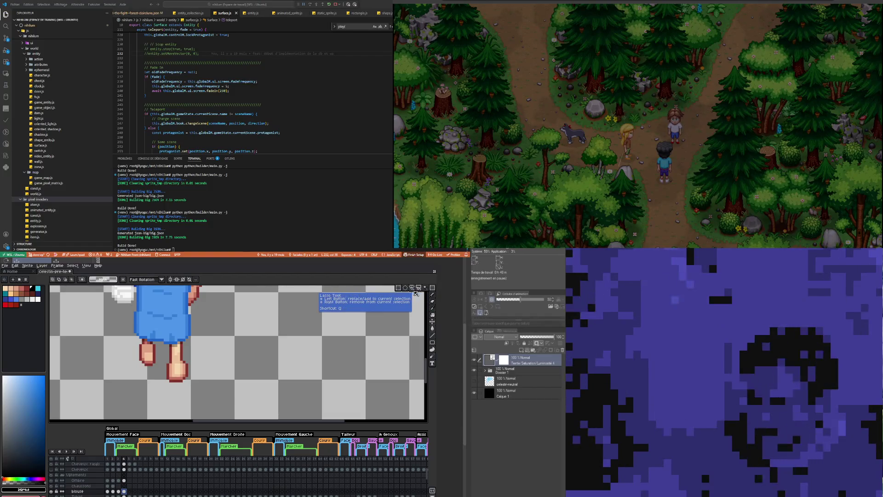
{"action": "scroll", "coordinate": [141, 336], "scroll_direction": "up", "scroll_amount": 4}
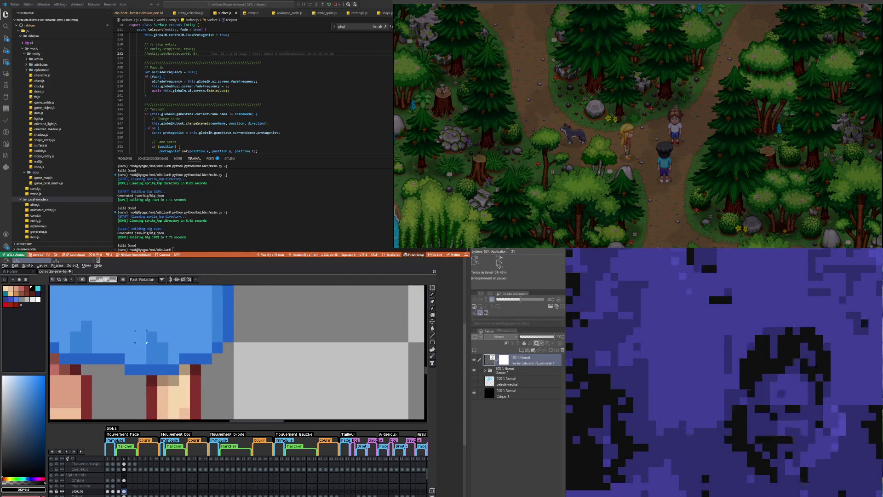
{"action": "left_click_drag", "start_coordinate": [124, 331], "coordinate": [158, 364]}
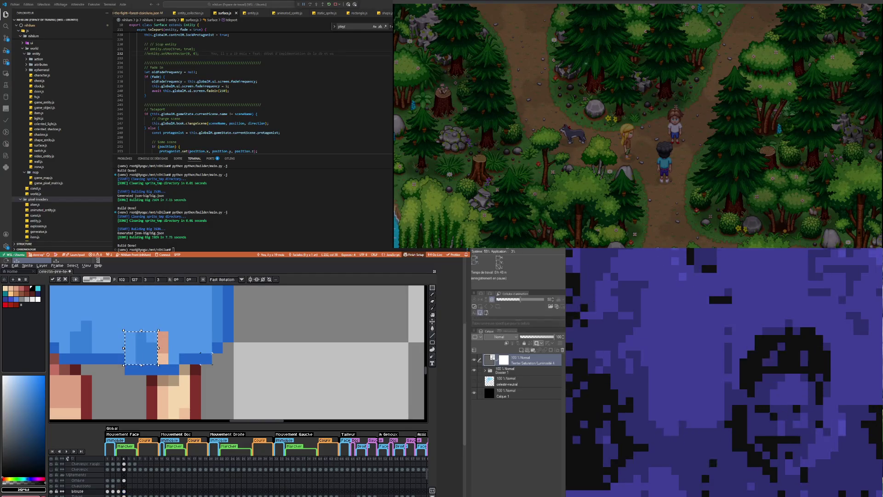
{"action": "key", "text": "Left"}
{"action": "key", "text": "ctrl+d"}
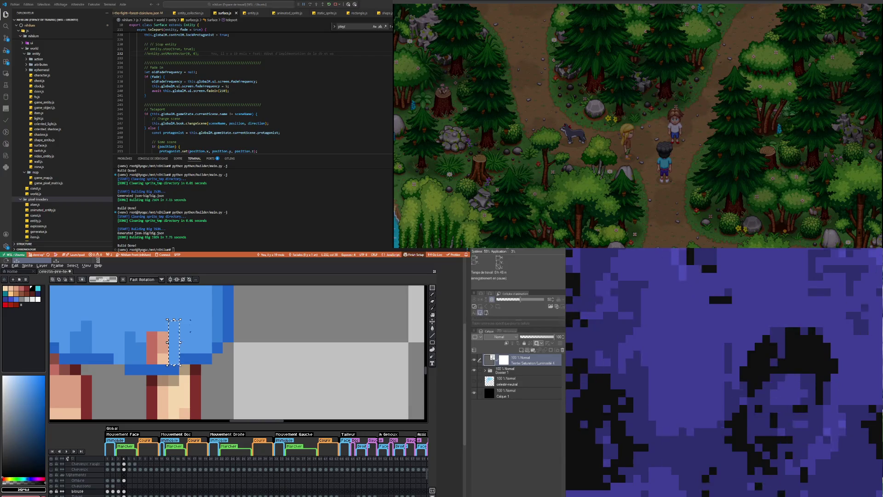
{"action": "left_click_drag", "start_coordinate": [168, 319], "coordinate": [180, 365]}
{"action": "mouse_move", "coordinate": [184, 325]}
{"action": "left_mouse_down"}
{"action": "mouse_move", "coordinate": [152, 349]}
{"action": "mouse_move", "coordinate": [151, 336]}
{"action": "mouse_move", "coordinate": [177, 338]}
{"action": "mouse_move", "coordinate": [180, 363]}
{"action": "mouse_move", "coordinate": [173, 336]}
{"action": "mouse_move", "coordinate": [174, 361]}
{"action": "mouse_move", "coordinate": [159, 343]}
{"action": "mouse_move", "coordinate": [119, 346]}
{"action": "left_mouse_up"}
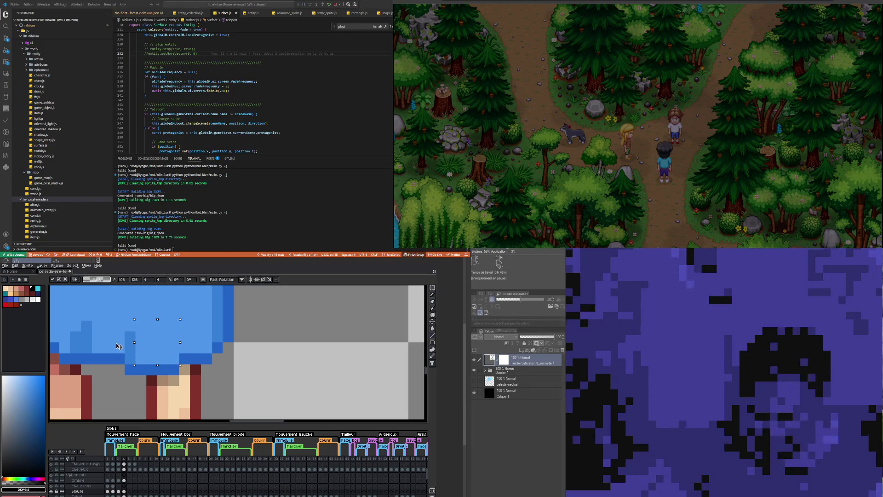
Step: Commit the moved gown pixels and zoom out to the whole sprite
{"action": "key", "text": "Return"}
{"action": "scroll", "coordinate": [130, 356], "scroll_direction": "down", "scroll_amount": 3}
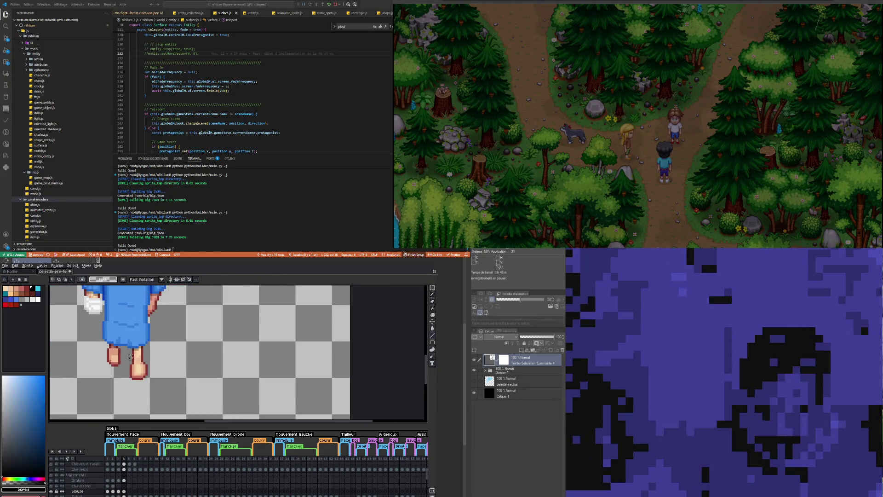
{"action": "scroll", "coordinate": [114, 363], "scroll_direction": "down", "scroll_amount": 2}
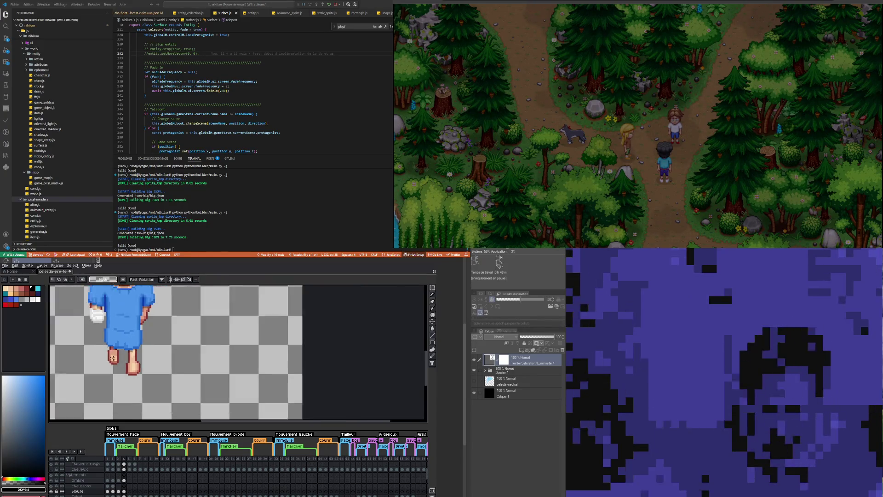
Step: Compare walk frames 3 and 4 on the blouse layer by flipping between them
{"action": "left_click", "coordinate": [119, 491]}
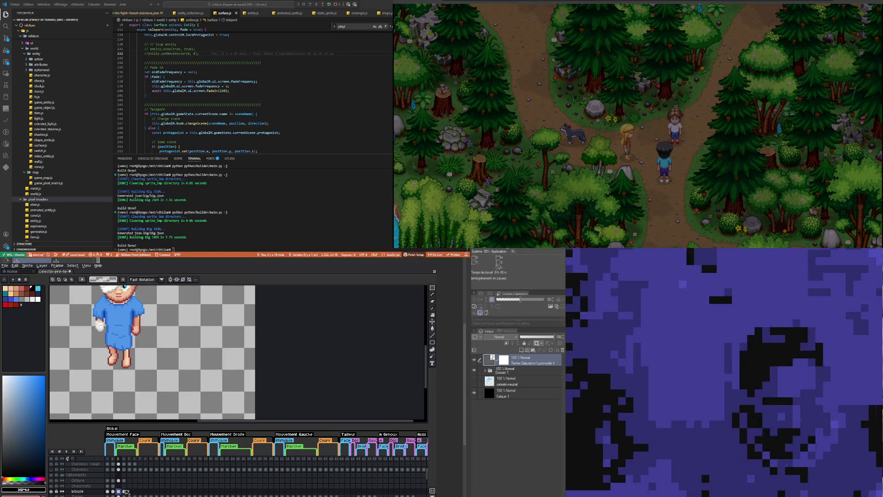
{"action": "left_click", "coordinate": [124, 491]}
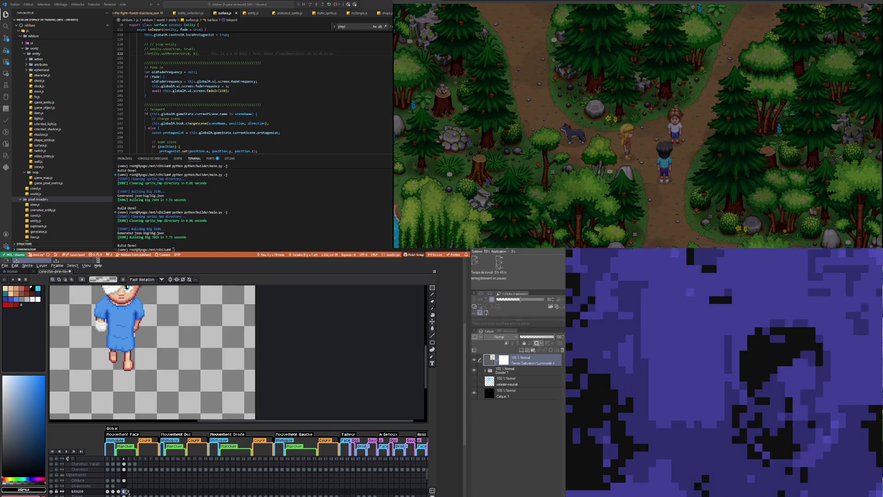
{"action": "left_click", "coordinate": [119, 491]}
{"action": "left_click", "coordinate": [124, 491]}
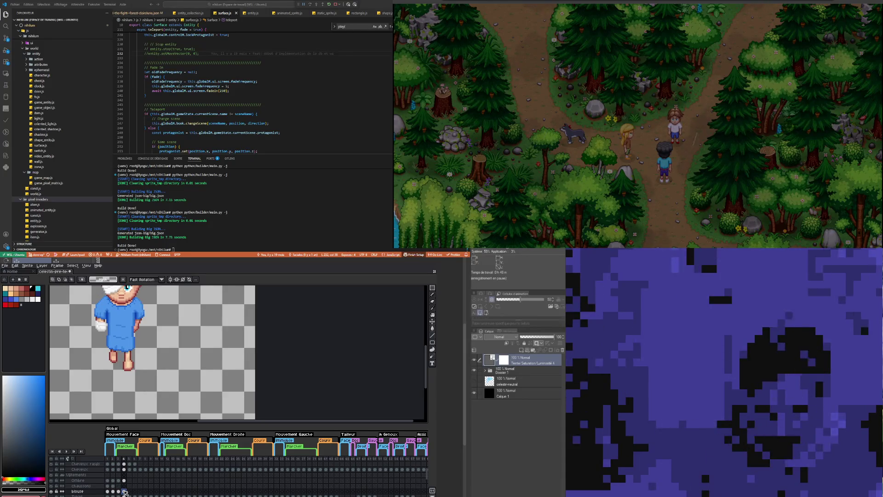
{"action": "left_click", "coordinate": [119, 491]}
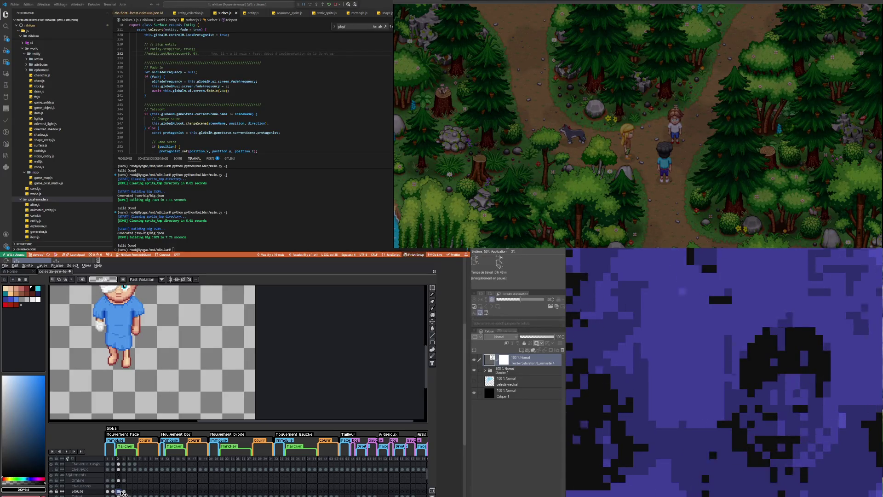
{"action": "left_click", "coordinate": [124, 491]}
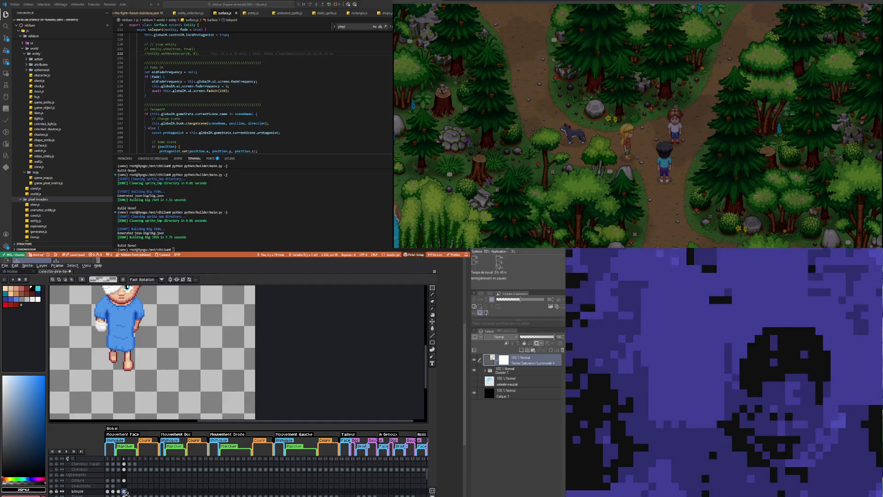
{"action": "left_click", "coordinate": [122, 492]}
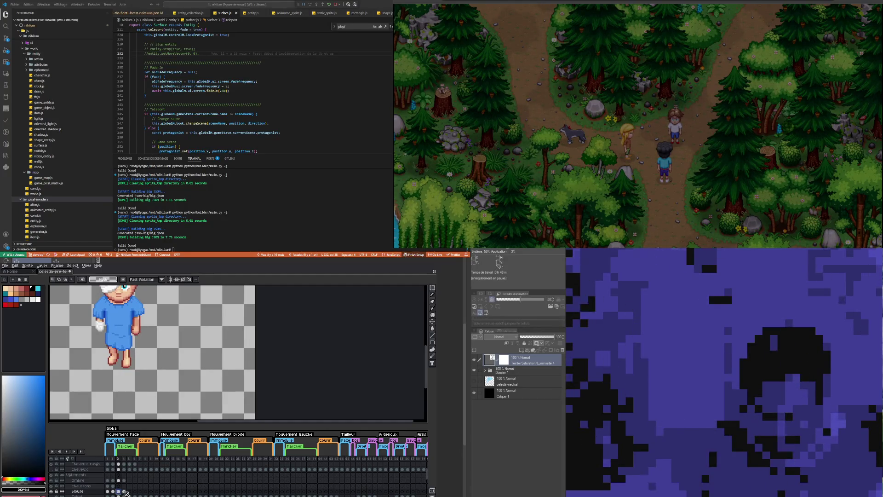
{"action": "left_click", "coordinate": [127, 492]}
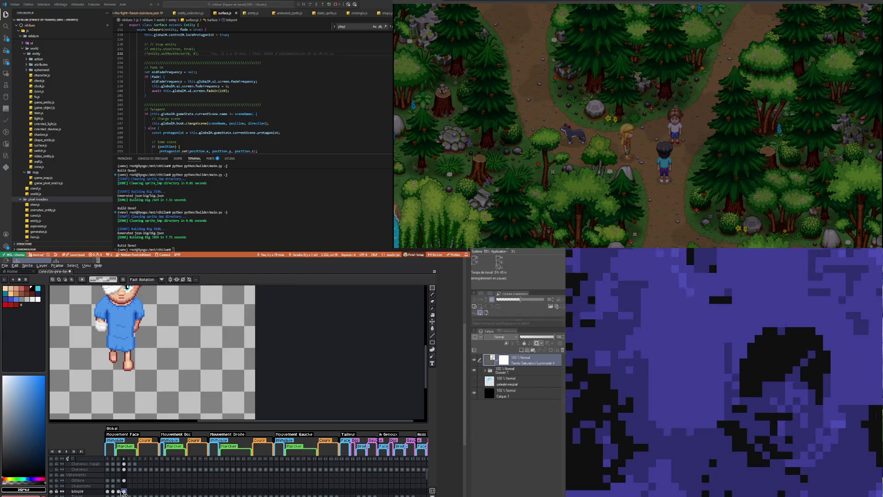
{"action": "left_click", "coordinate": [118, 491]}
{"action": "left_click", "coordinate": [124, 492]}
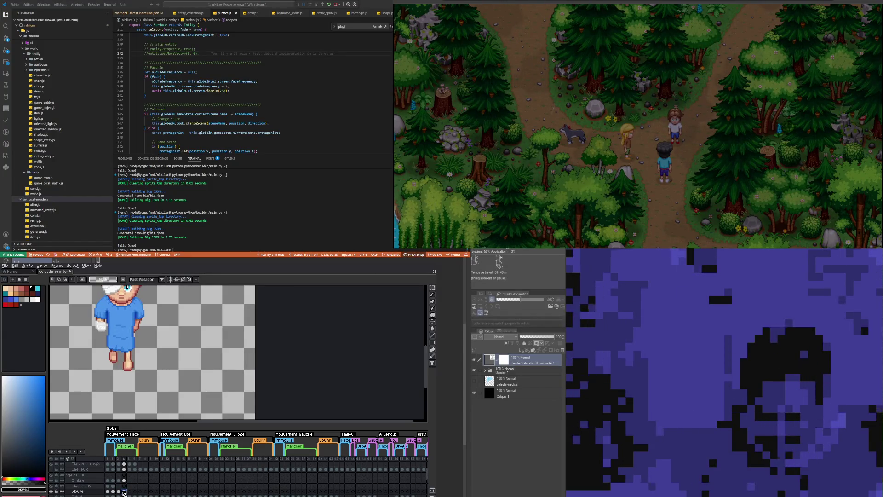
{"action": "left_click", "coordinate": [119, 492]}
Step: Flip between walk frames 3 and 4 a few more times, settling on frame 3
{"action": "left_click", "coordinate": [124, 491]}
{"action": "left_click", "coordinate": [120, 491]}
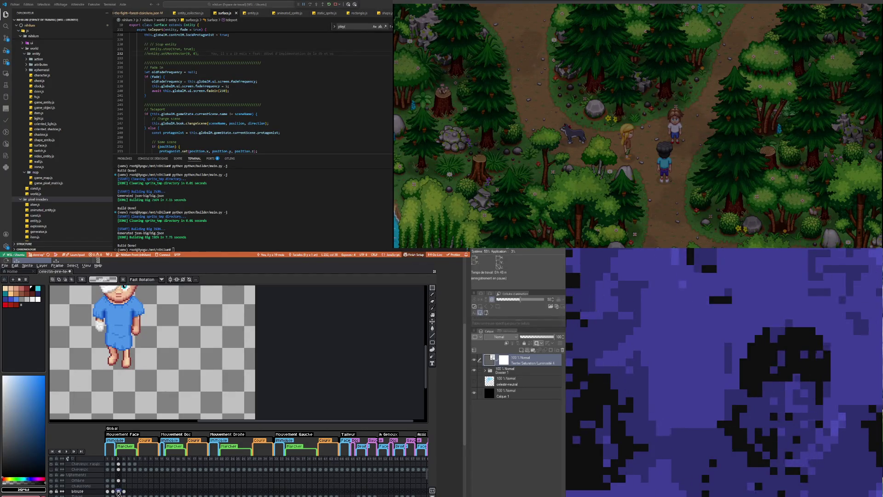
{"action": "left_click", "coordinate": [124, 492]}
{"action": "left_click", "coordinate": [119, 491]}
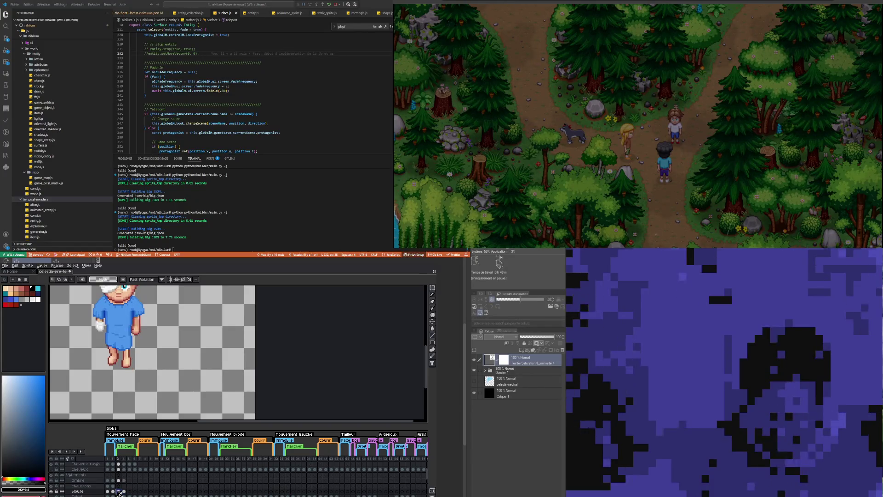
Step: Add a dark red pixel to the left leg outline, then select the Ombre layer at frame 3
{"action": "scroll", "coordinate": [126, 344], "scroll_direction": "up", "scroll_amount": 2}
{"action": "scroll", "coordinate": [126, 344], "scroll_direction": "up", "scroll_amount": 2}
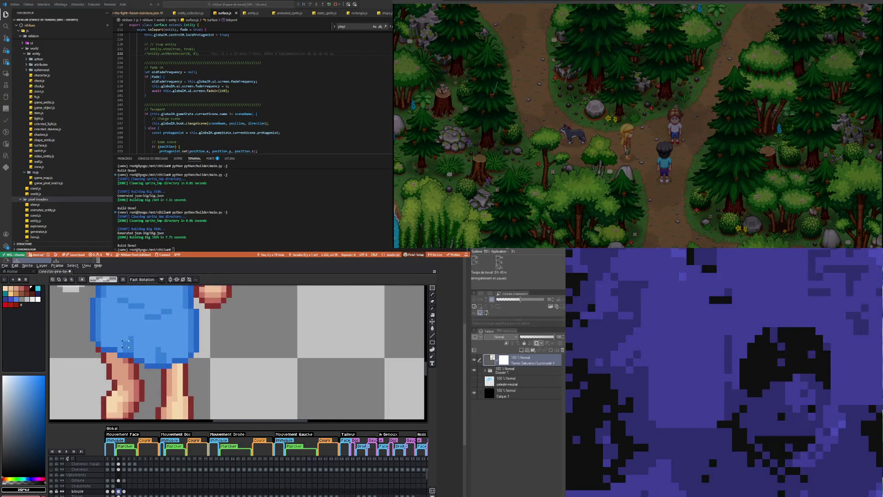
{"action": "key", "text": "b"}
{"action": "left_click", "coordinate": [104, 355]}
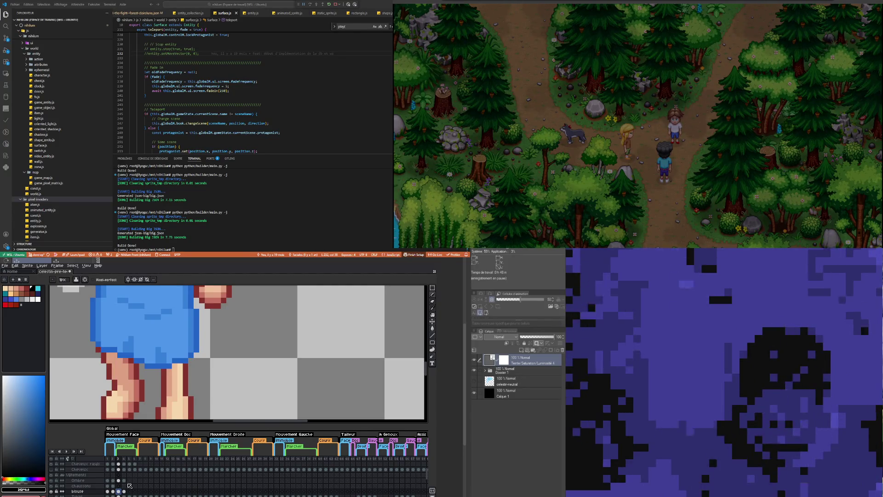
{"action": "left_click", "coordinate": [118, 480]}
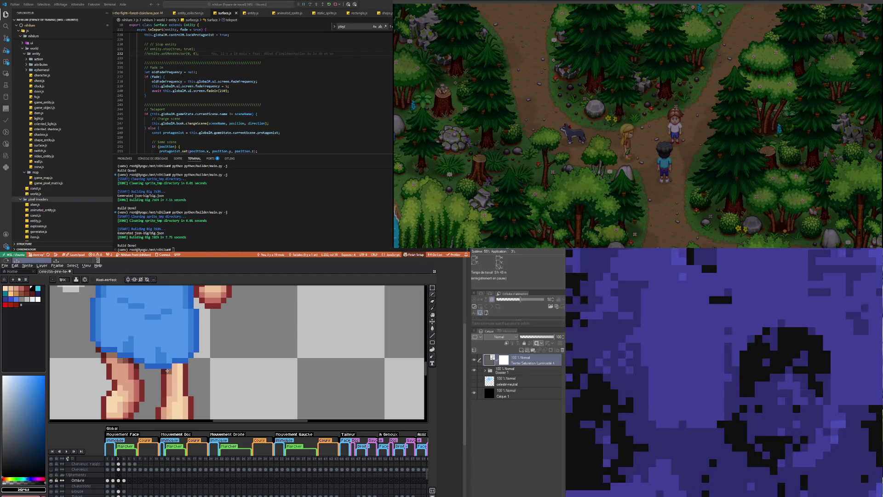
Step: Compare the Ombre layer's frames 3 and 4, ending back on frame 3
{"action": "scroll", "coordinate": [184, 365], "scroll_direction": "down", "scroll_amount": 3}
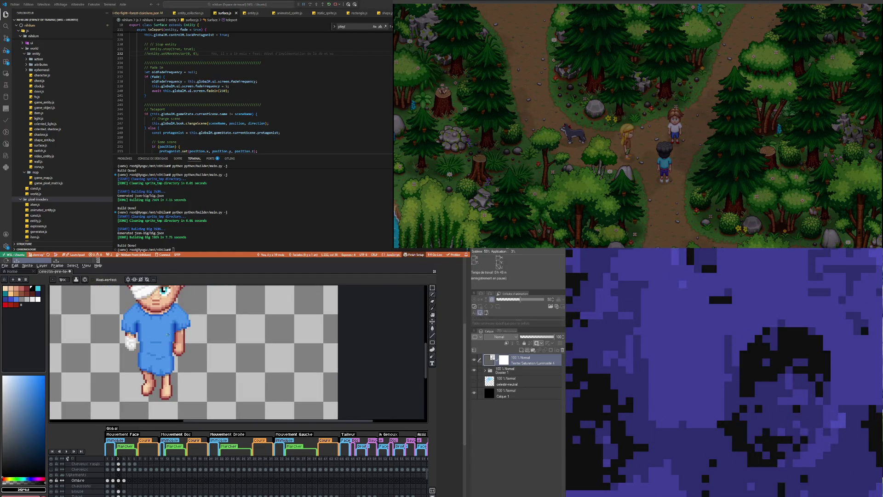
{"action": "scroll", "coordinate": [157, 339], "scroll_direction": "down", "scroll_amount": 1}
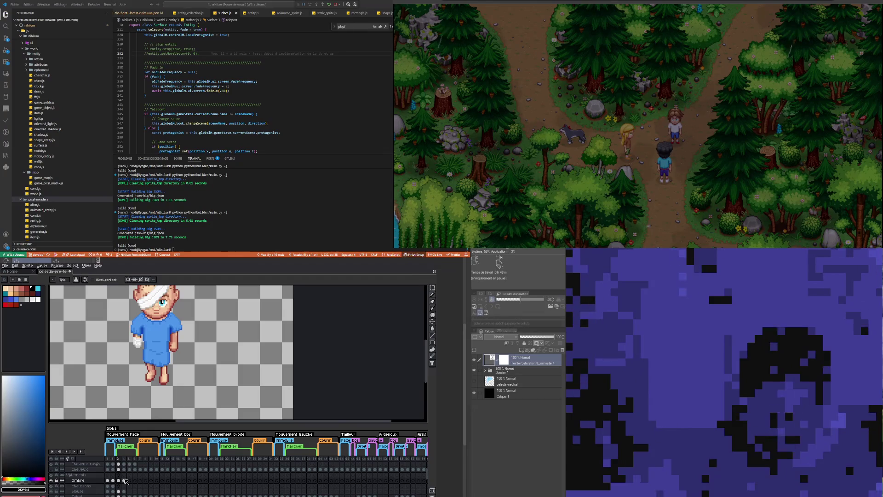
{"action": "left_click", "coordinate": [124, 480]}
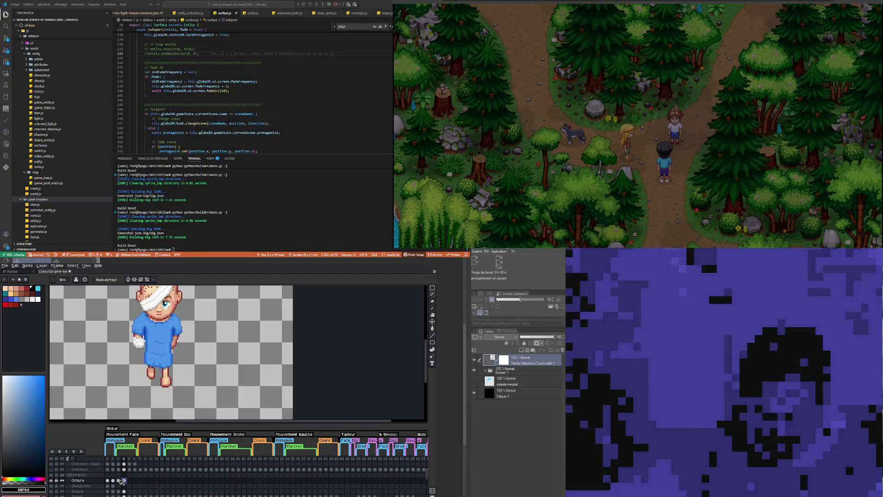
{"action": "left_click", "coordinate": [118, 480]}
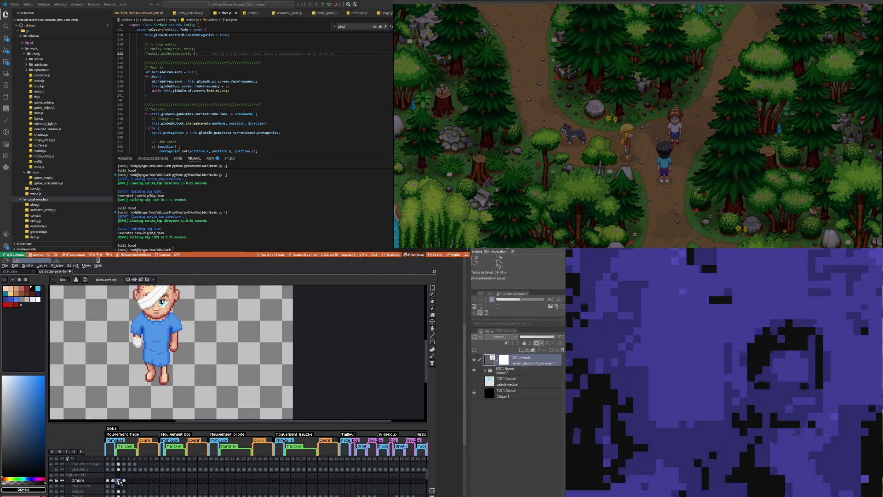
{"action": "left_click", "coordinate": [124, 481]}
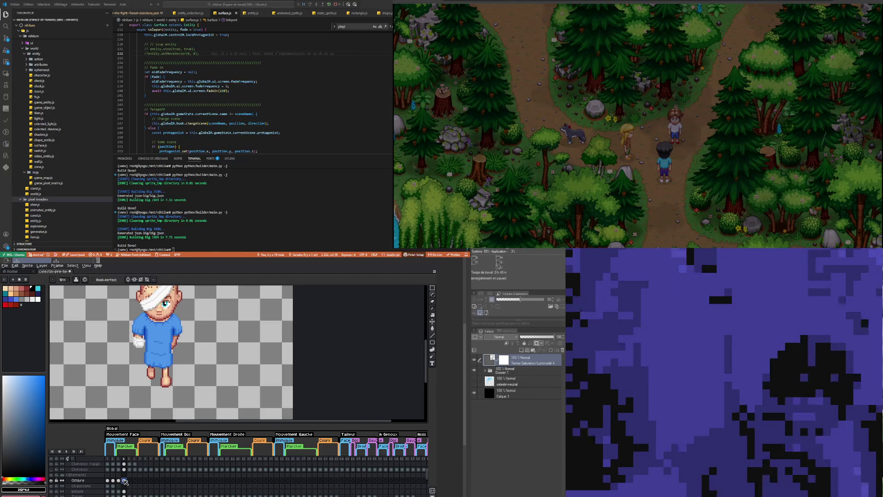
{"action": "left_click", "coordinate": [118, 480]}
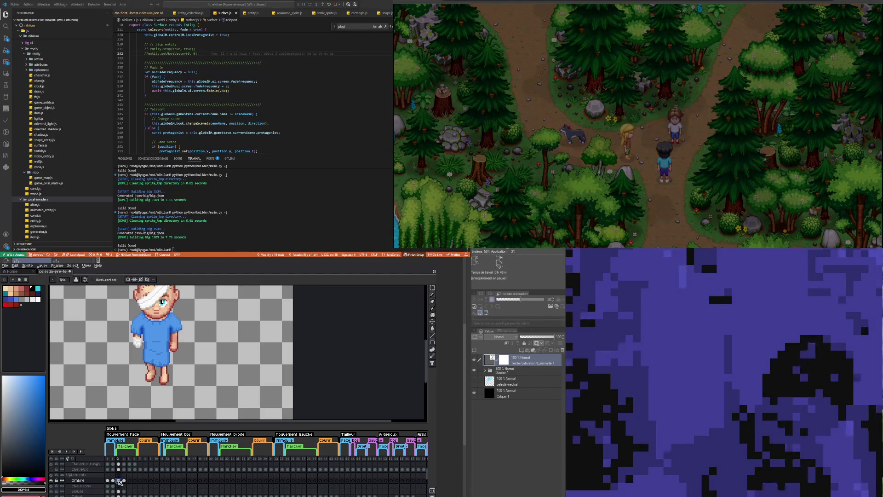
Step: Jump to walk frame 1, then show frame 2 zoomed onto the patient's head
{"action": "scroll", "coordinate": [151, 313], "scroll_direction": "up", "scroll_amount": 3}
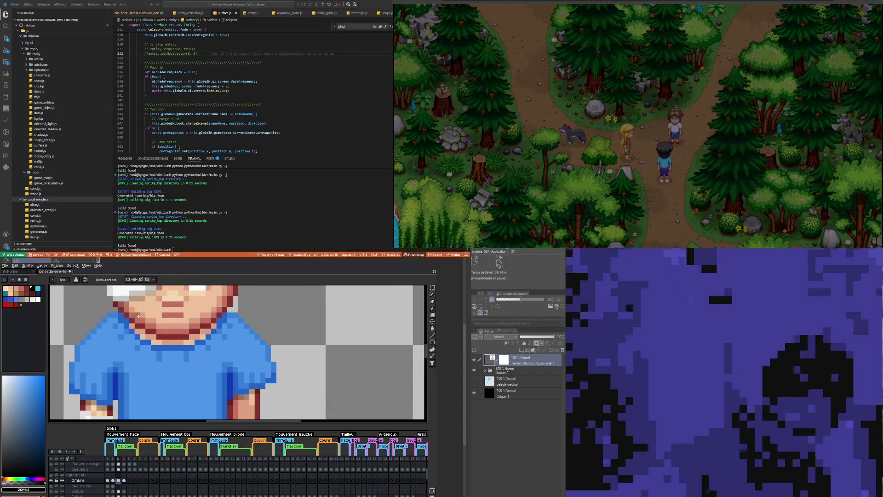
{"action": "left_click", "coordinate": [108, 481]}
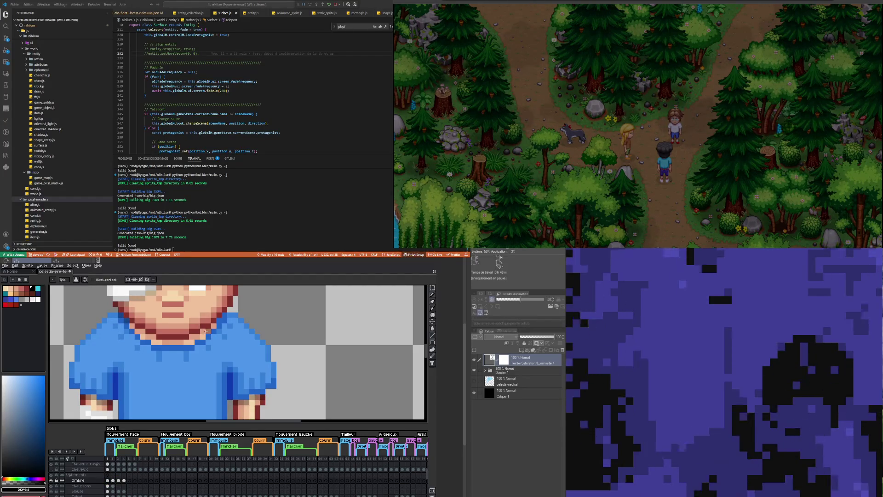
{"action": "left_click", "coordinate": [112, 480]}
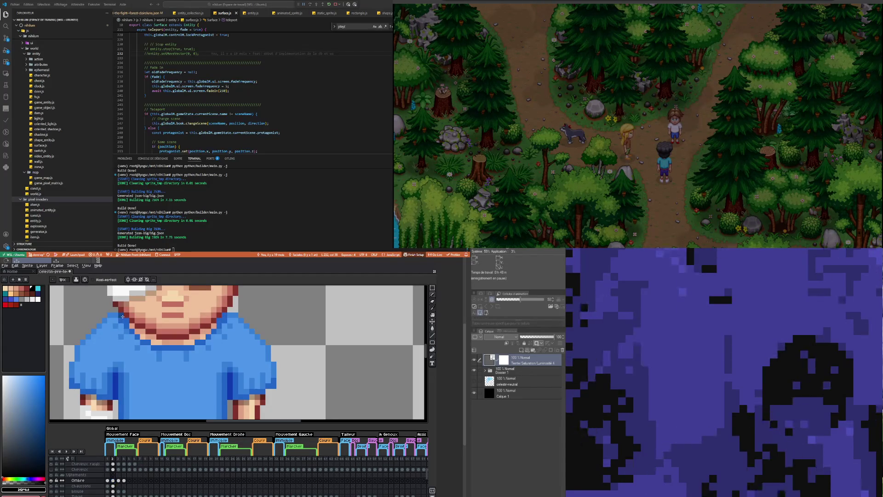
{"action": "scroll", "coordinate": [123, 319], "scroll_direction": "down", "scroll_amount": 2}
{"action": "scroll", "coordinate": [140, 336], "scroll_direction": "up", "scroll_amount": 1}
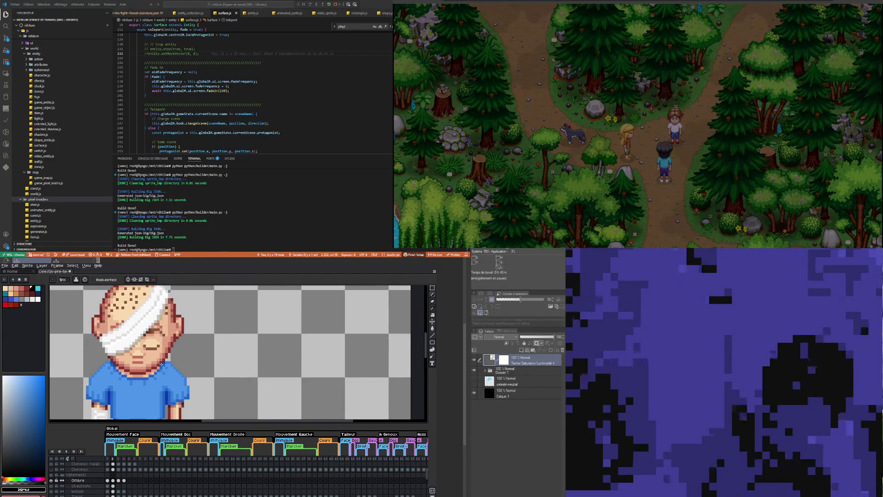
{"action": "scroll", "coordinate": [103, 395], "scroll_direction": "down", "scroll_amount": 1}
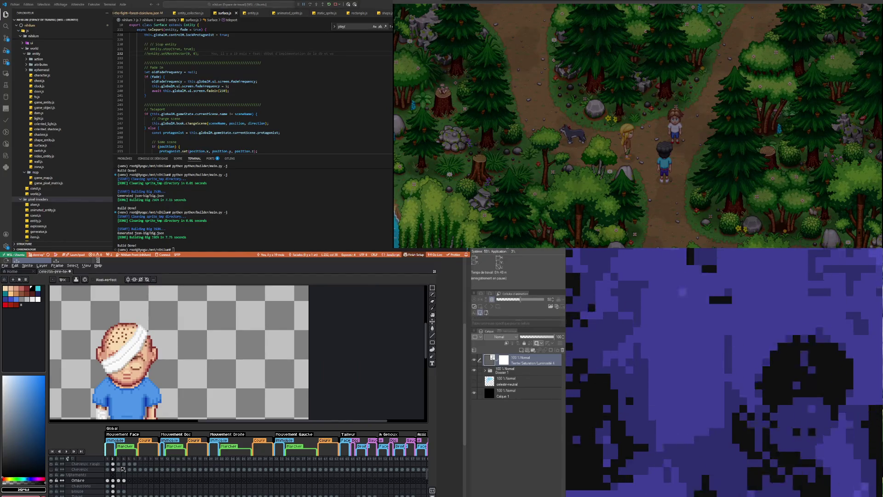
Step: Show walk frame 3, step ahead to frame 4, then return to frame 3
{"action": "left_click", "coordinate": [119, 480]}
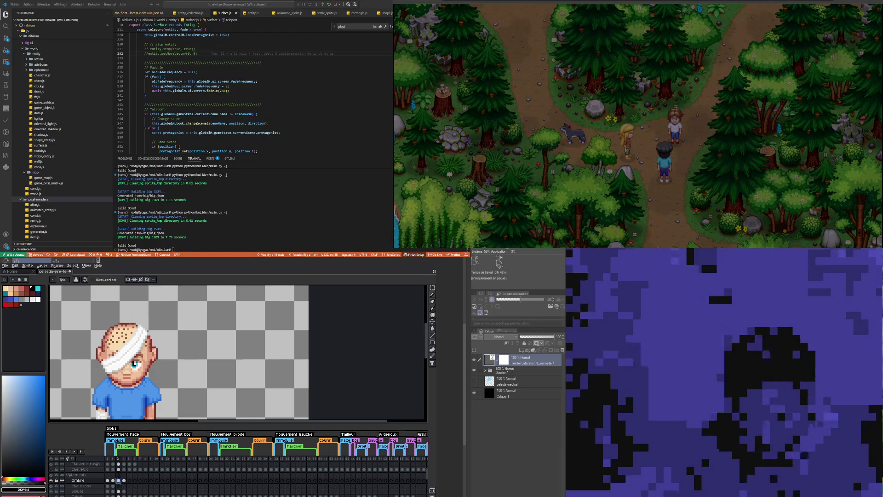
{"action": "scroll", "coordinate": [112, 375], "scroll_direction": "up", "scroll_amount": 1}
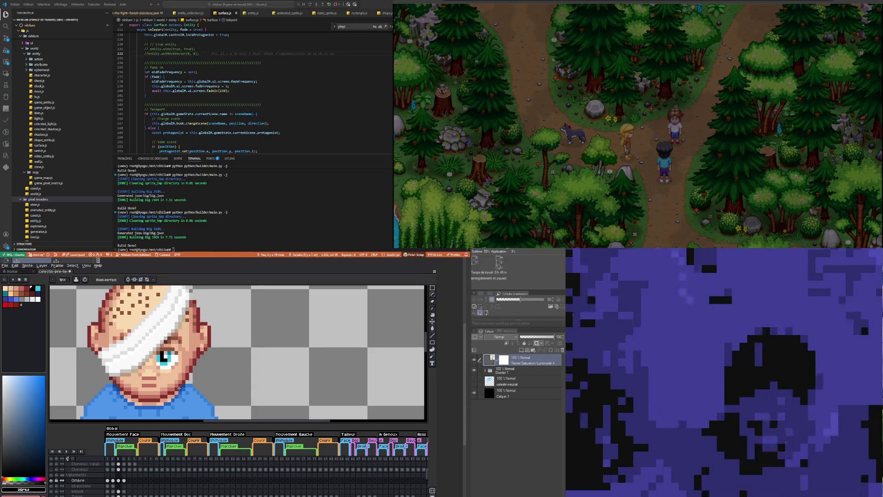
{"action": "key", "text": "Right"}
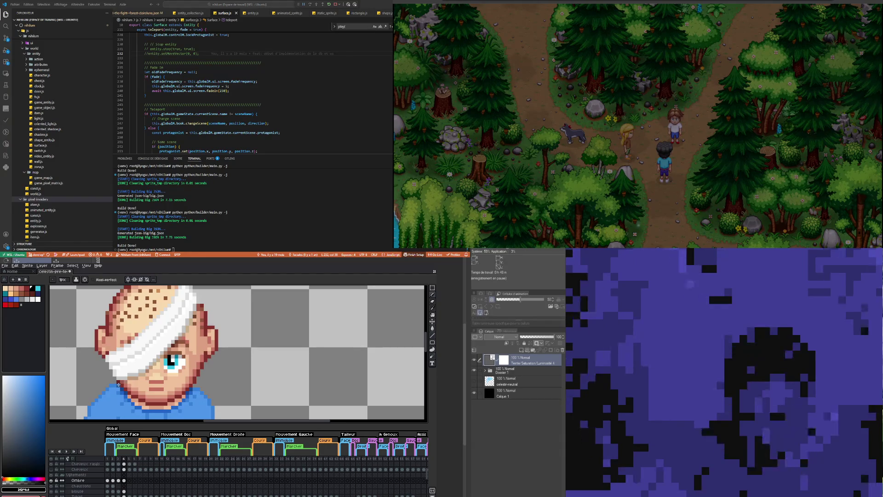
{"action": "left_click", "coordinate": [119, 480]}
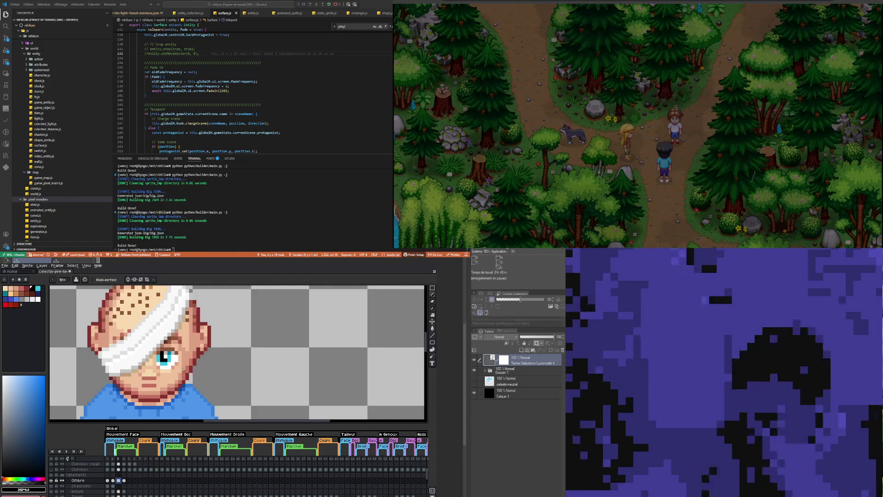
{"action": "scroll", "coordinate": [183, 369], "scroll_direction": "down", "scroll_amount": 2}
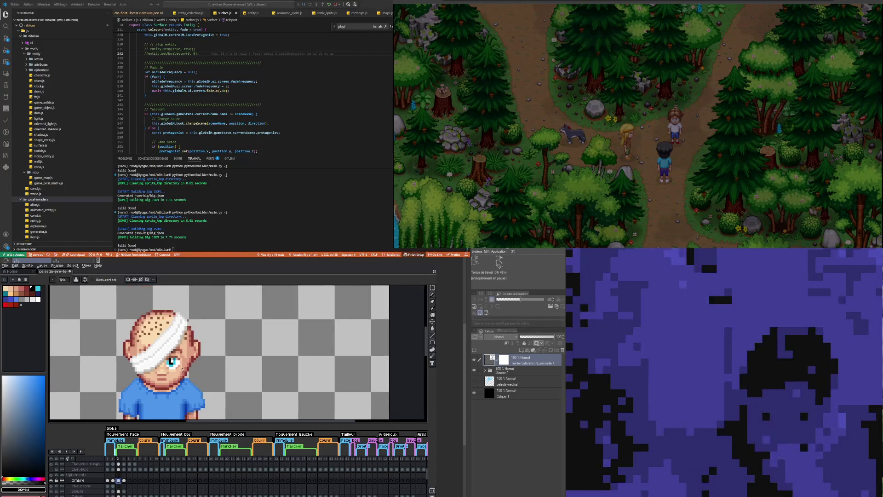
Step: Look over the Ombre layer's frame 4, then settle on the blouse layer's frame 3 cel
{"action": "left_click", "coordinate": [124, 481]}
{"action": "scroll", "coordinate": [126, 481], "scroll_direction": "up", "scroll_amount": 2}
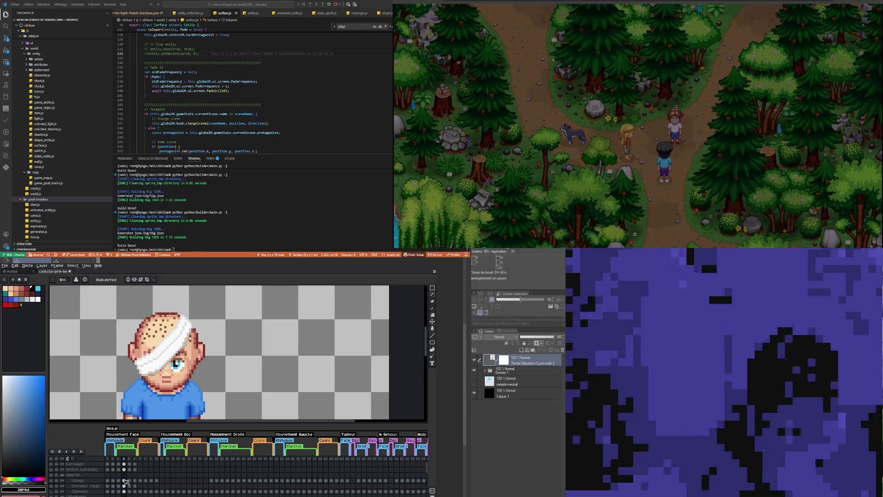
{"action": "scroll", "coordinate": [127, 477], "scroll_direction": "down", "scroll_amount": 3}
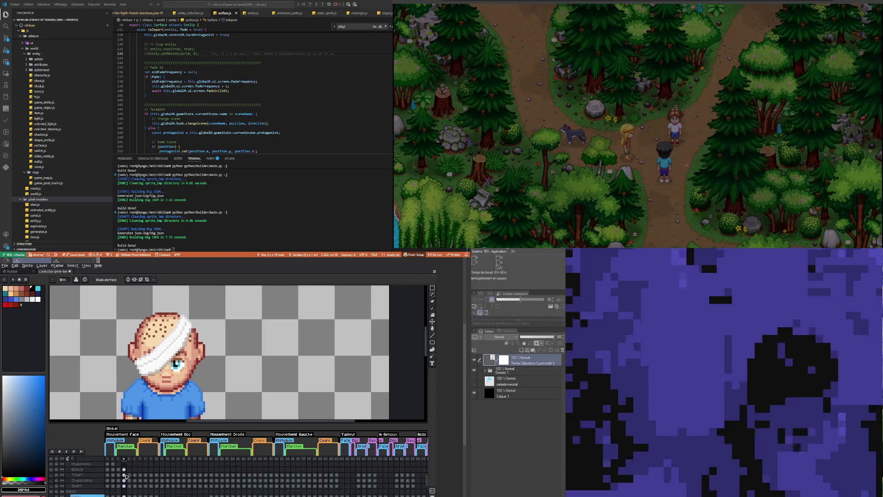
{"action": "scroll", "coordinate": [133, 485], "scroll_direction": "down", "scroll_amount": 3}
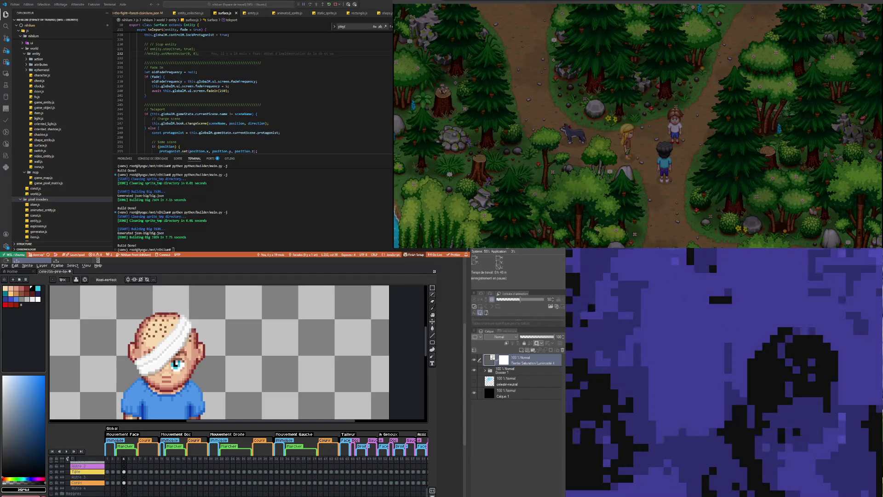
{"action": "scroll", "coordinate": [132, 478], "scroll_direction": "down", "scroll_amount": 2}
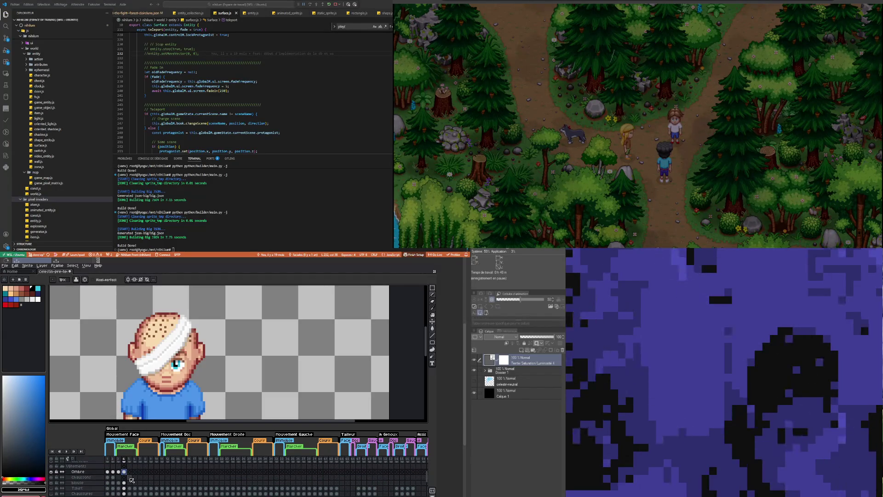
{"action": "scroll", "coordinate": [132, 479], "scroll_direction": "up", "scroll_amount": 2}
{"action": "scroll", "coordinate": [132, 481], "scroll_direction": "up", "scroll_amount": 3}
{"action": "scroll", "coordinate": [131, 481], "scroll_direction": "down", "scroll_amount": 5}
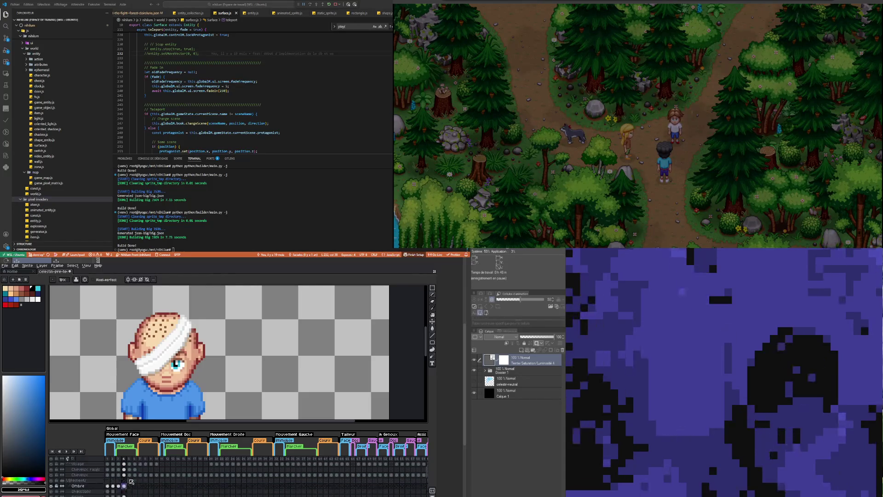
{"action": "scroll", "coordinate": [132, 481], "scroll_direction": "down", "scroll_amount": 2}
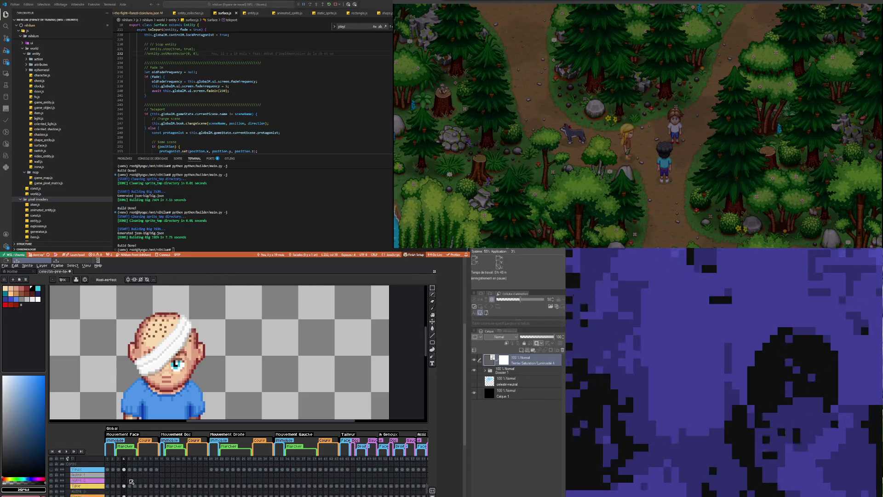
{"action": "scroll", "coordinate": [130, 481], "scroll_direction": "up", "scroll_amount": 6}
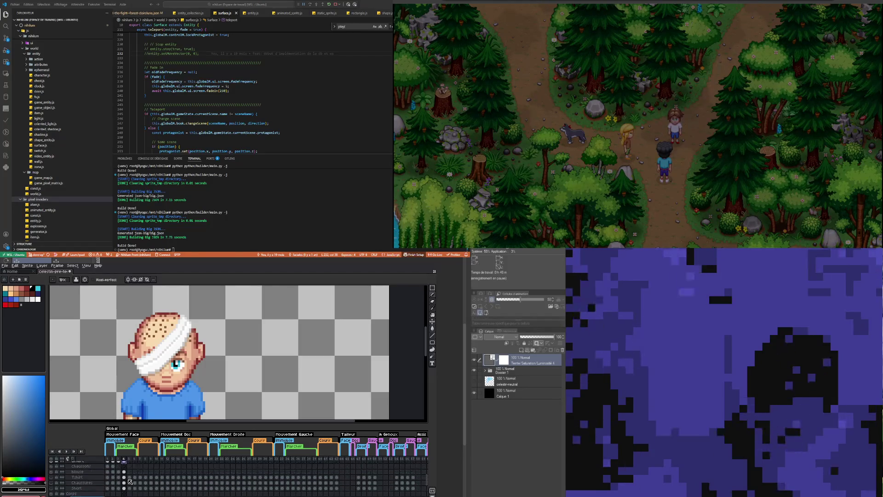
{"action": "left_click", "coordinate": [124, 476]}
{"action": "left_click", "coordinate": [124, 488]}
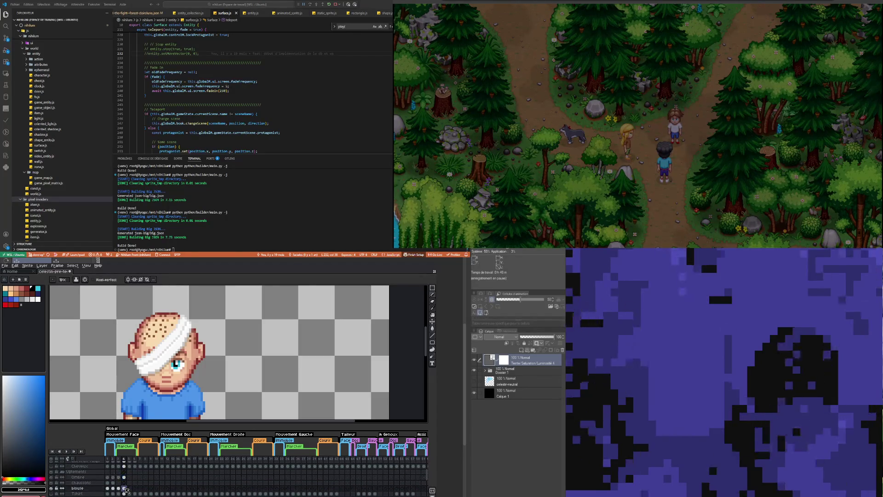
{"action": "left_click", "coordinate": [119, 488]}
{"action": "key", "text": "minus"}
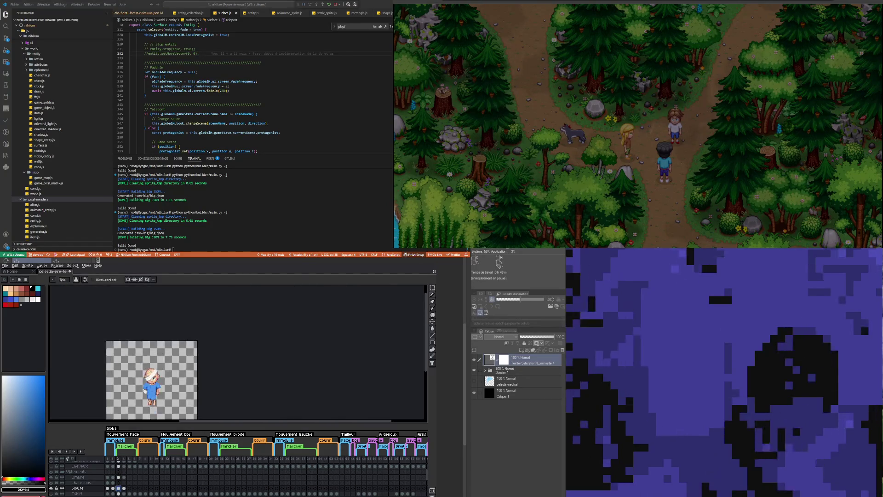
{"action": "scroll", "coordinate": [159, 402], "scroll_direction": "up", "scroll_amount": 1}
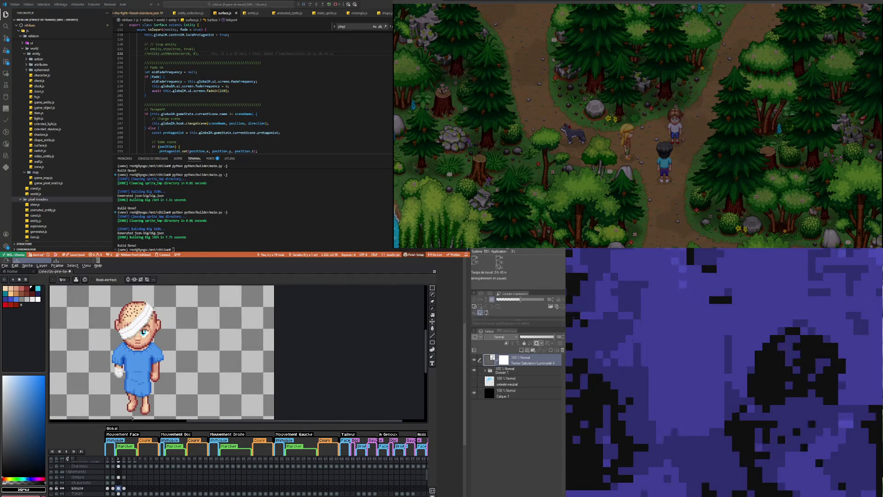
Step: Compare the frame 3 and frame 4 poses, ending on frame 3 with the Rectangular Marquee selected
{"action": "left_click", "coordinate": [123, 488]}
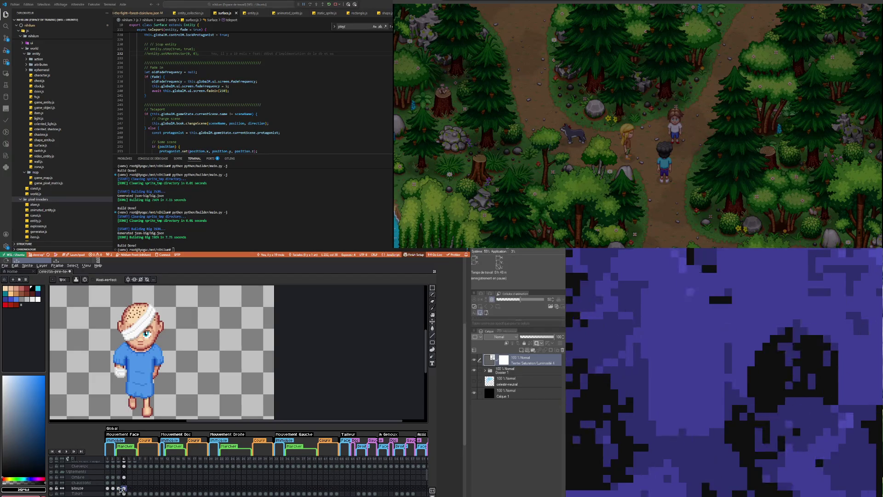
{"action": "left_click", "coordinate": [118, 488]}
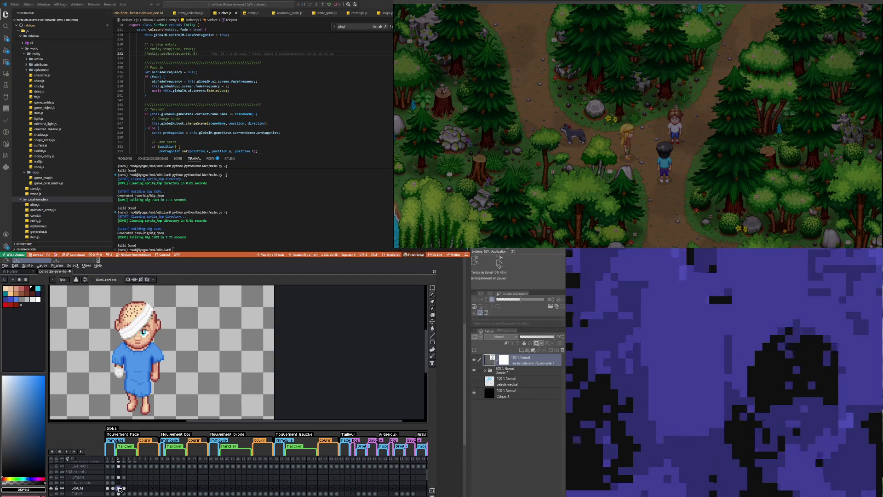
{"action": "left_click", "coordinate": [124, 488]}
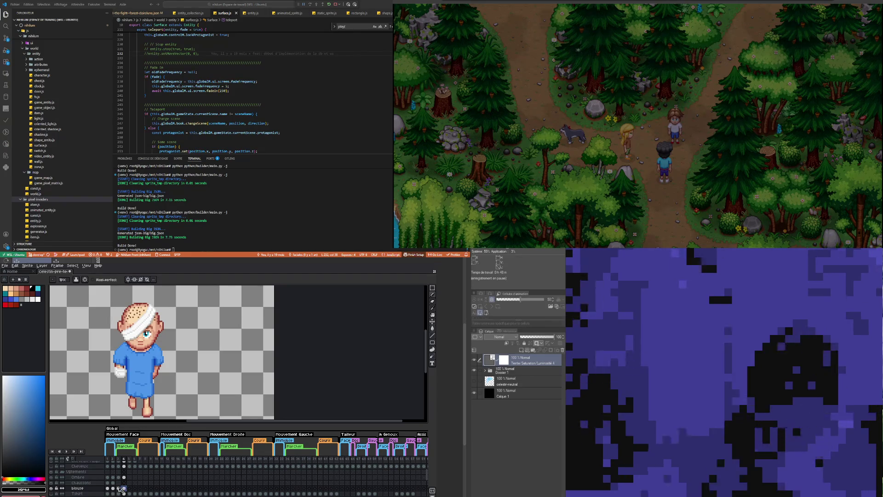
{"action": "left_click", "coordinate": [119, 488]}
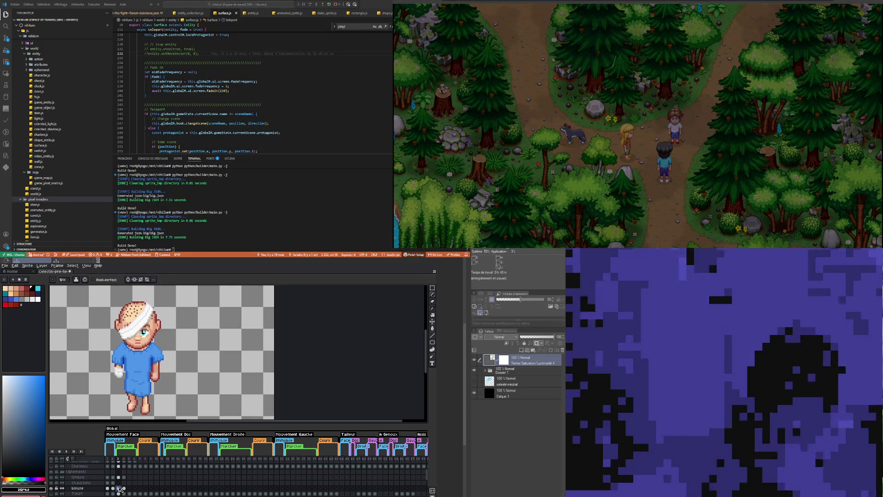
{"action": "left_click", "coordinate": [433, 288]}
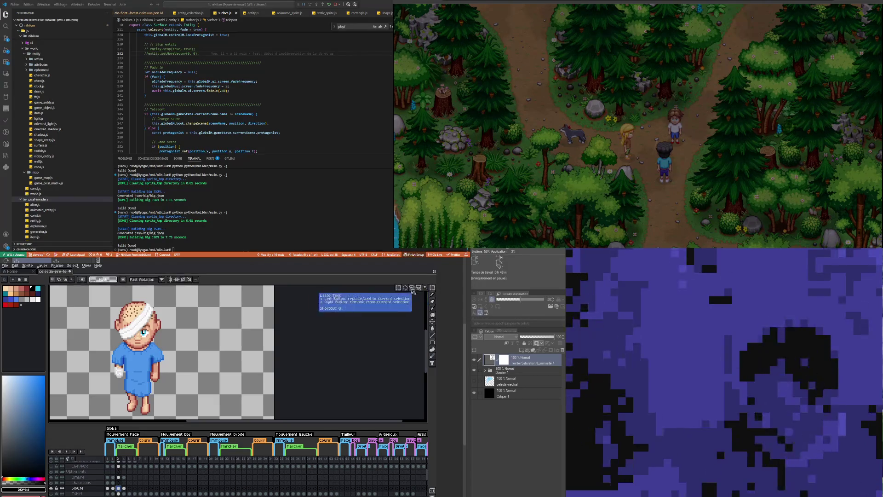
Step: Select a few gown hem pixels in frame 3 and move them to tidy the hem's lower edge
{"action": "scroll", "coordinate": [145, 399], "scroll_direction": "up", "scroll_amount": 3}
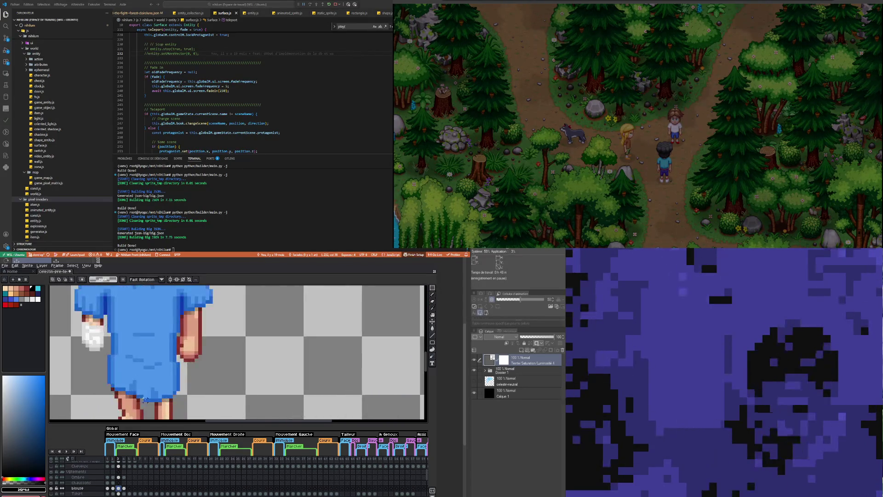
{"action": "scroll", "coordinate": [144, 399], "scroll_direction": "up", "scroll_amount": 2}
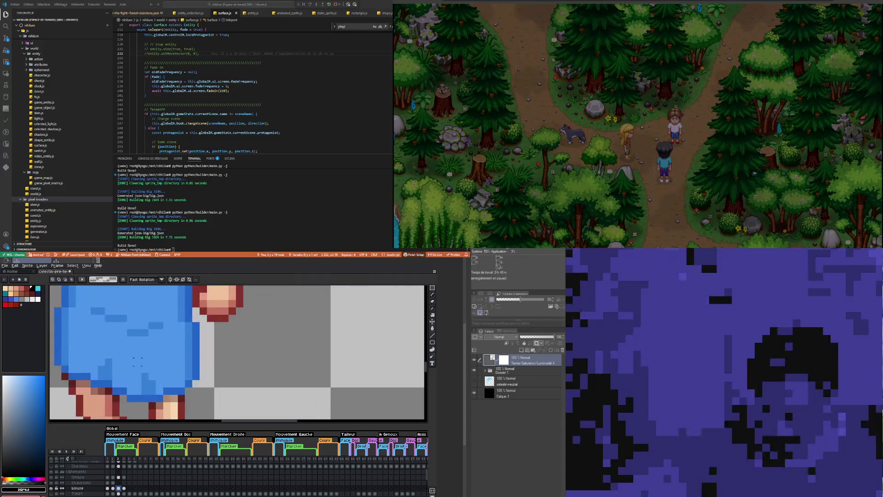
{"action": "mouse_move", "coordinate": [145, 376]}
{"action": "left_mouse_down"}
{"action": "mouse_move", "coordinate": [137, 392]}
{"action": "mouse_move", "coordinate": [164, 396]}
{"action": "left_mouse_up"}
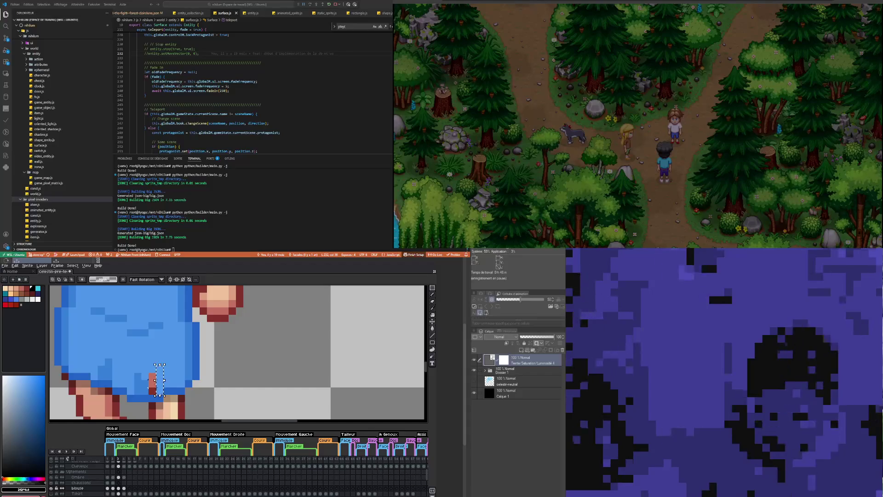
{"action": "left_click", "coordinate": [153, 380]}
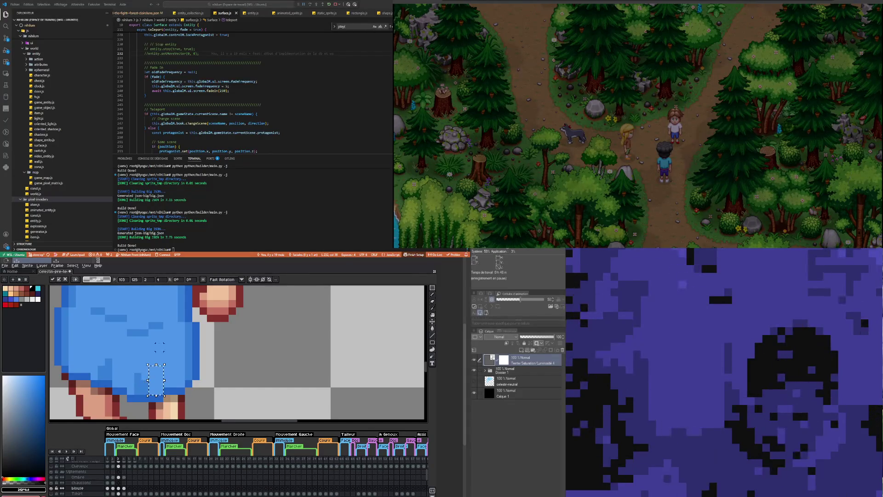
{"action": "left_click", "coordinate": [159, 347]}
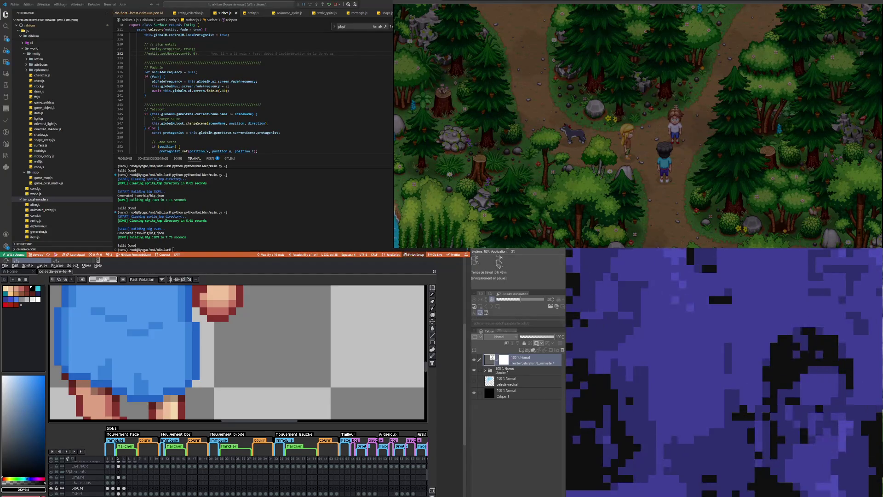
{"action": "scroll", "coordinate": [152, 354], "scroll_direction": "down", "scroll_amount": 2}
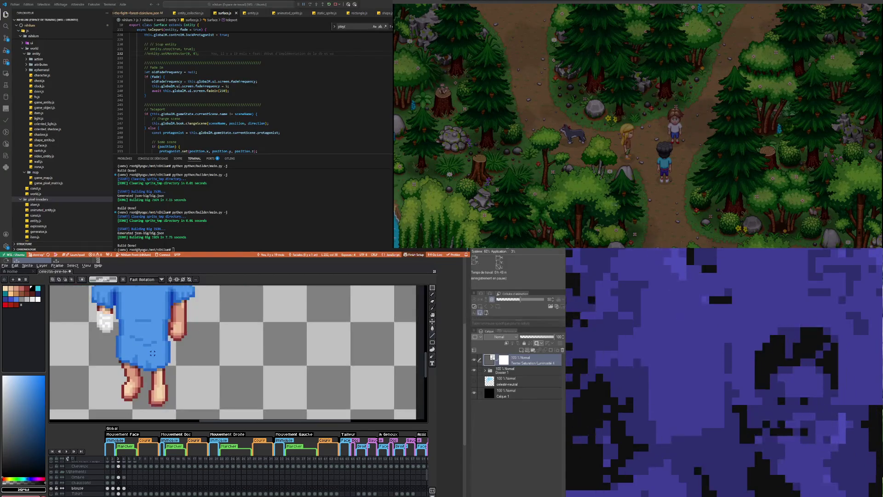
{"action": "scroll", "coordinate": [153, 353], "scroll_direction": "down", "scroll_amount": 2}
{"action": "scroll", "coordinate": [153, 334], "scroll_direction": "up", "scroll_amount": 1}
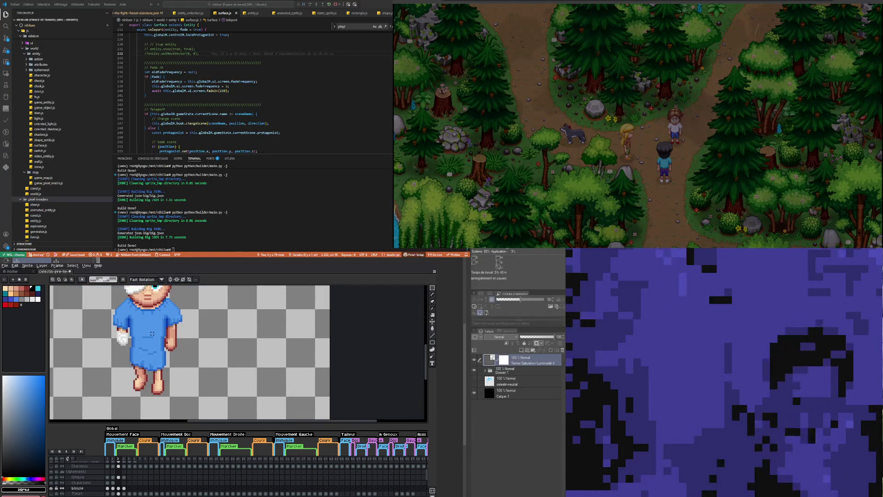
{"action": "scroll", "coordinate": [153, 333], "scroll_direction": "up", "scroll_amount": 1}
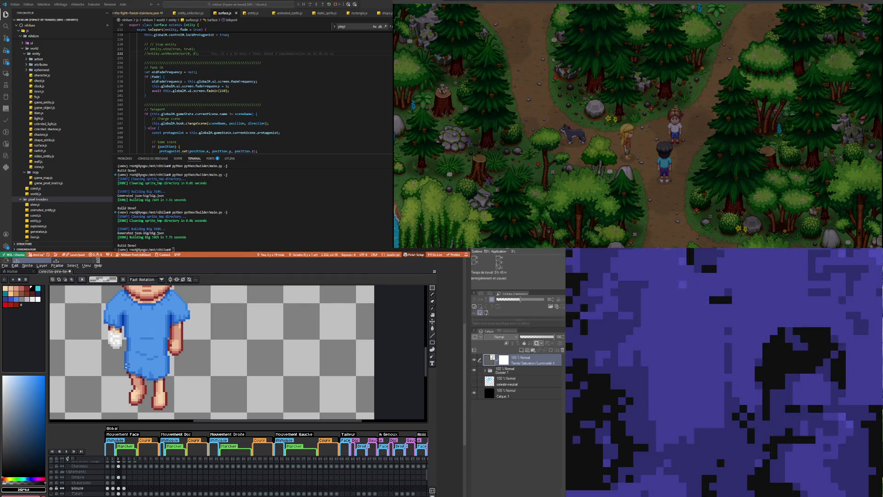
{"action": "scroll", "coordinate": [127, 365], "scroll_direction": "down", "scroll_amount": 1}
{"action": "scroll", "coordinate": [140, 342], "scroll_direction": "down", "scroll_amount": 1}
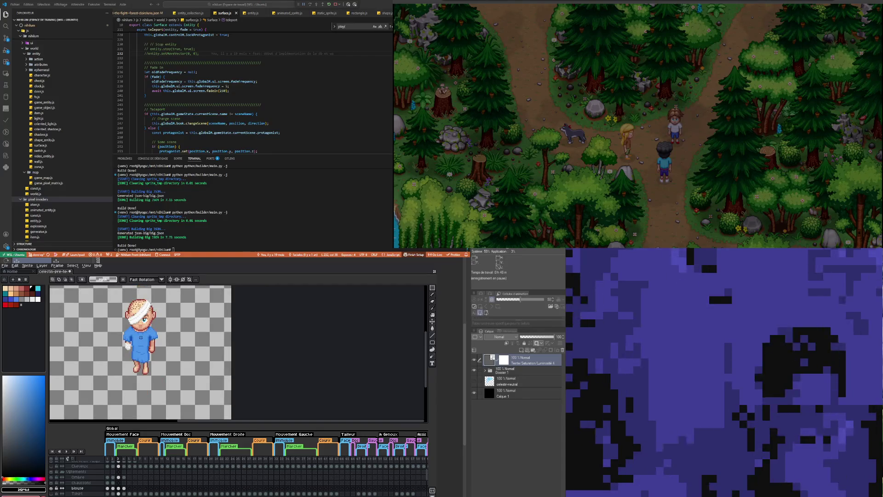
Step: Compare the Ombre and blouse cels across walk frames 3, 4 and 5
{"action": "scroll", "coordinate": [140, 343], "scroll_direction": "up", "scroll_amount": 2}
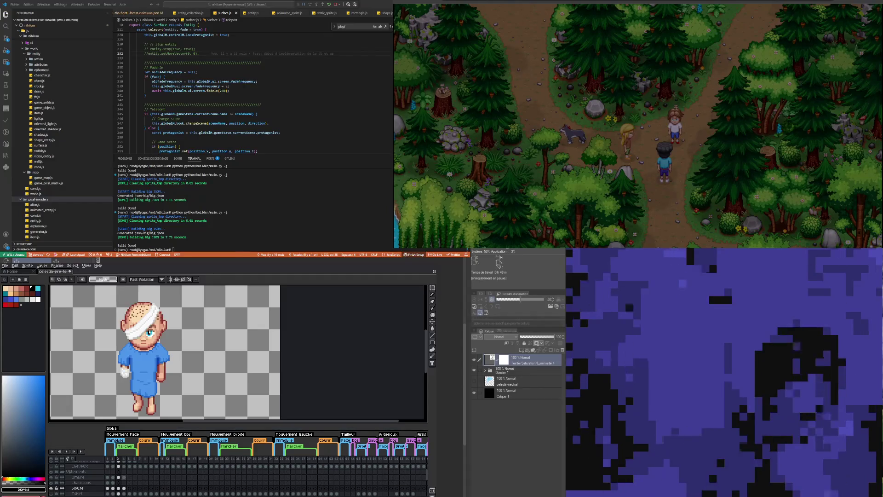
{"action": "left_click", "coordinate": [124, 477]}
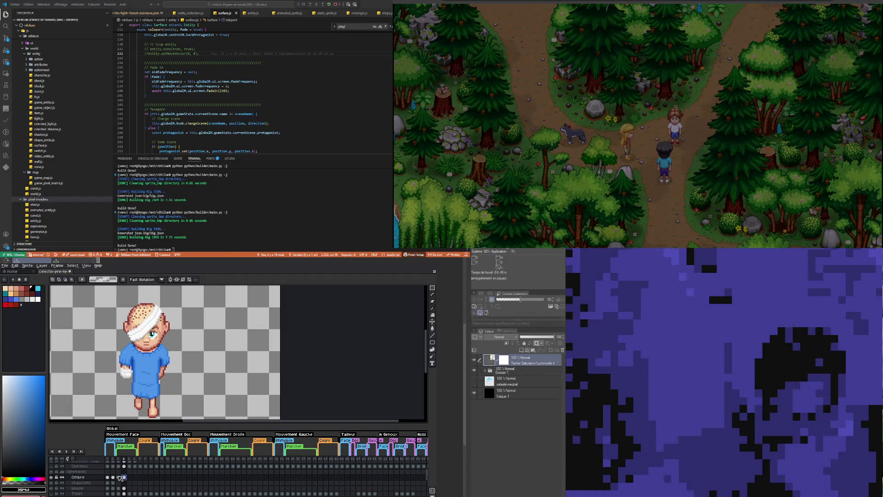
{"action": "left_click", "coordinate": [119, 477]}
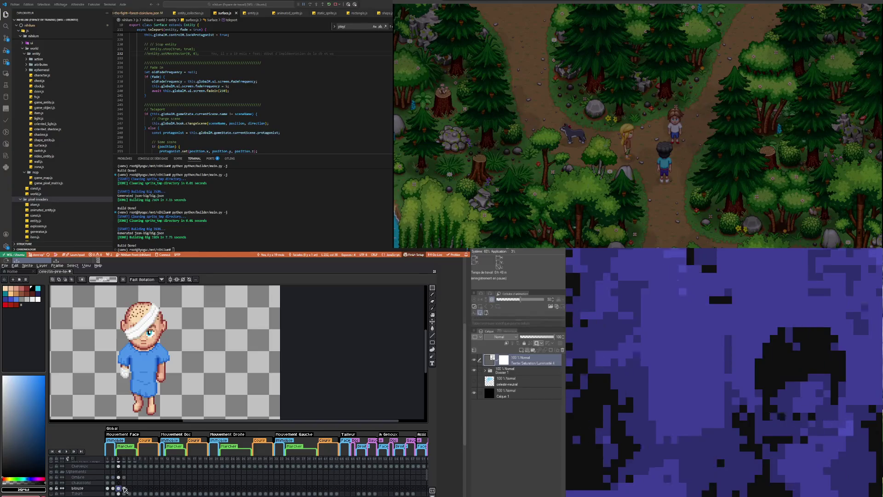
{"action": "left_click", "coordinate": [125, 489]}
{"action": "key", "text": "Left"}
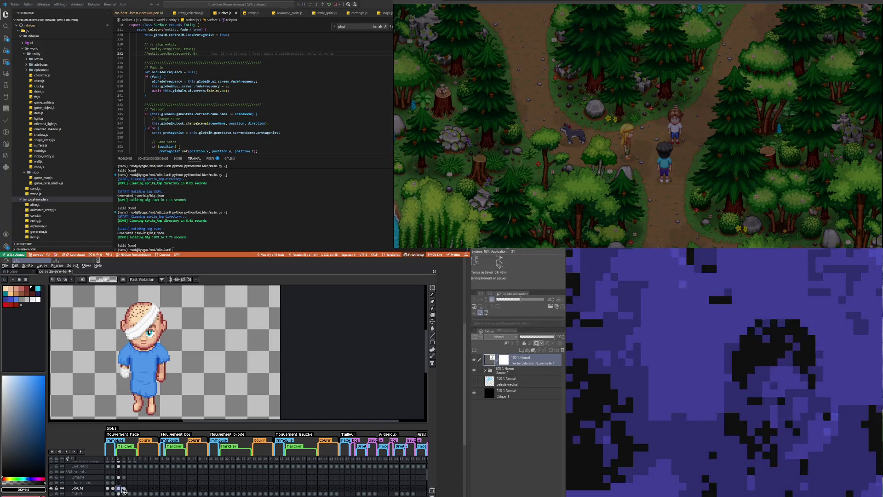
{"action": "left_click", "coordinate": [131, 488]}
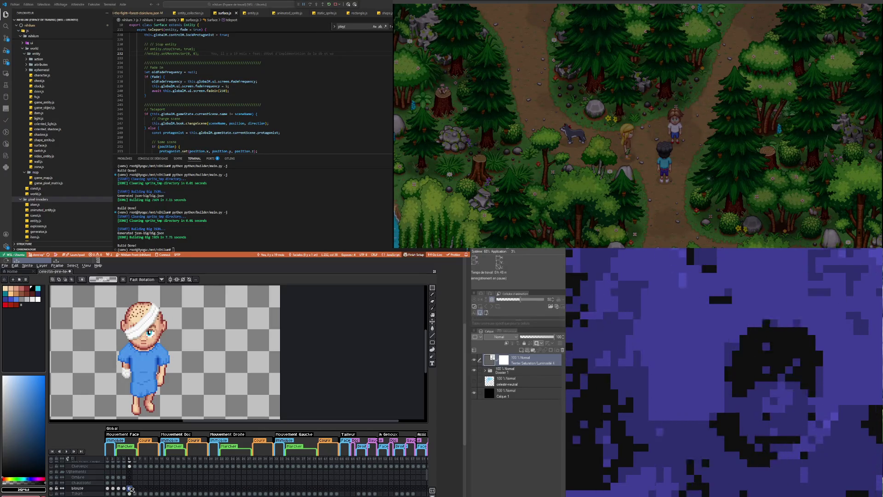
{"action": "key", "text": "Left"}
Step: On blouse frame 6, redraw the gown sleeve lower so the bandaged hand shows
{"action": "left_click", "coordinate": [135, 488]}
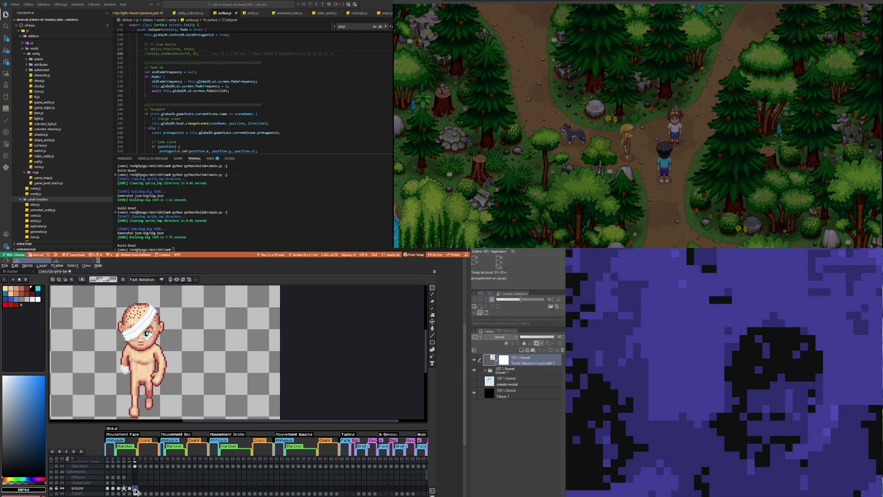
{"action": "key", "text": "ctrl+v"}
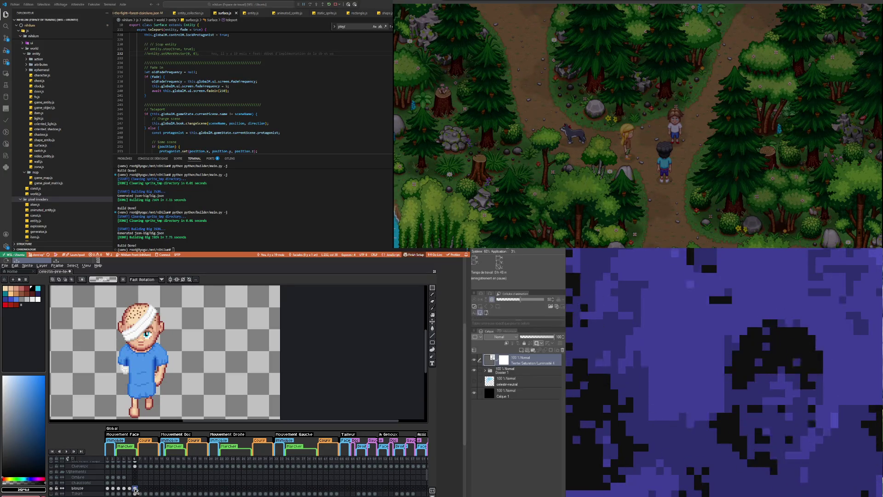
{"action": "left_click_drag", "start_coordinate": [156, 368], "coordinate": [167, 364]}
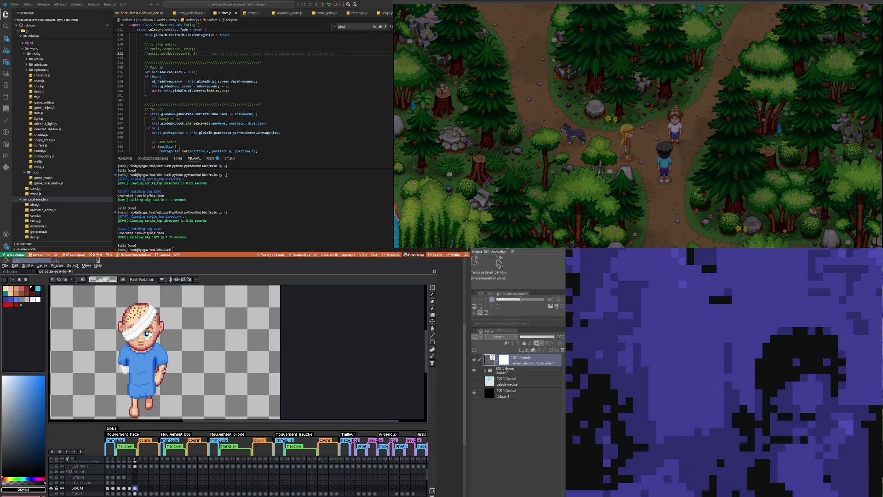
{"action": "scroll", "coordinate": [148, 379], "scroll_direction": "down", "scroll_amount": 2}
{"action": "scroll", "coordinate": [134, 395], "scroll_direction": "up", "scroll_amount": 1}
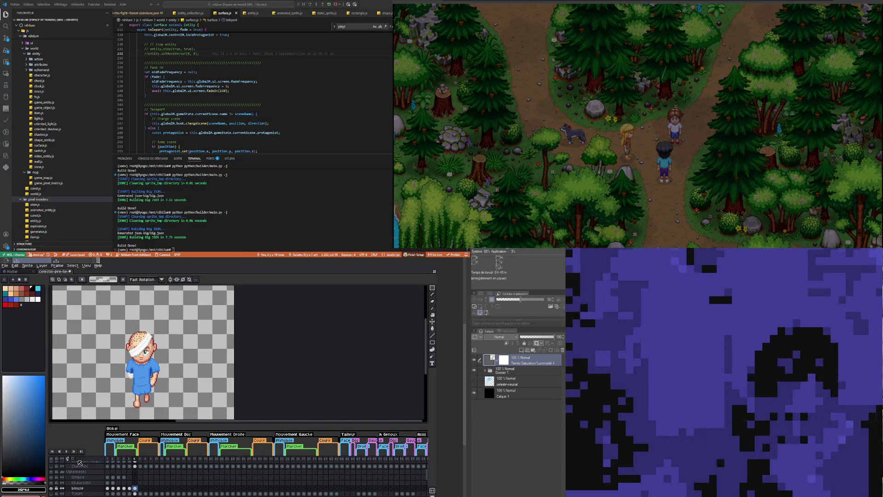
{"action": "left_click", "coordinate": [125, 477]}
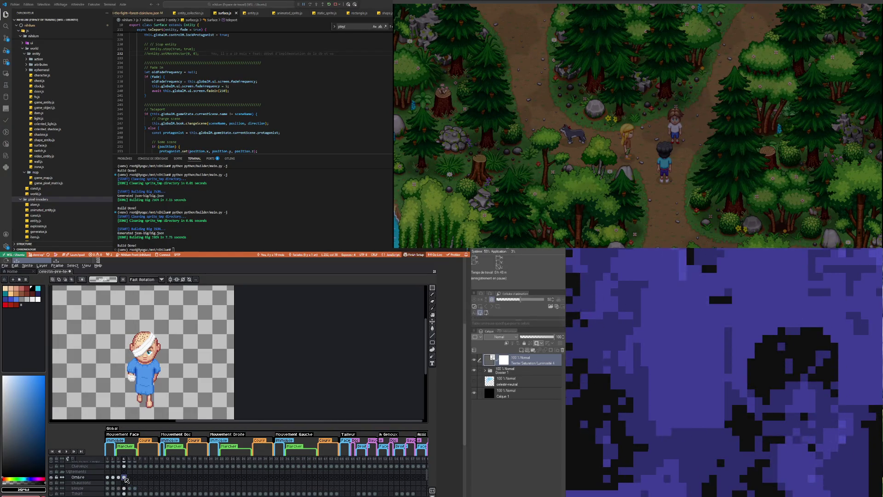
{"action": "left_click", "coordinate": [130, 477]}
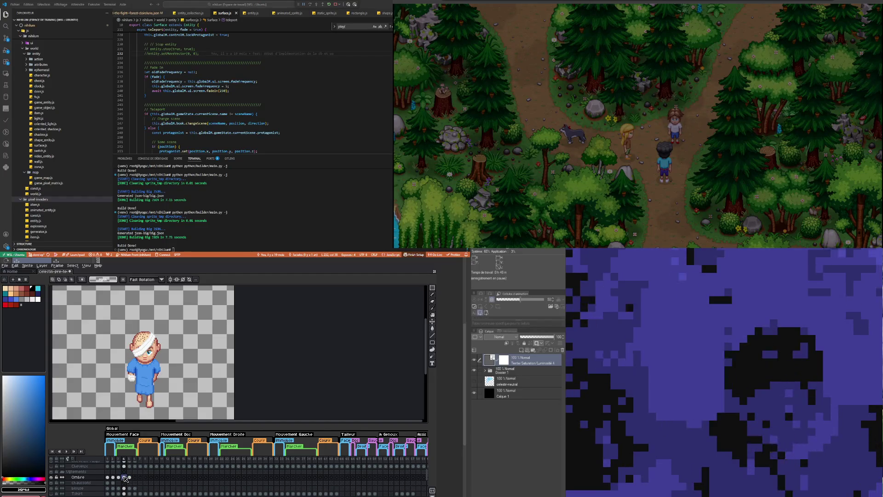
{"action": "left_click", "coordinate": [135, 479]}
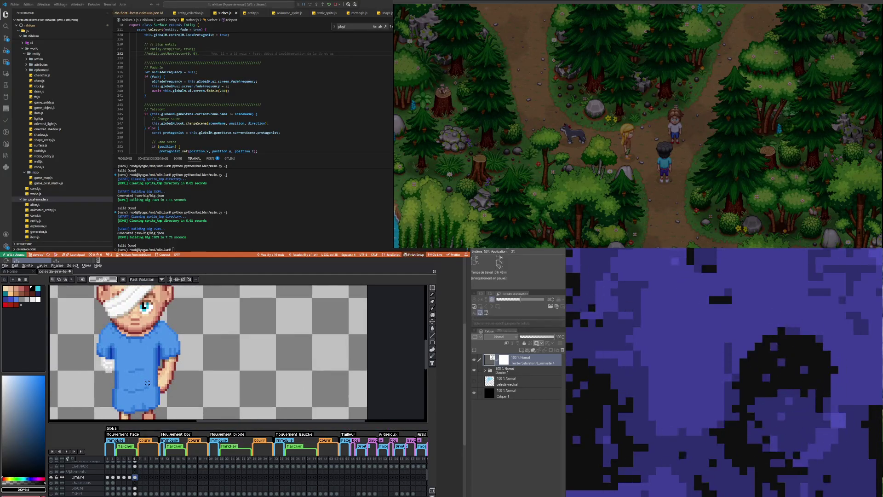
{"action": "scroll", "coordinate": [147, 381], "scroll_direction": "down", "scroll_amount": 2}
{"action": "scroll", "coordinate": [147, 381], "scroll_direction": "up", "scroll_amount": 3}
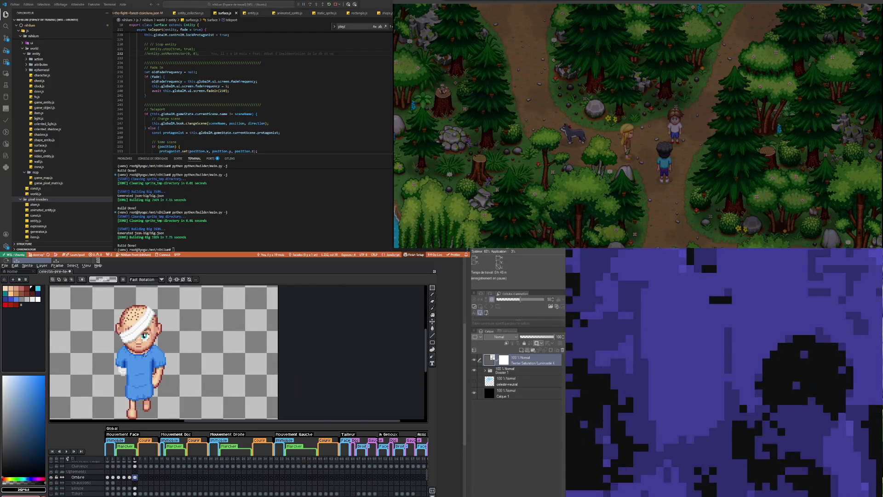
{"action": "scroll", "coordinate": [147, 380], "scroll_direction": "down", "scroll_amount": 1}
{"action": "left_click", "coordinate": [67, 451]}
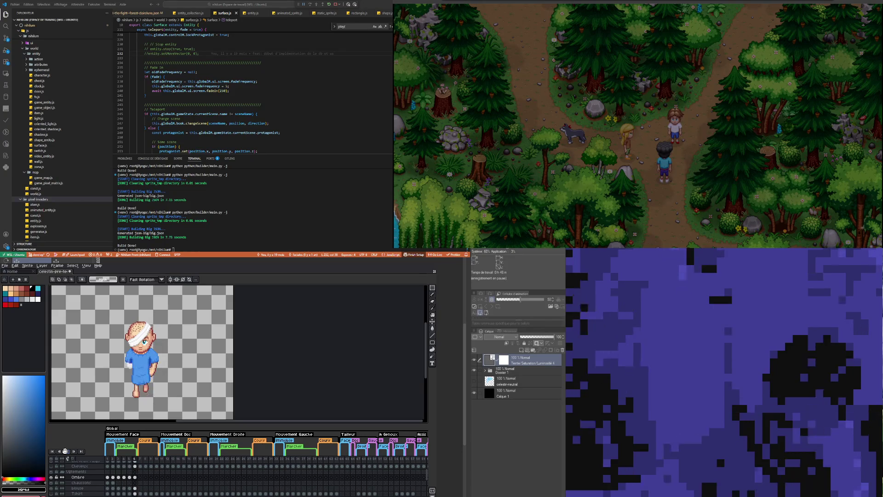
{"action": "left_click", "coordinate": [65, 452]}
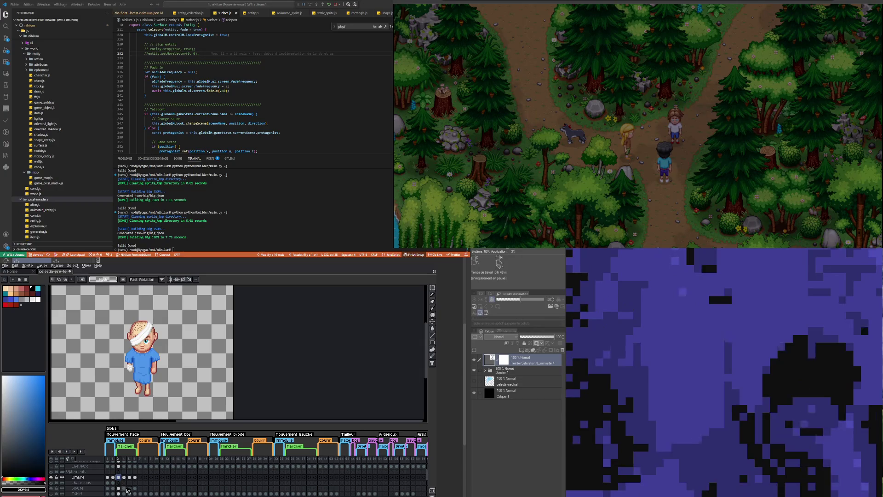
{"action": "left_click", "coordinate": [124, 488]}
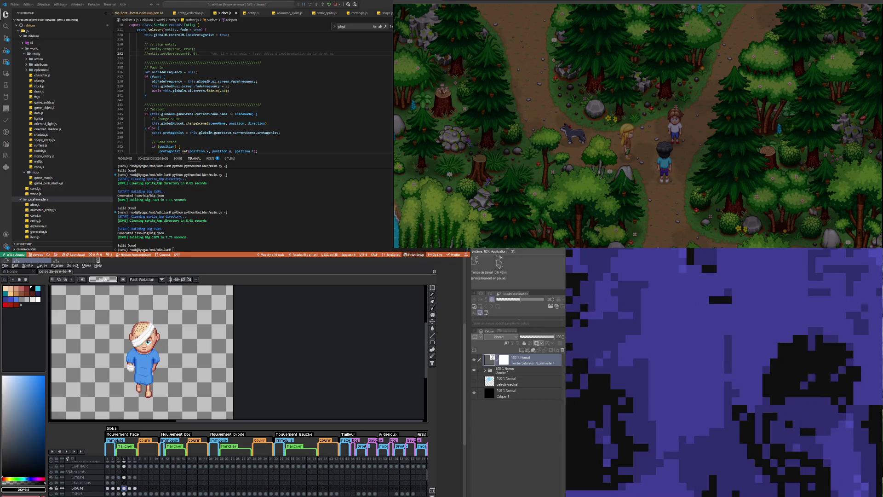
{"action": "left_click", "coordinate": [119, 489]}
{"action": "scroll", "coordinate": [143, 379], "scroll_direction": "up", "scroll_amount": 2}
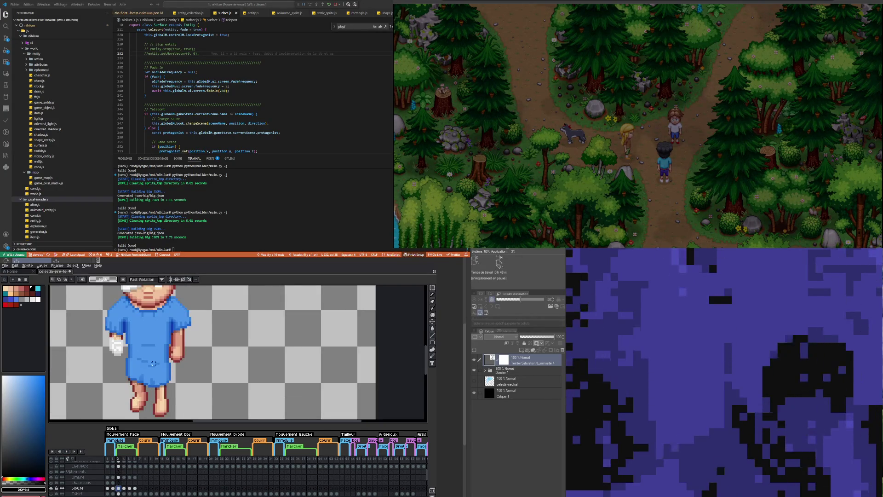
Step: On blouse frame 3, select thin gown-hem strips and shift them upward
{"action": "left_click", "coordinate": [433, 290]}
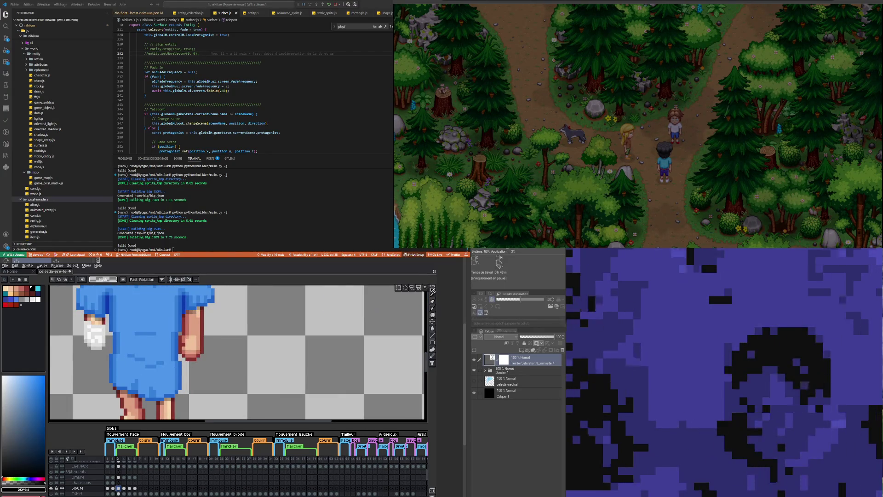
{"action": "scroll", "coordinate": [169, 351], "scroll_direction": "up", "scroll_amount": 2}
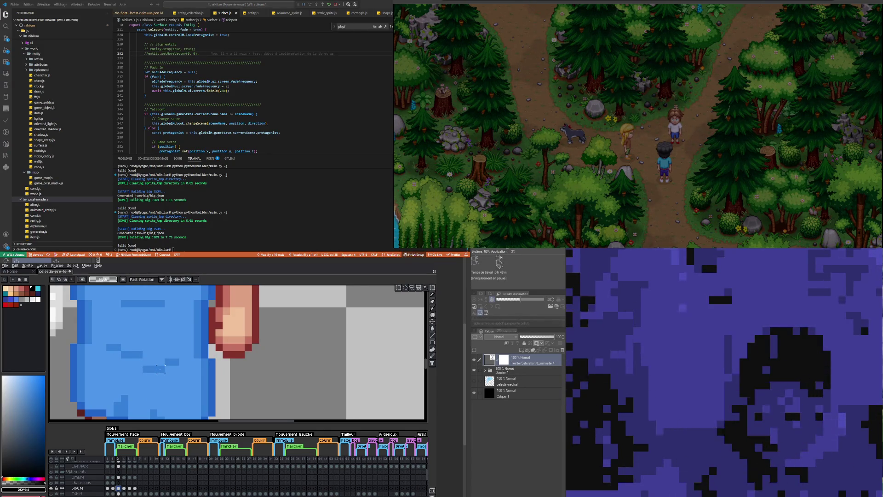
{"action": "left_click_drag", "start_coordinate": [141, 364], "coordinate": [166, 373]}
{"action": "key", "text": "ctrl+v"}
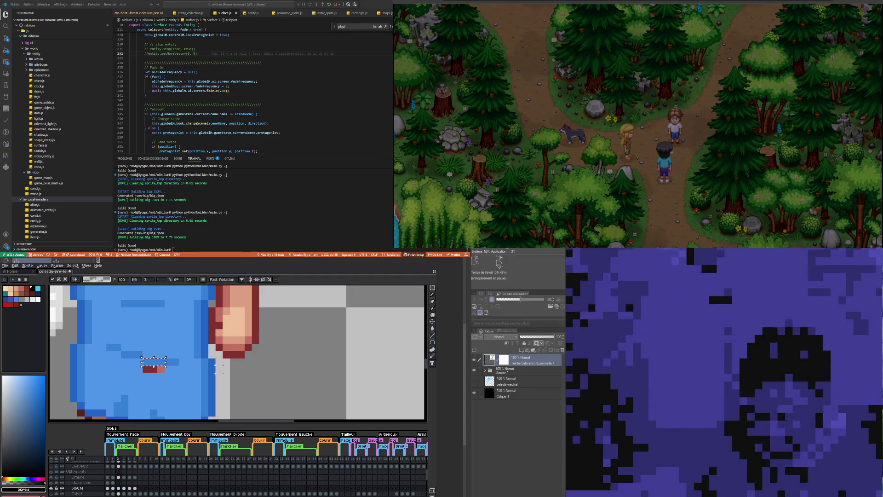
{"action": "mouse_move", "coordinate": [134, 379]}
{"action": "left_mouse_down"}
{"action": "mouse_move", "coordinate": [181, 389]}
{"action": "mouse_move", "coordinate": [158, 378]}
{"action": "mouse_move", "coordinate": [158, 361]}
{"action": "left_mouse_up"}
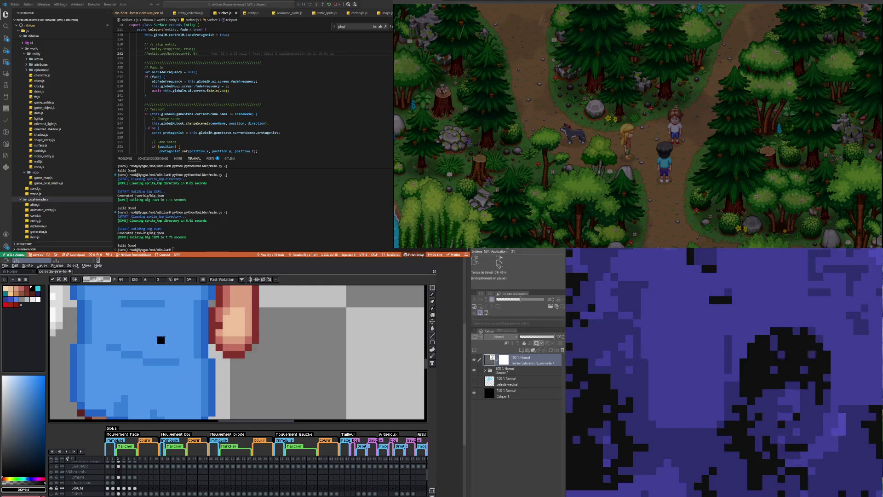
{"action": "key", "text": "Return"}
Step: Shift a gown-hem strip upward on blouse frame 5
{"action": "left_click", "coordinate": [125, 488]}
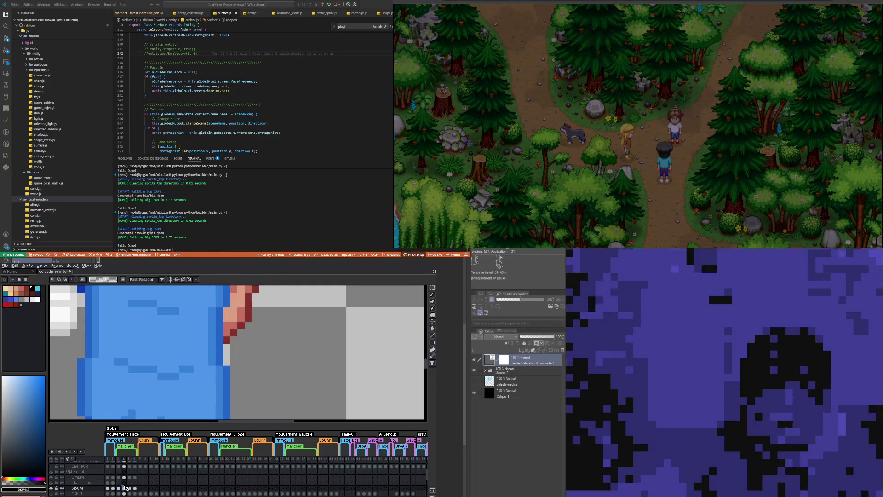
{"action": "left_click", "coordinate": [130, 488]}
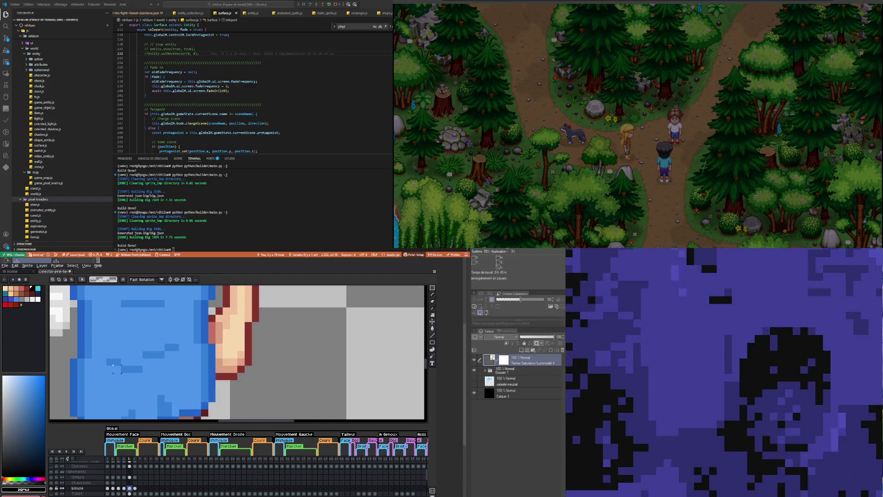
{"action": "mouse_move", "coordinate": [120, 365]}
{"action": "left_mouse_down"}
{"action": "mouse_move", "coordinate": [143, 374]}
{"action": "mouse_move", "coordinate": [131, 362]}
{"action": "mouse_move", "coordinate": [151, 388]}
{"action": "mouse_move", "coordinate": [134, 379]}
{"action": "mouse_move", "coordinate": [132, 356]}
{"action": "left_mouse_up"}
{"action": "key", "text": "Return"}
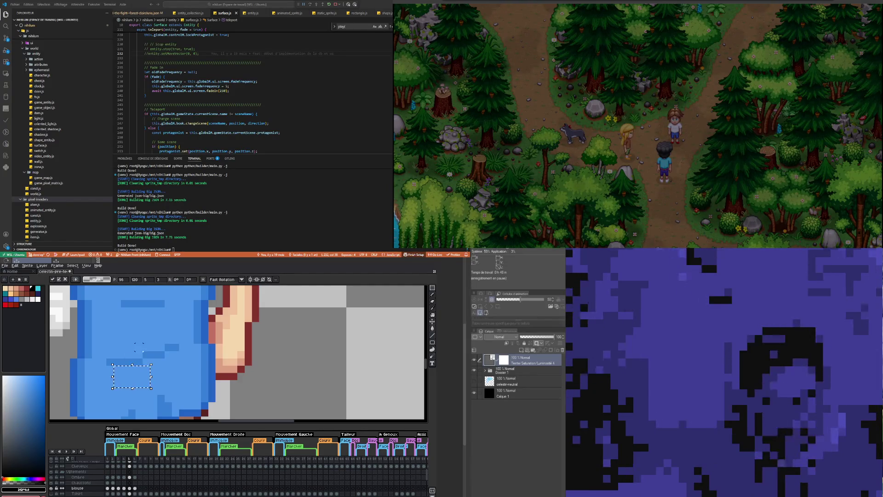
{"action": "key", "text": "ctrl+d"}
Step: Flip through blouse frames 3–6 and play the animation to check the edits
{"action": "left_click", "coordinate": [137, 489]}
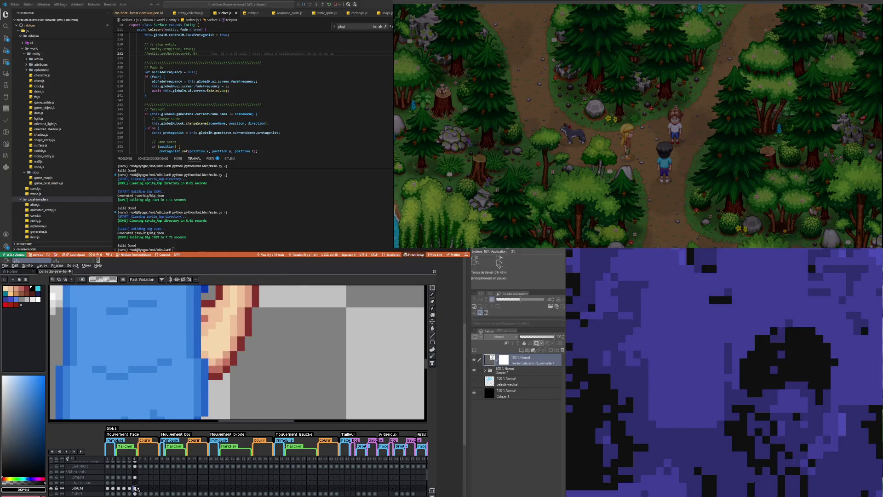
{"action": "left_click", "coordinate": [119, 490]}
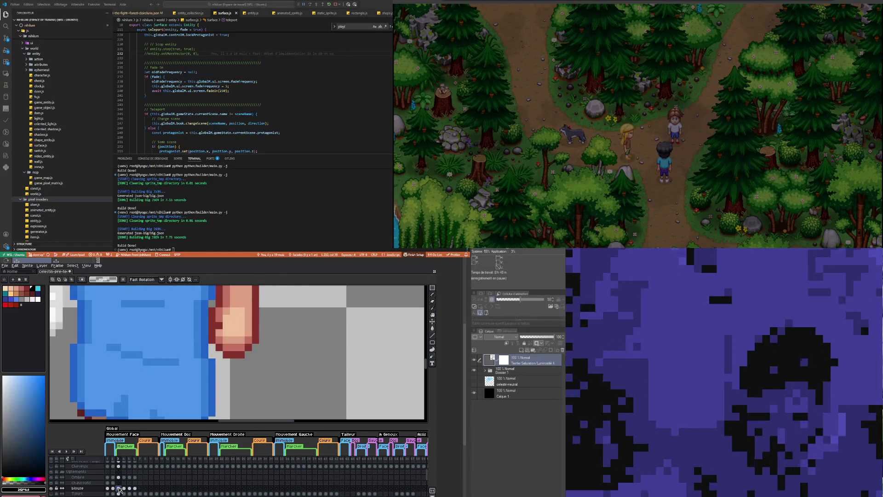
{"action": "left_click", "coordinate": [125, 489]}
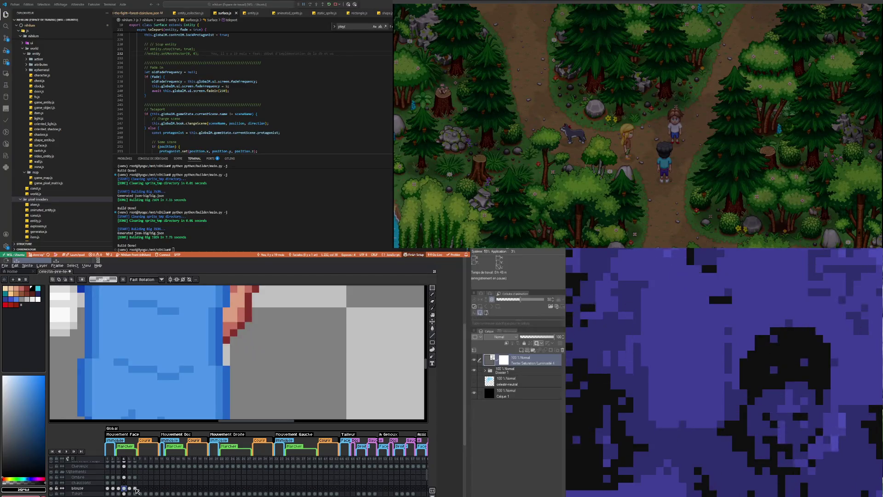
{"action": "key", "text": "Right"}
{"action": "key", "text": "Right"}
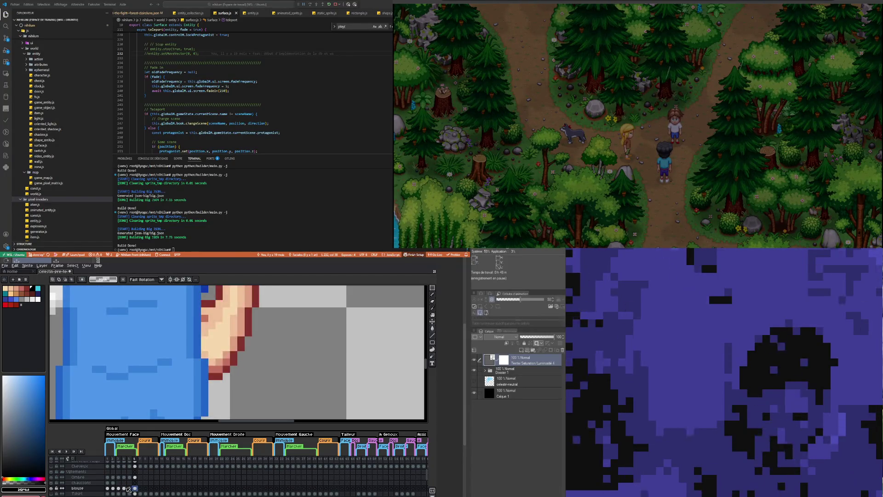
{"action": "left_click", "coordinate": [125, 488]}
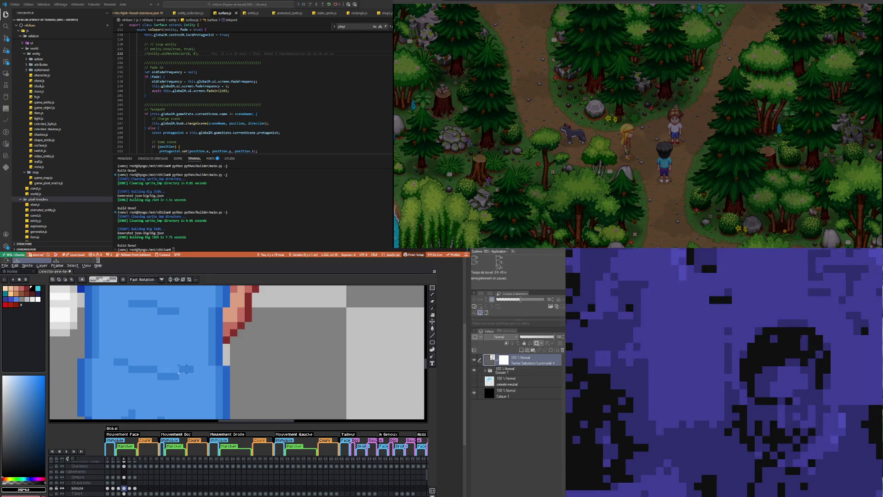
{"action": "scroll", "coordinate": [165, 363], "scroll_direction": "down", "scroll_amount": 3}
{"action": "key", "text": "Return"}
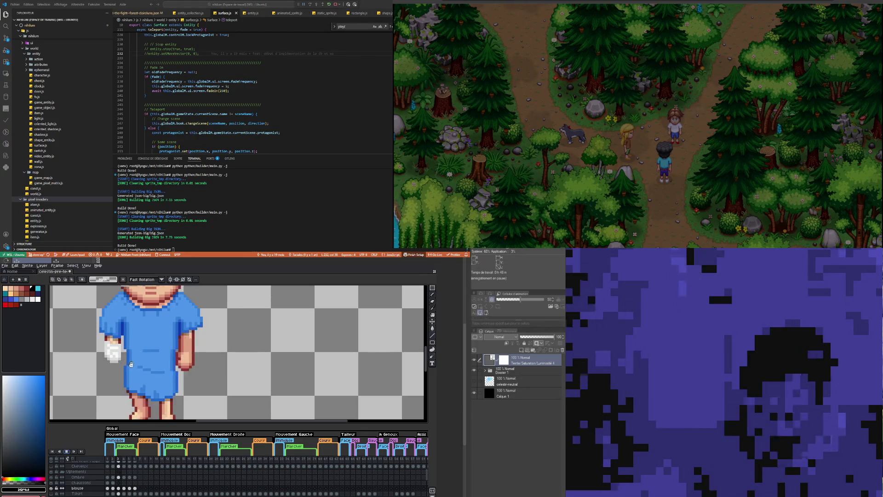
{"action": "scroll", "coordinate": [129, 375], "scroll_direction": "down", "scroll_amount": 2}
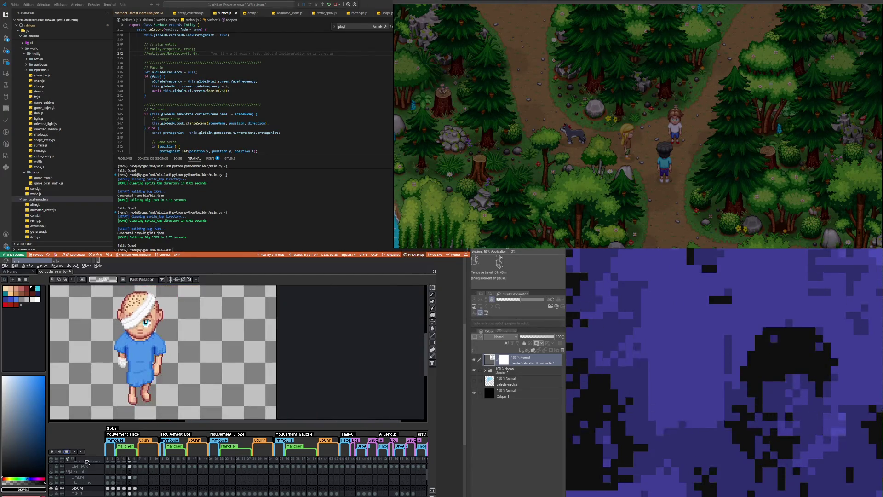
Step: Stop playback and try moving a gown-hem strip on blouse frame 4, then undo it
{"action": "key", "text": "Return"}
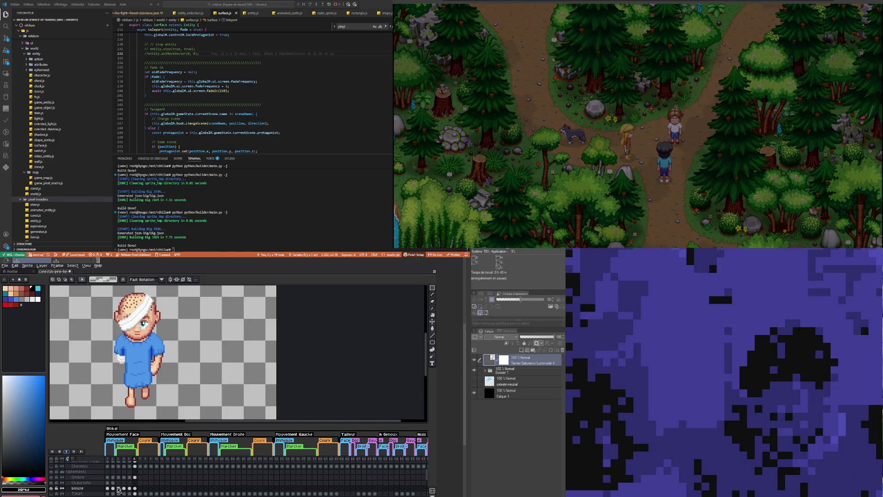
{"action": "left_click", "coordinate": [118, 489]}
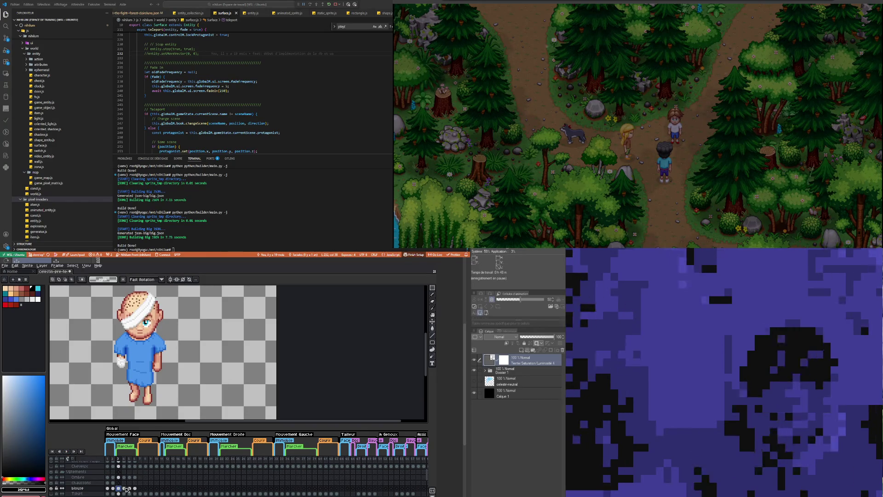
{"action": "left_click", "coordinate": [124, 488]}
{"action": "scroll", "coordinate": [127, 396], "scroll_direction": "up", "scroll_amount": 4}
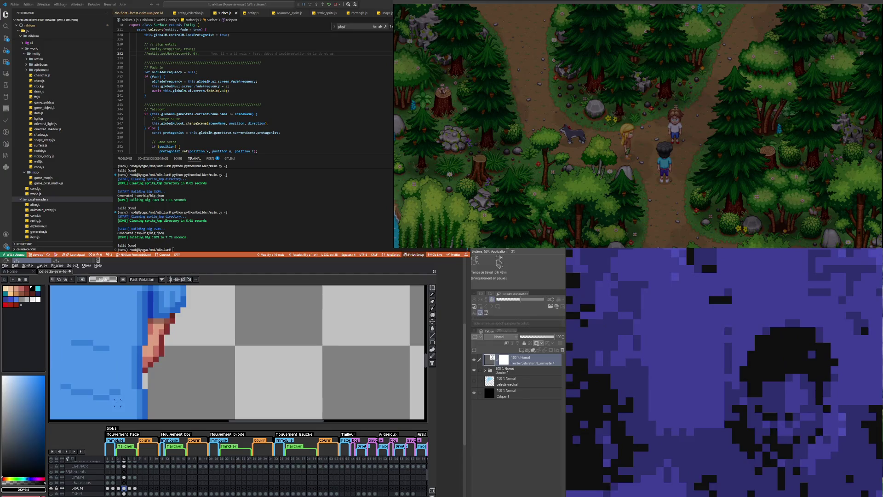
{"action": "mouse_move", "coordinate": [91, 406]}
{"action": "left_mouse_down"}
{"action": "mouse_move", "coordinate": [114, 401]}
{"action": "mouse_move", "coordinate": [117, 380]}
{"action": "left_mouse_up"}
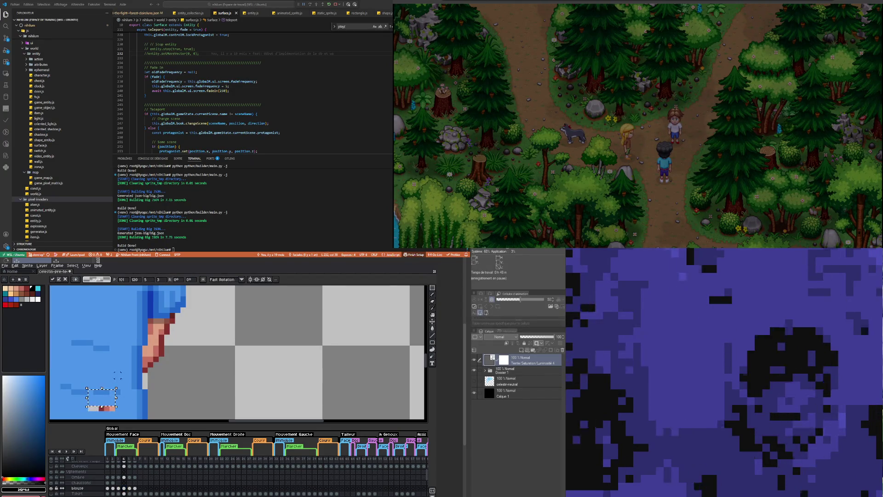
{"action": "key", "text": "Return"}
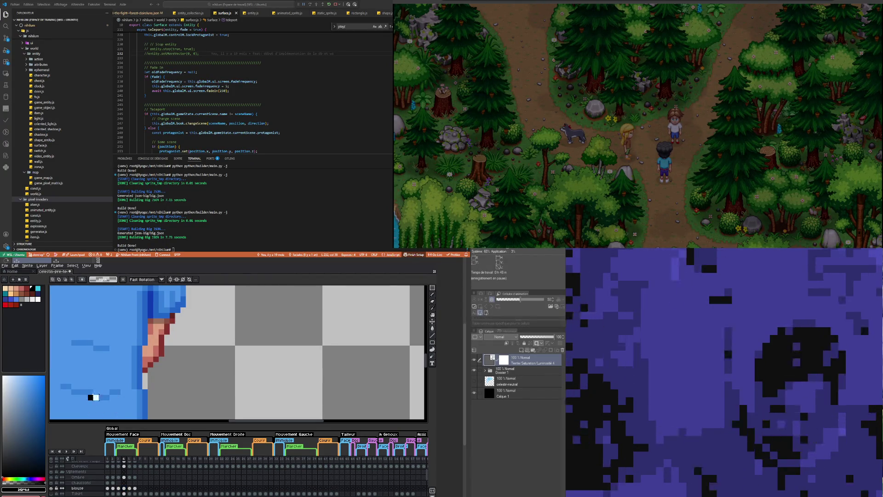
{"action": "key", "text": "ctrl+z"}
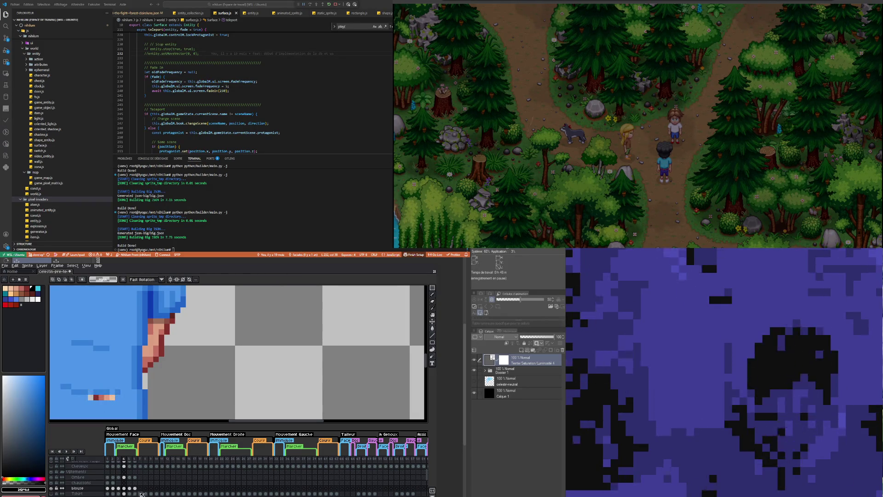
Step: Reposition a small strip of gown-hem pixels on blouse frame 6
{"action": "left_click", "coordinate": [135, 489]}
{"action": "scroll", "coordinate": [87, 396], "scroll_direction": "down", "scroll_amount": 2}
{"action": "scroll", "coordinate": [88, 397], "scroll_direction": "up", "scroll_amount": 2}
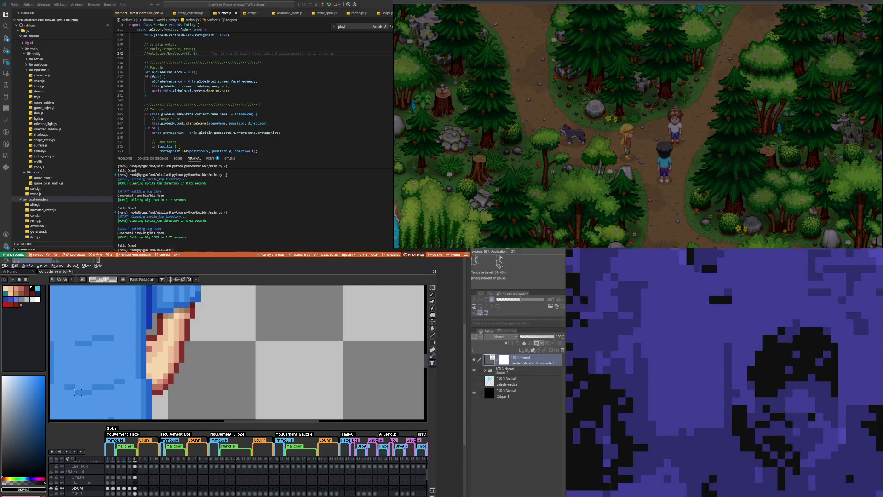
{"action": "left_click_drag", "start_coordinate": [69, 395], "coordinate": [109, 407]}
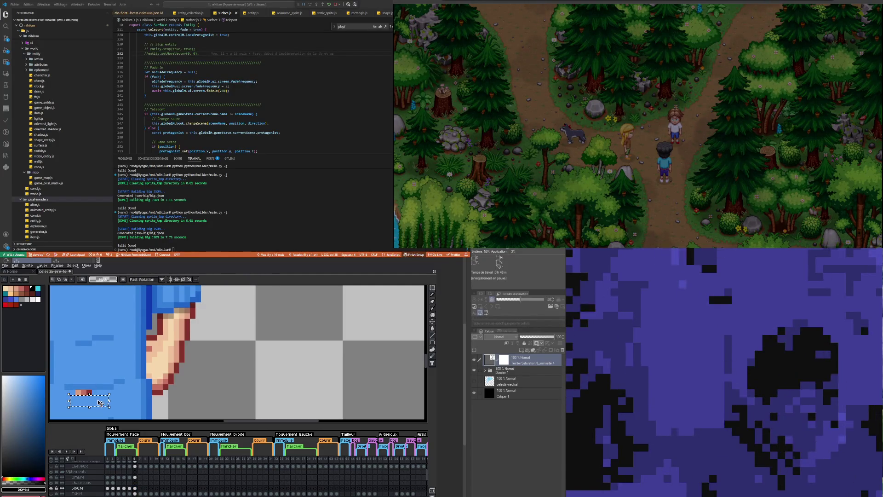
{"action": "left_click", "coordinate": [92, 392]}
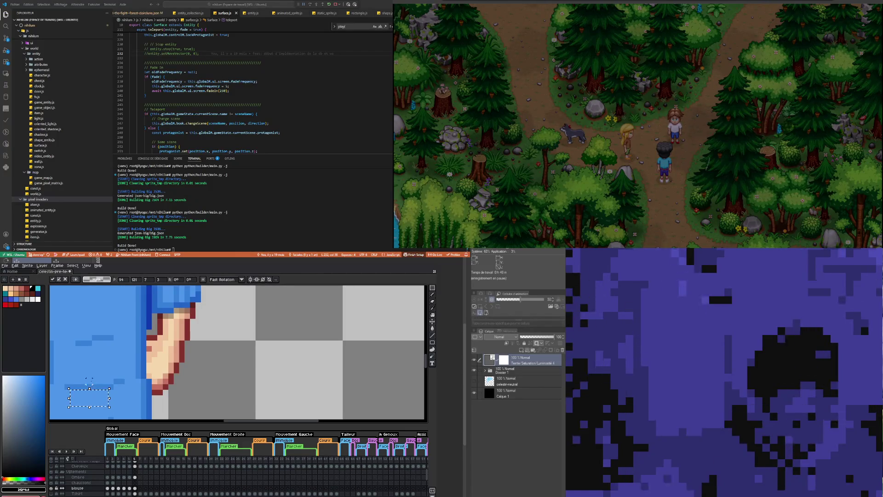
{"action": "key", "text": "Return"}
Step: On blouse frame 4, stretch a 3-pixel gown strip up over the stray skin-tone pixels
{"action": "left_click", "coordinate": [125, 488]}
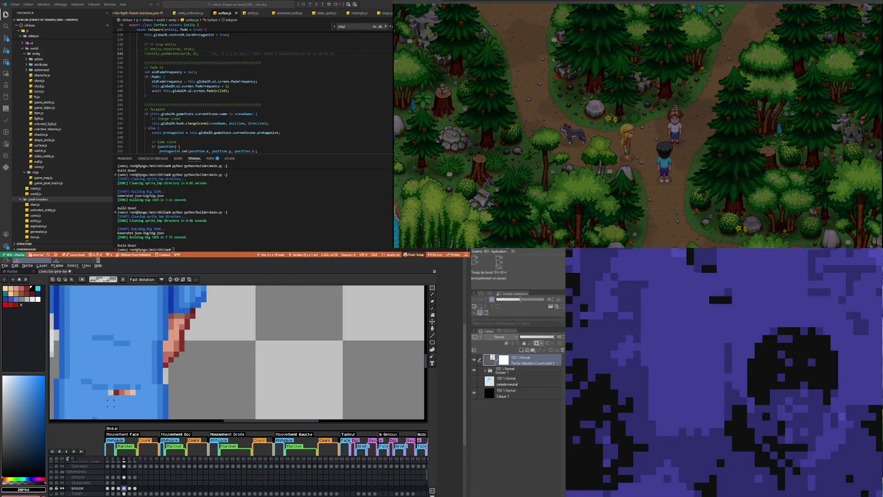
{"action": "mouse_move", "coordinate": [102, 383]}
{"action": "left_mouse_down"}
{"action": "mouse_move", "coordinate": [160, 403]}
{"action": "mouse_move", "coordinate": [141, 406]}
{"action": "left_mouse_up"}
{"action": "left_click", "coordinate": [114, 389]}
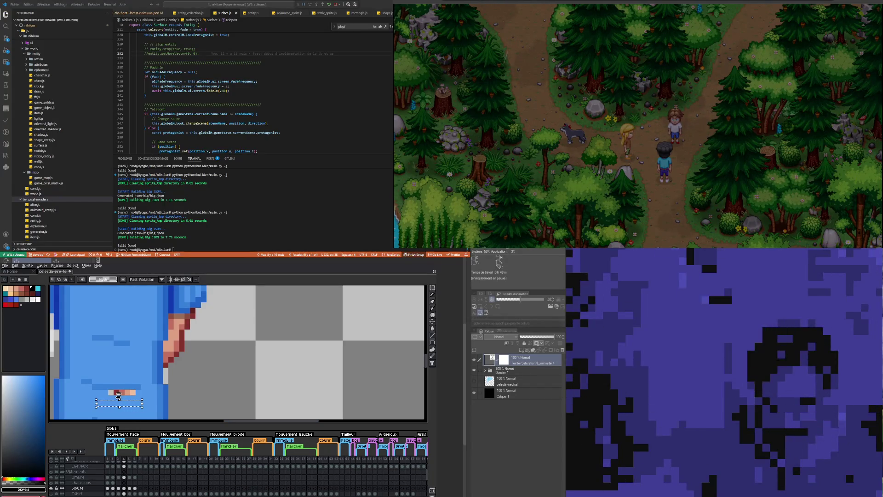
{"action": "left_click_drag", "start_coordinate": [118, 398], "coordinate": [123, 385]}
{"action": "key", "text": "Return"}
{"action": "scroll", "coordinate": [127, 365], "scroll_direction": "down", "scroll_amount": 3}
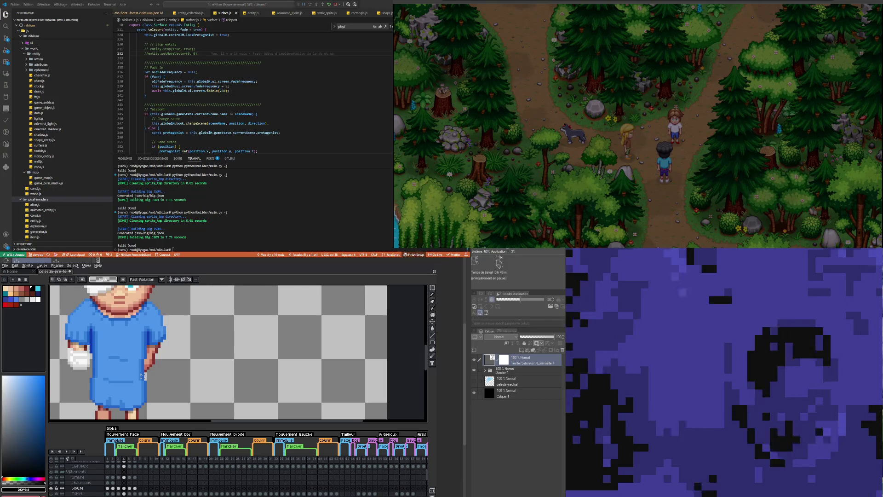
{"action": "scroll", "coordinate": [132, 392], "scroll_direction": "down", "scroll_amount": 3}
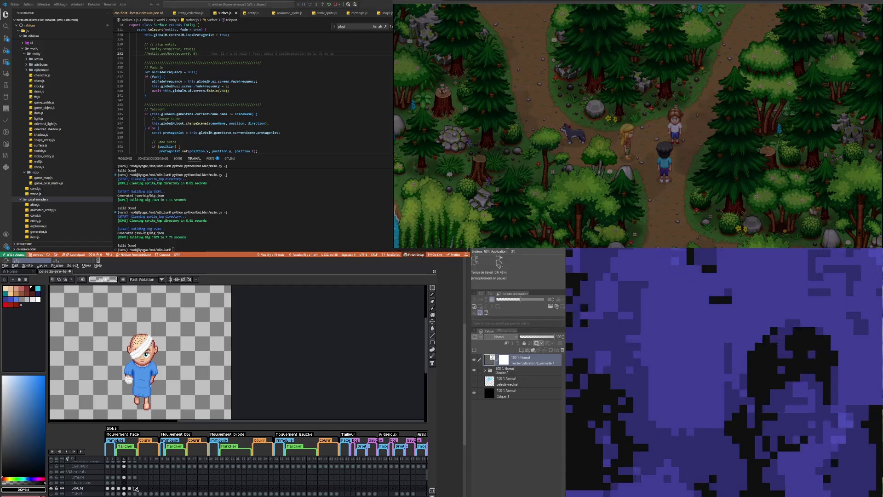
Step: Play the walk animation, then view bandages frames 4, 5 and 6
{"action": "left_click", "coordinate": [135, 488]}
{"action": "left_click", "coordinate": [67, 452]}
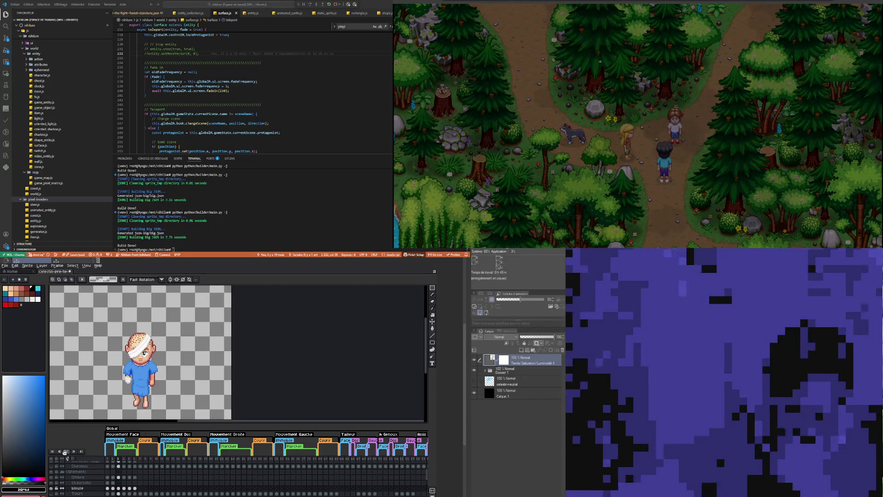
{"action": "scroll", "coordinate": [135, 478], "scroll_direction": "up", "scroll_amount": 3}
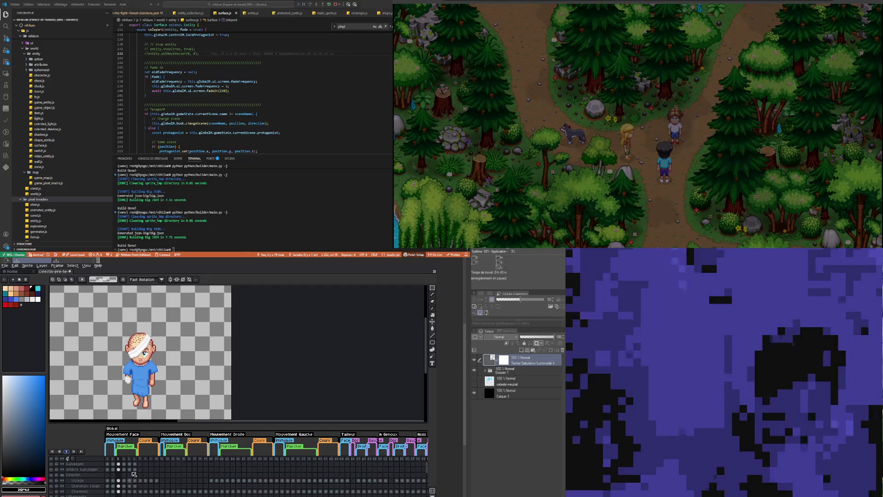
{"action": "left_click", "coordinate": [123, 464]}
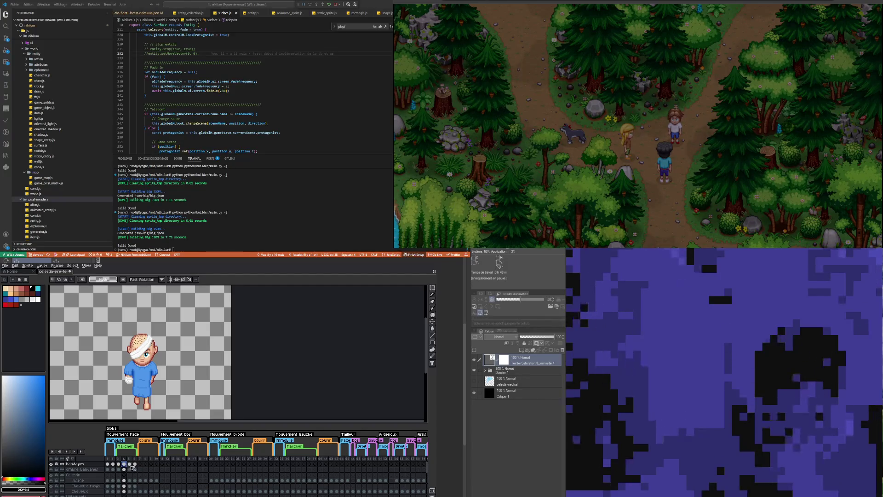
{"action": "left_click", "coordinate": [130, 464]}
{"action": "left_click", "coordinate": [135, 464]}
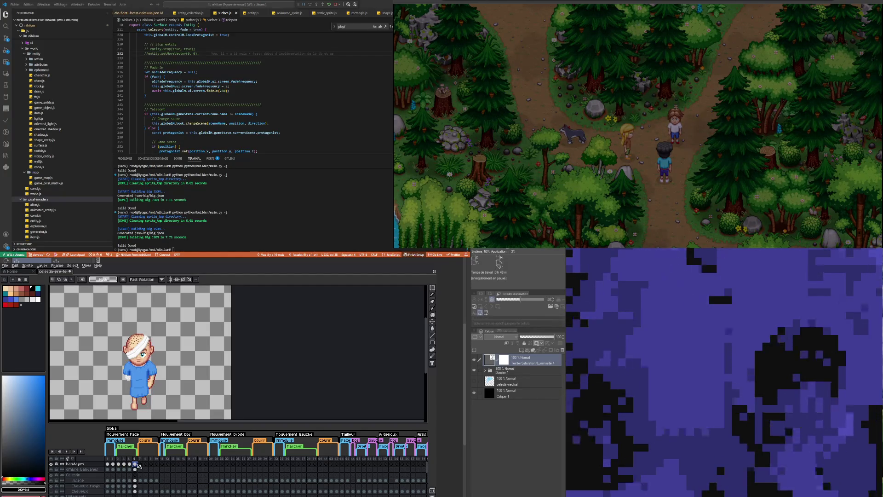
{"action": "scroll", "coordinate": [119, 333], "scroll_direction": "up", "scroll_amount": 3}
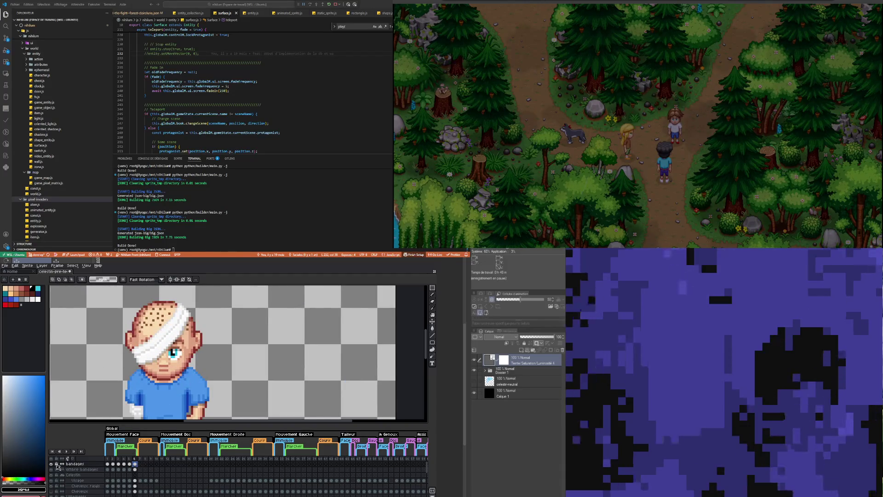
{"action": "left_click", "coordinate": [52, 464]}
{"action": "left_click", "coordinate": [51, 464]}
{"action": "left_click", "coordinate": [52, 464]}
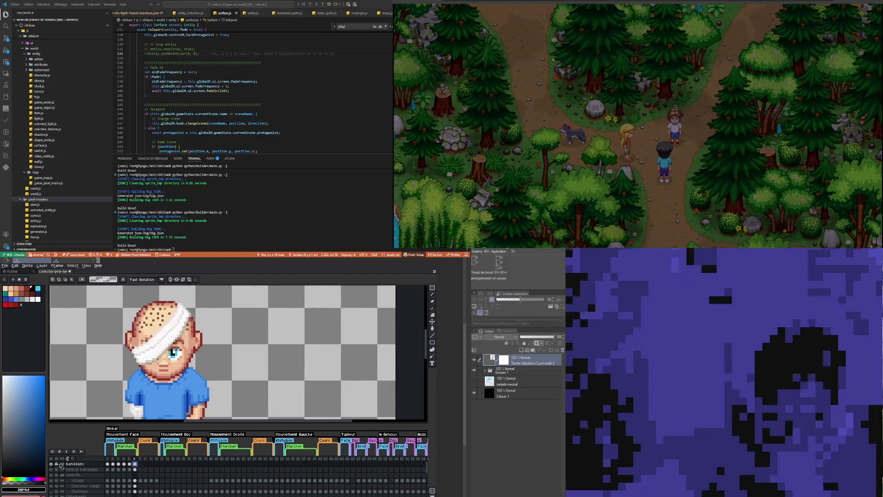
{"action": "left_click", "coordinate": [129, 464]}
{"action": "scroll", "coordinate": [139, 391], "scroll_direction": "down", "scroll_amount": 4}
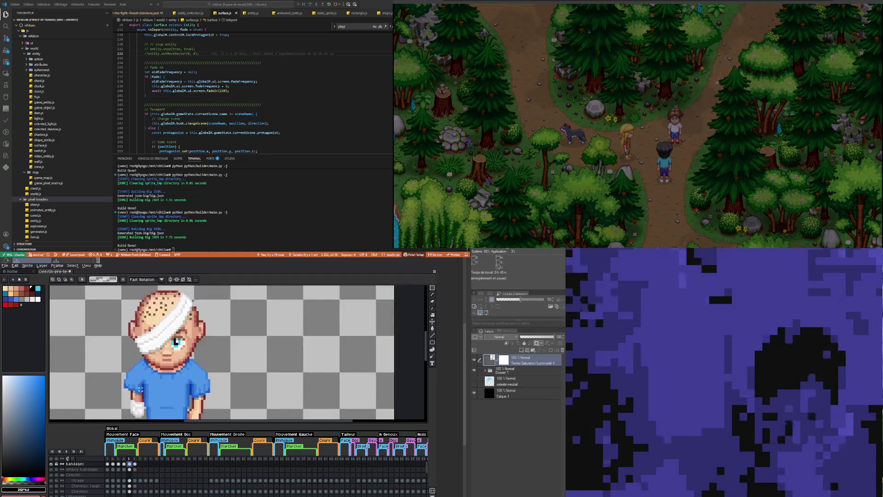
{"action": "scroll", "coordinate": [140, 392], "scroll_direction": "up", "scroll_amount": 3}
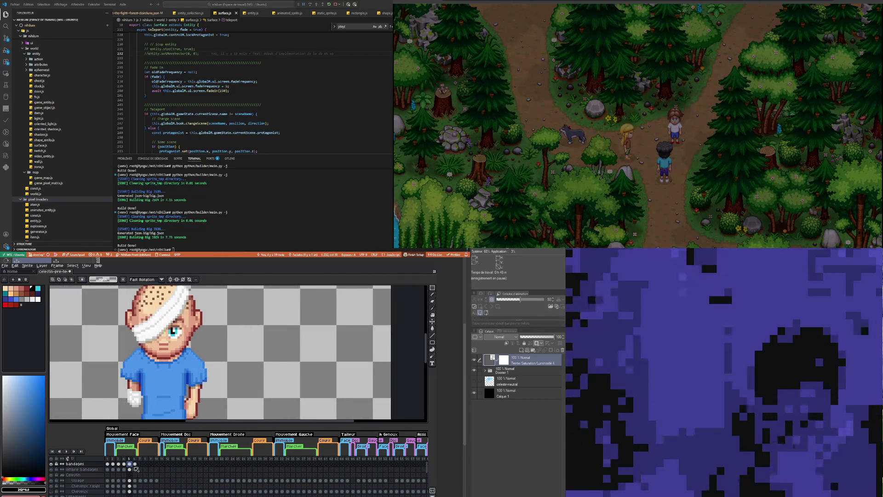
{"action": "left_click", "coordinate": [121, 464]}
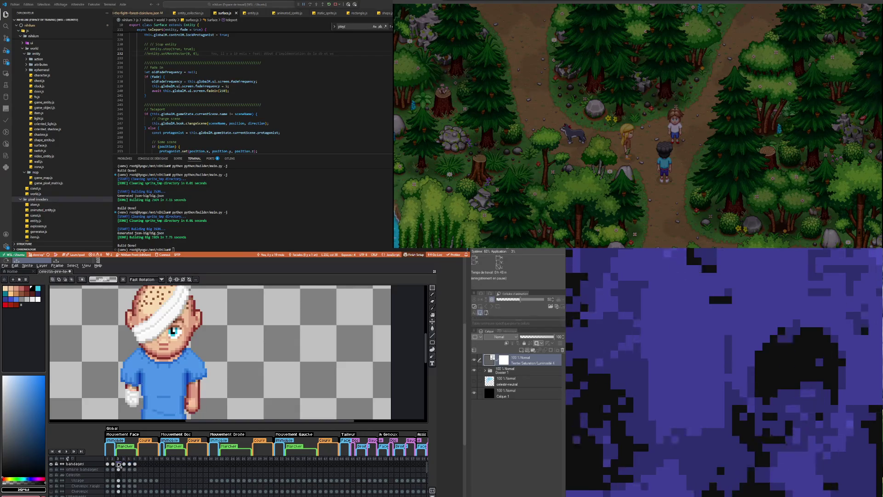
{"action": "left_click", "coordinate": [124, 464]}
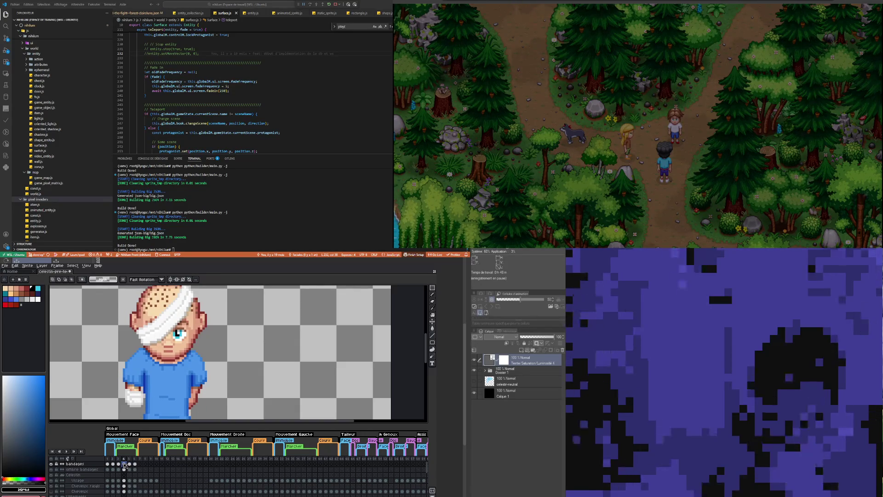
{"action": "left_click", "coordinate": [129, 465]}
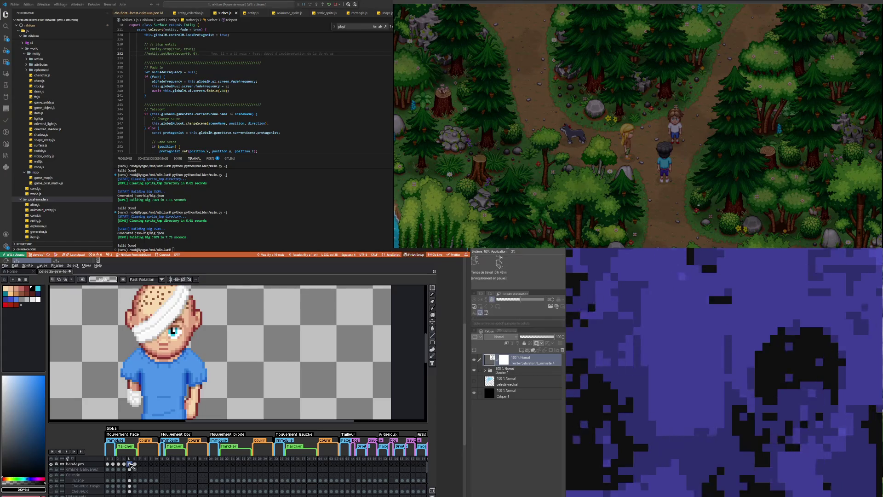
{"action": "left_click", "coordinate": [51, 464]}
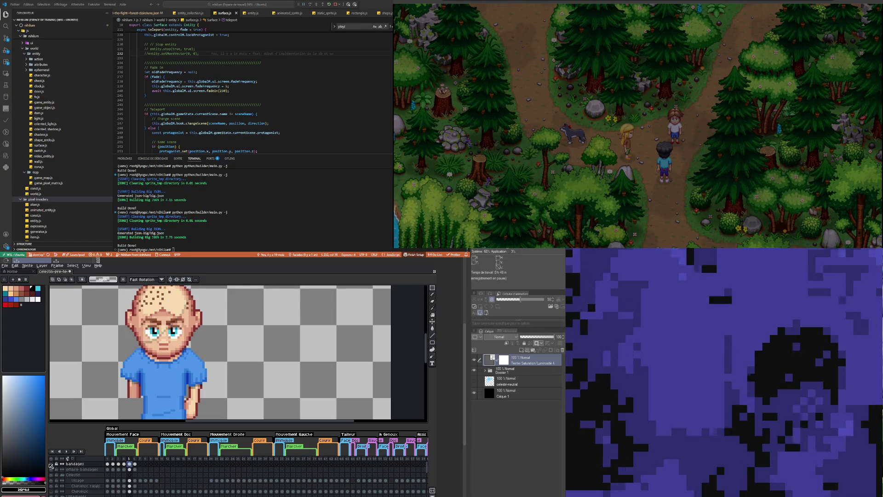
{"action": "left_click", "coordinate": [124, 464]}
{"action": "left_click", "coordinate": [135, 465]}
{"action": "left_click", "coordinate": [130, 464]}
{"action": "left_click", "coordinate": [135, 464]}
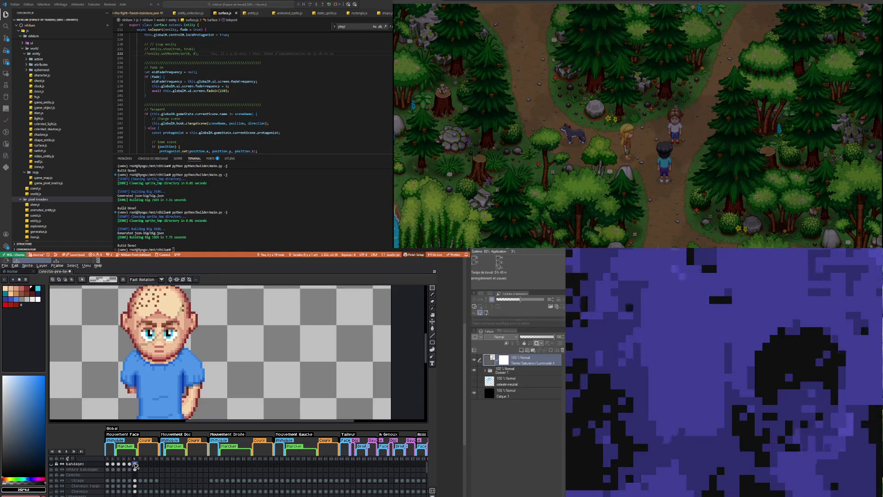
{"action": "left_click", "coordinate": [51, 464]}
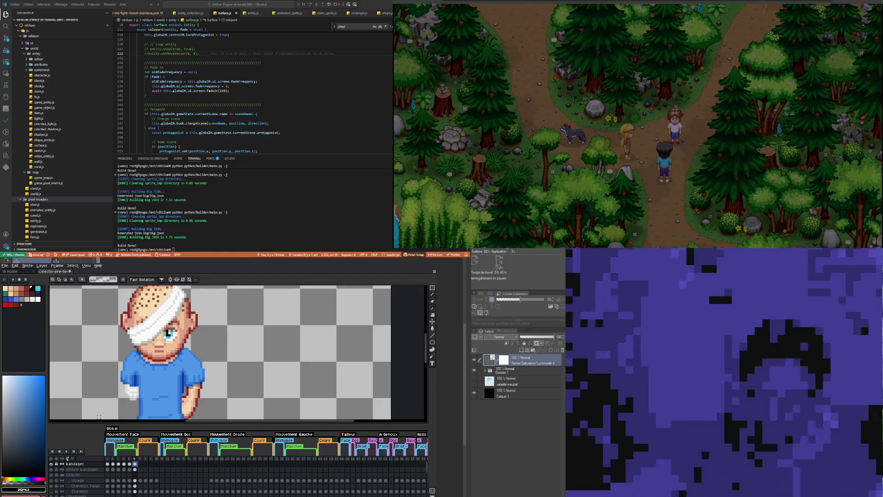
{"action": "scroll", "coordinate": [110, 366], "scroll_direction": "down", "scroll_amount": 2}
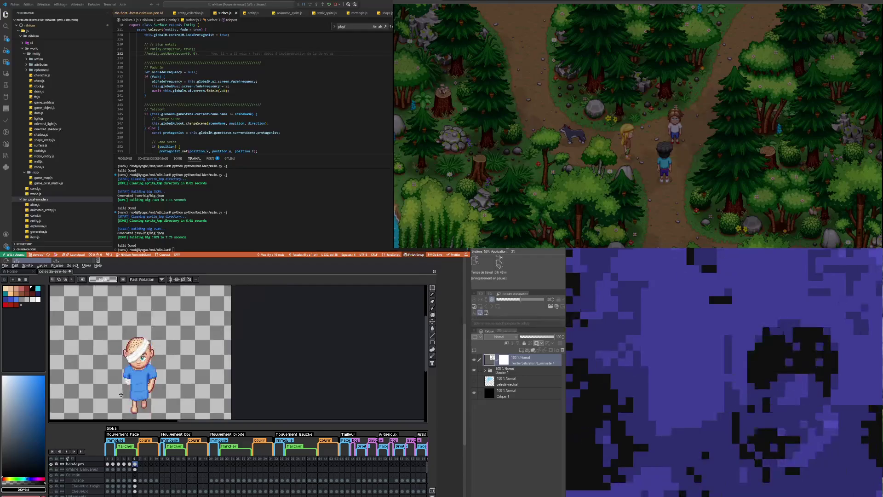
{"action": "scroll", "coordinate": [123, 375], "scroll_direction": "up", "scroll_amount": 1}
{"action": "scroll", "coordinate": [123, 375], "scroll_direction": "up", "scroll_amount": 1}
{"action": "scroll", "coordinate": [135, 378], "scroll_direction": "up", "scroll_amount": 1}
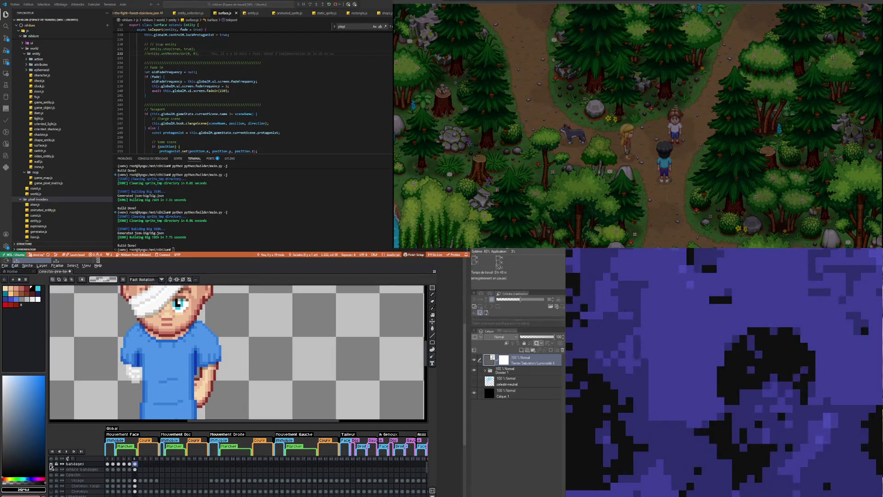
{"action": "left_click", "coordinate": [51, 465]}
{"action": "left_click", "coordinate": [51, 465]}
{"action": "left_click", "coordinate": [51, 465]}
{"action": "left_click", "coordinate": [51, 465]}
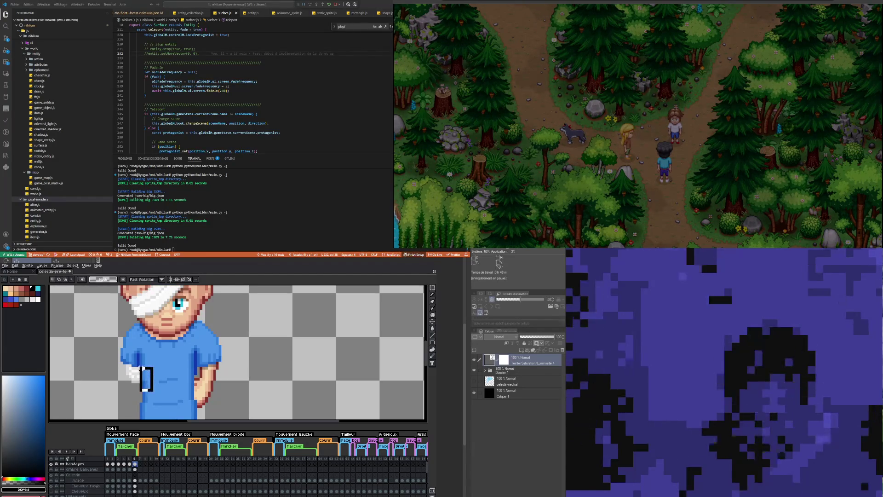
{"action": "scroll", "coordinate": [125, 367], "scroll_direction": "up", "scroll_amount": 3}
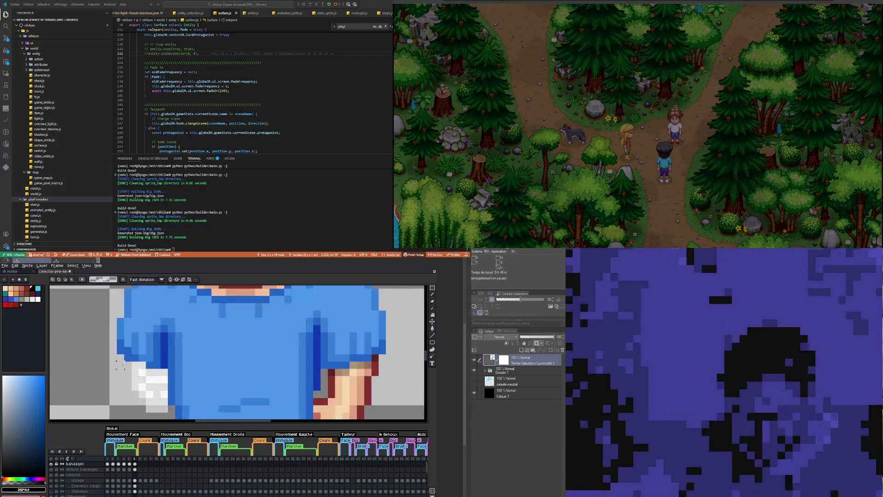
Step: Toggle the bandages layer to compare the hand, then cancel a strip move above it
{"action": "left_click", "coordinate": [51, 466]}
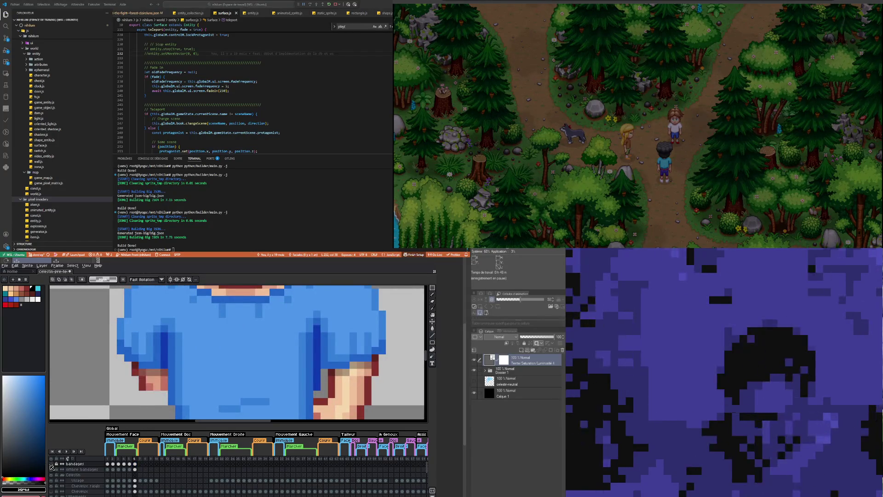
{"action": "left_click", "coordinate": [51, 466]}
{"action": "left_click", "coordinate": [51, 466]}
{"action": "left_click", "coordinate": [51, 466]}
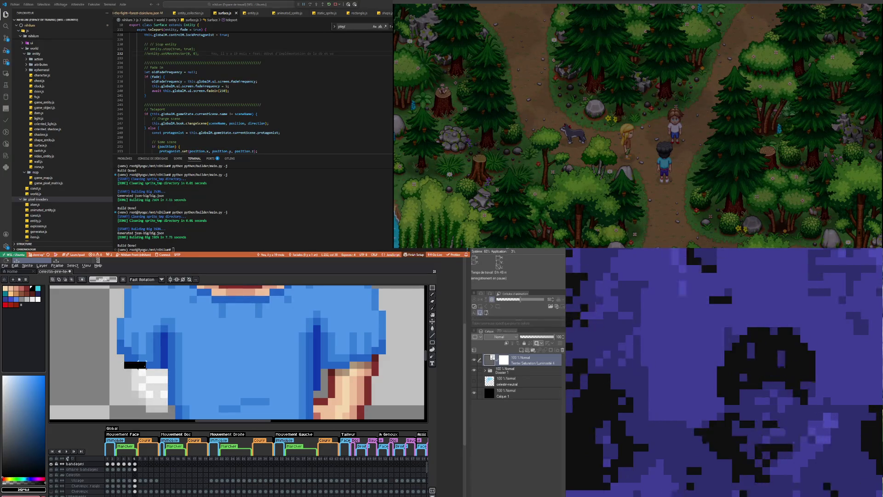
{"action": "left_click_drag", "start_coordinate": [145, 363], "coordinate": [147, 373]}
{"action": "key", "text": "ctrl+z"}
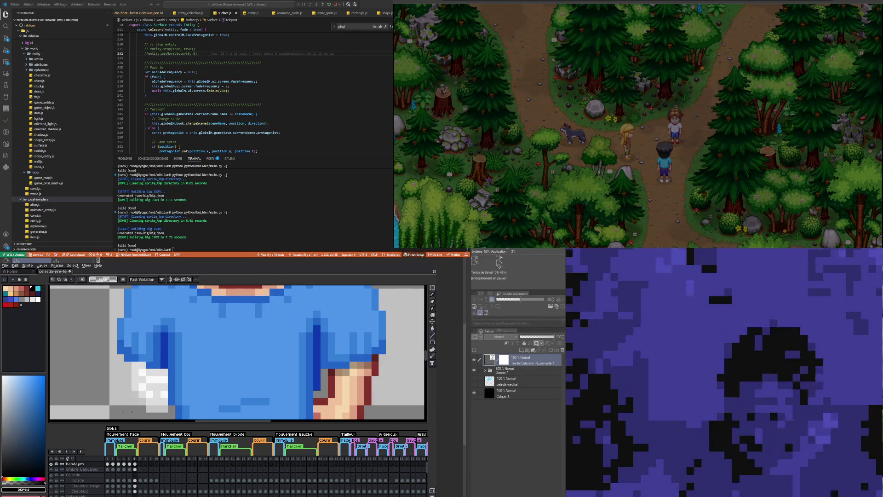
Step: Nudge the hand bandage block down one pixel and recheck it against the bare hand
{"action": "left_click_drag", "start_coordinate": [118, 392], "coordinate": [167, 406]}
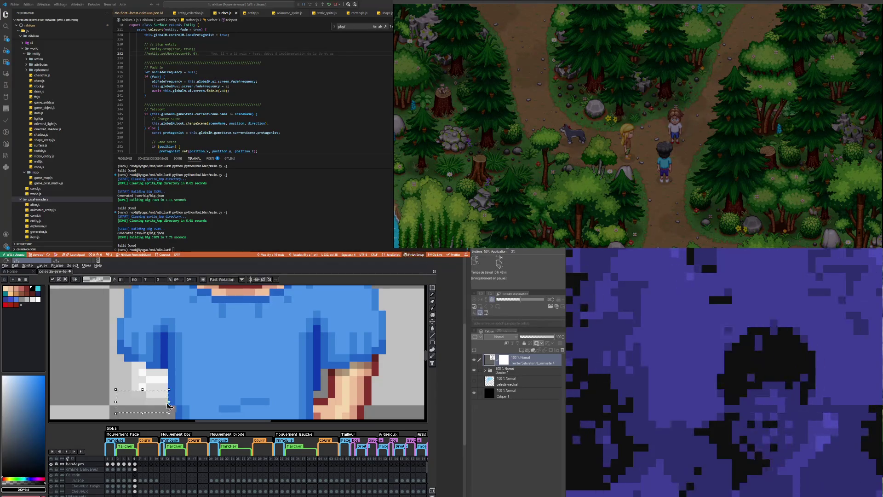
{"action": "key", "text": "Down"}
{"action": "key", "text": "ctrl+d"}
{"action": "left_click_drag", "start_coordinate": [115, 372], "coordinate": [176, 409]}
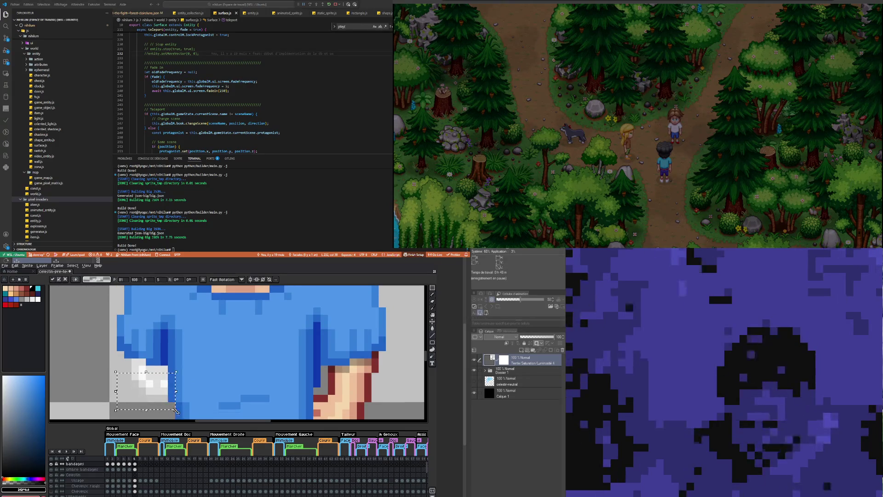
{"action": "key", "text": "ctrl+d"}
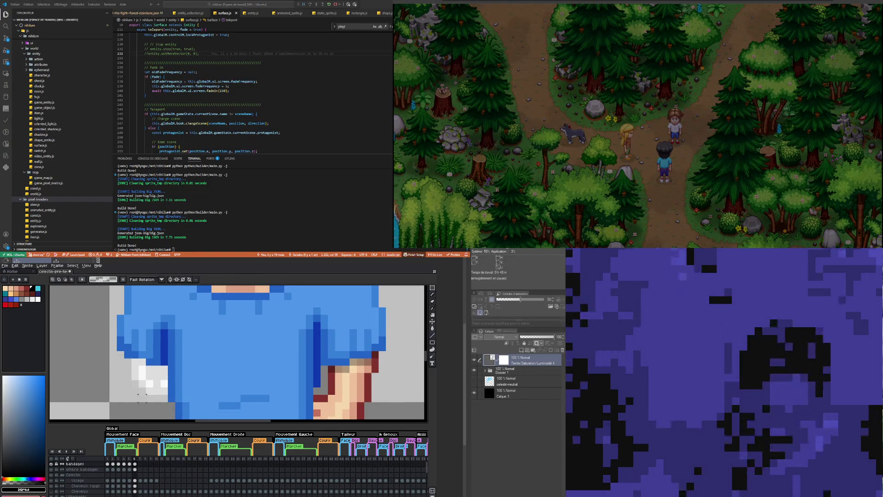
{"action": "left_click", "coordinate": [51, 464]}
{"action": "left_click", "coordinate": [51, 464]}
{"action": "left_click", "coordinate": [52, 464]}
{"action": "left_click", "coordinate": [51, 464]}
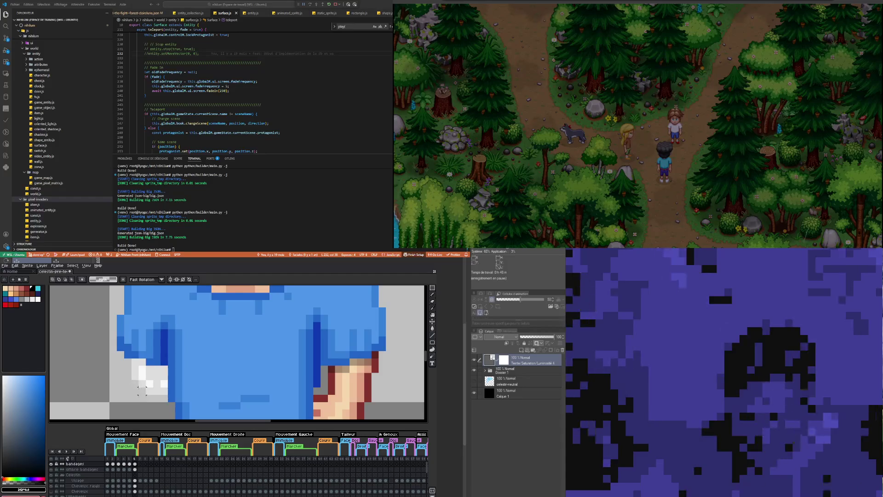
Step: Rotate the small bandage patch near the sleeve, then undo the rotation
{"action": "left_click_drag", "start_coordinate": [147, 393], "coordinate": [147, 394]}
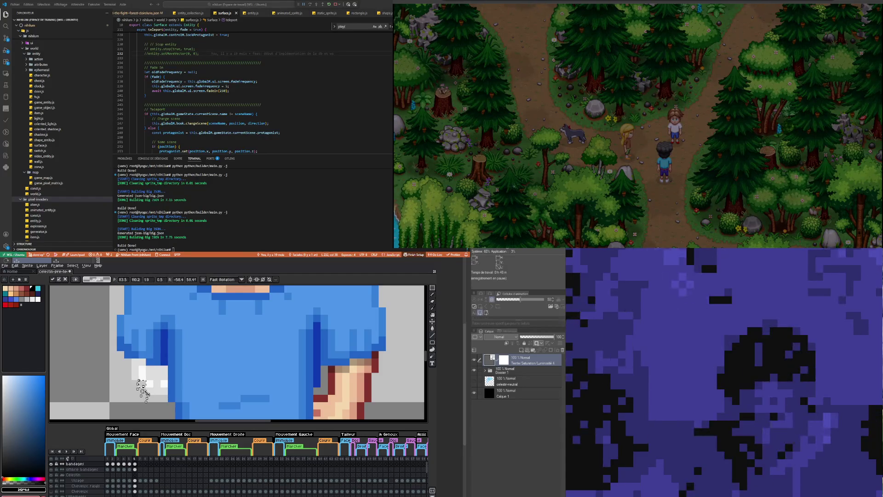
{"action": "key", "text": "Escape"}
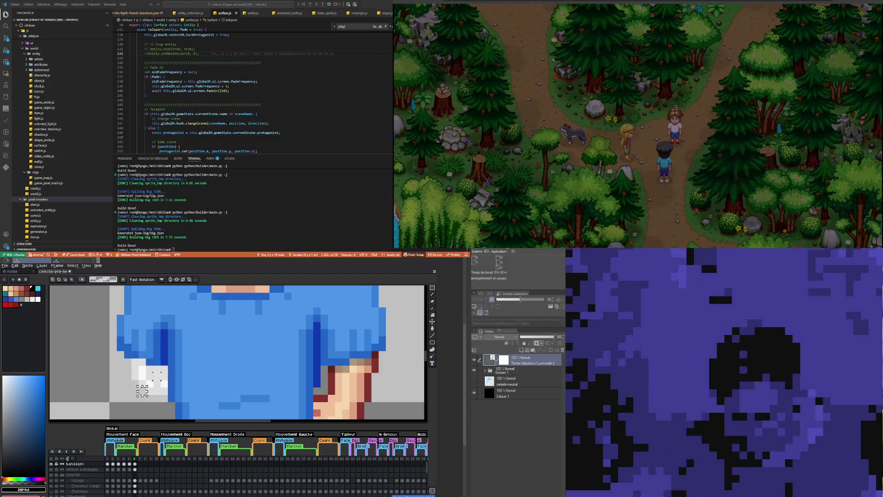
{"action": "key", "text": "ctrl+z"}
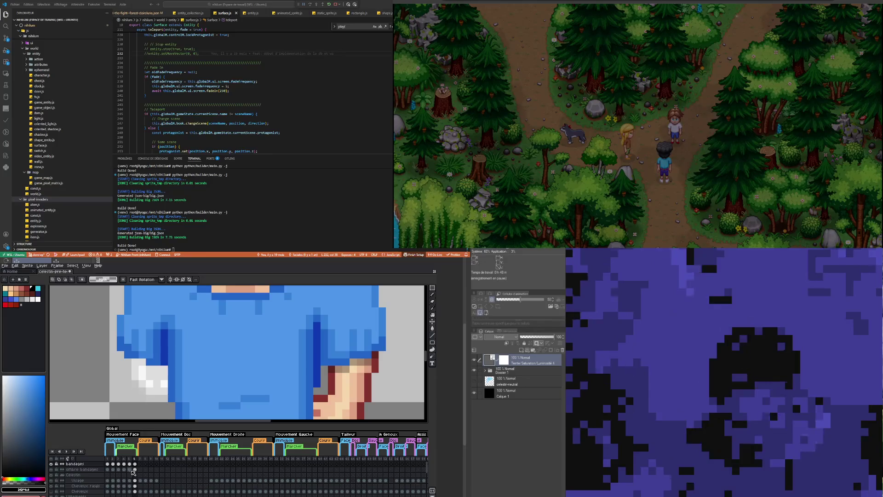
{"action": "scroll", "coordinate": [145, 488], "scroll_direction": "down", "scroll_amount": 2}
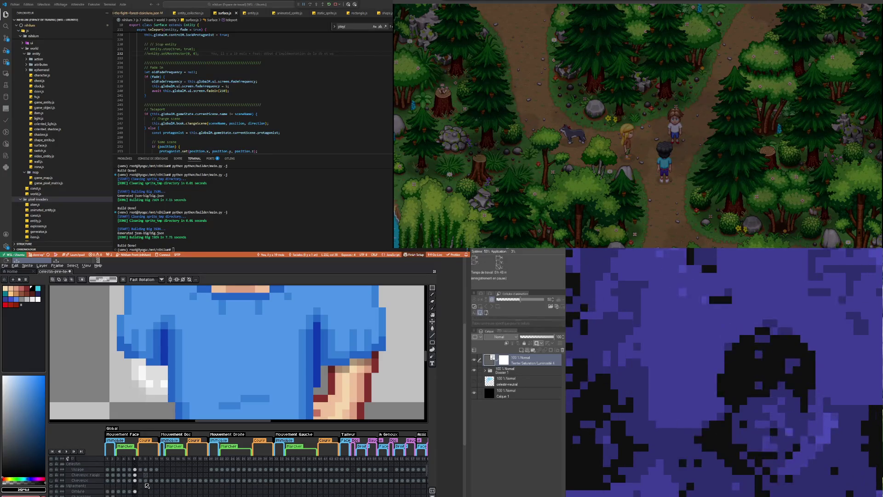
Step: Compare bandages frames 5 and 6 and briefly toggle a layer's visibility
{"action": "scroll", "coordinate": [133, 469], "scroll_direction": "up", "scroll_amount": 2}
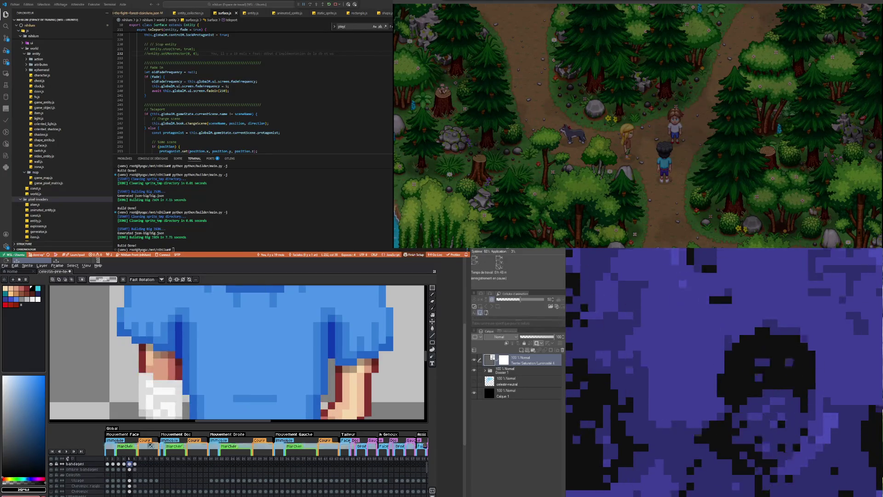
{"action": "scroll", "coordinate": [142, 414], "scroll_direction": "down", "scroll_amount": 2}
{"action": "scroll", "coordinate": [142, 414], "scroll_direction": "up", "scroll_amount": 2}
{"action": "left_click", "coordinate": [135, 465]}
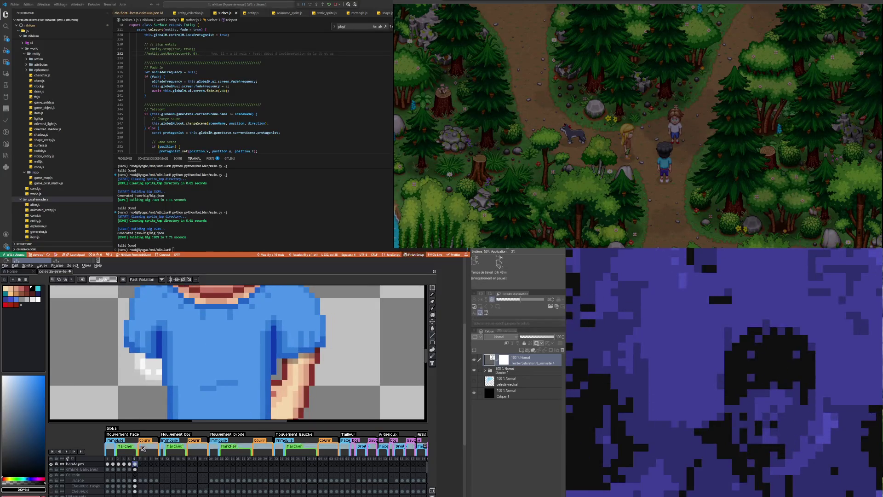
{"action": "scroll", "coordinate": [170, 405], "scroll_direction": "up", "scroll_amount": 3}
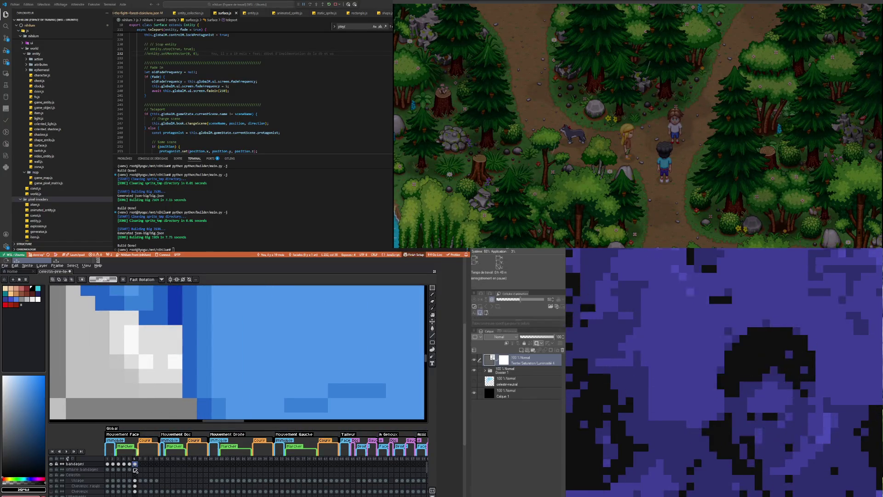
{"action": "left_click", "coordinate": [130, 464]}
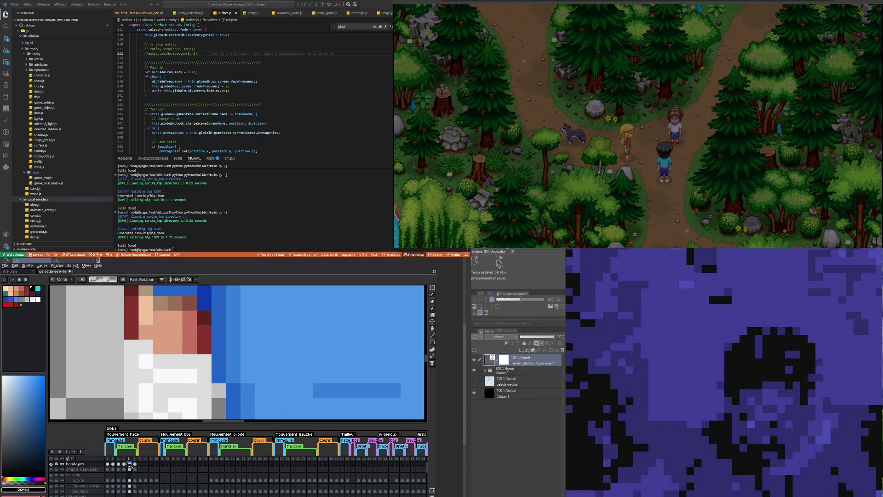
{"action": "left_click", "coordinate": [135, 465]}
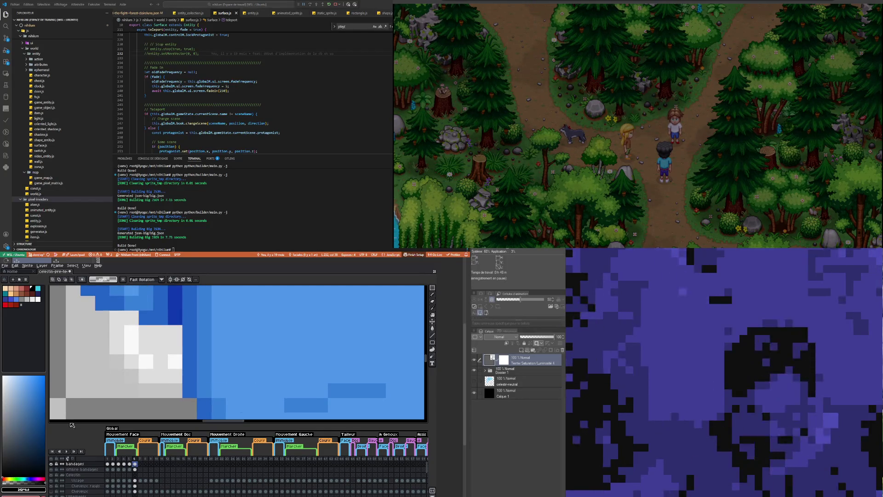
{"action": "left_click", "coordinate": [53, 469]}
{"action": "left_click", "coordinate": [52, 467]}
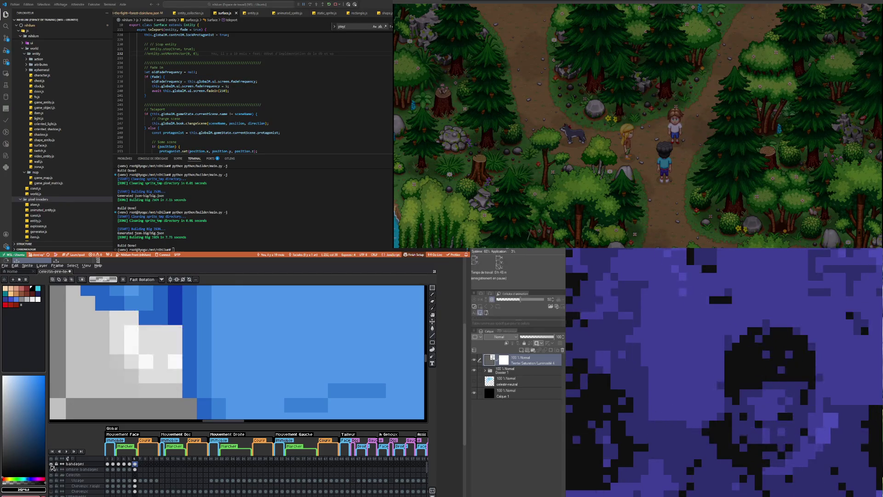
{"action": "scroll", "coordinate": [147, 376], "scroll_direction": "up", "scroll_amount": 2}
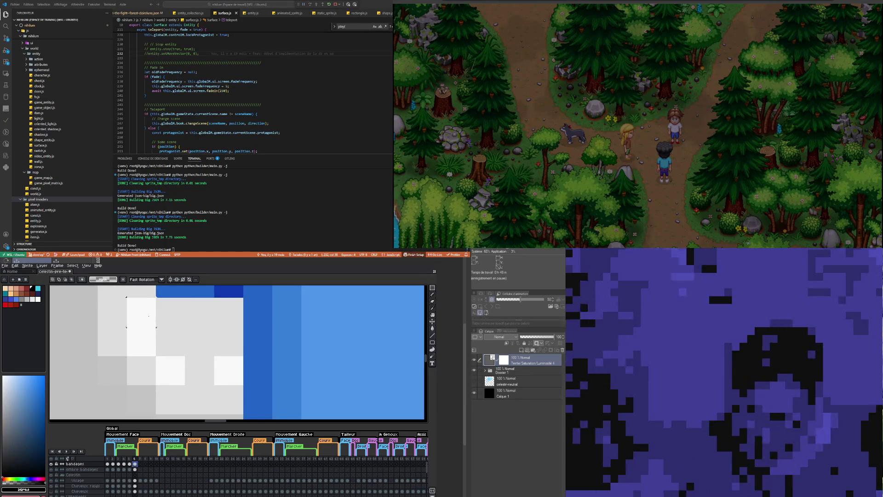
Step: Widen the selected bandage block on frame 6 by one pixel to the left
{"action": "left_click", "coordinate": [155, 315]}
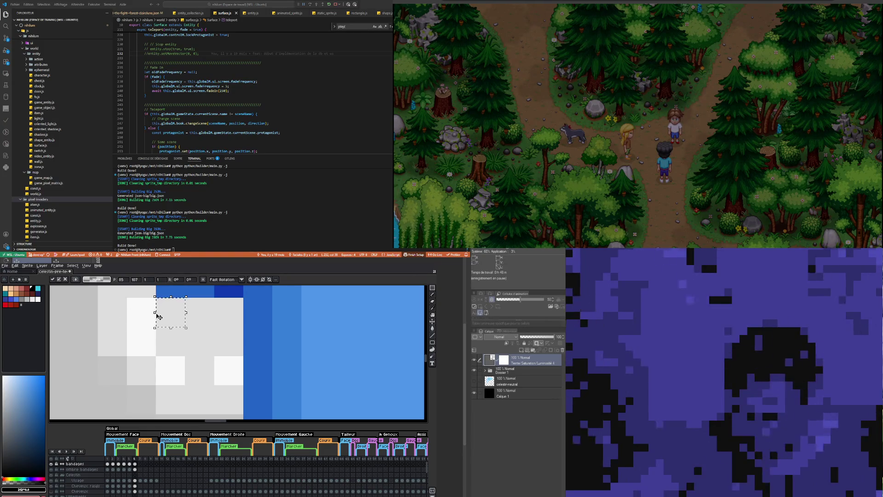
{"action": "left_click_drag", "start_coordinate": [118, 313], "coordinate": [88, 316]}
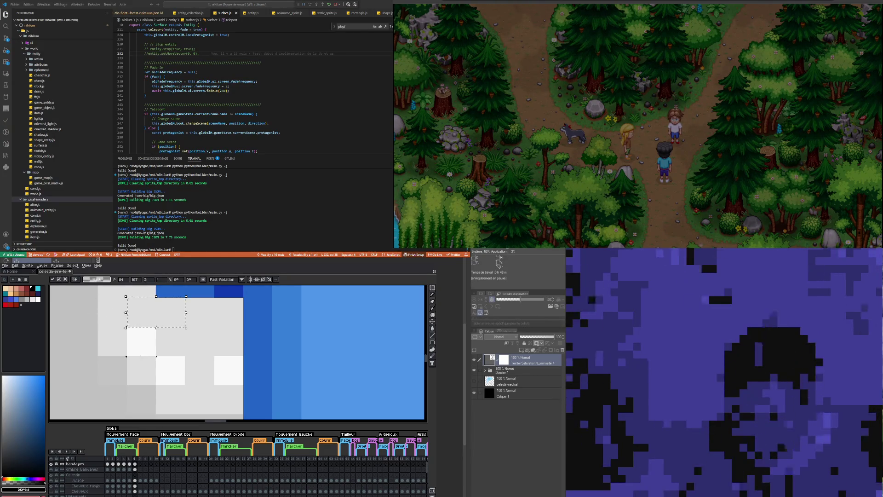
{"action": "key", "text": "Return"}
{"action": "scroll", "coordinate": [177, 388], "scroll_direction": "down", "scroll_amount": 4}
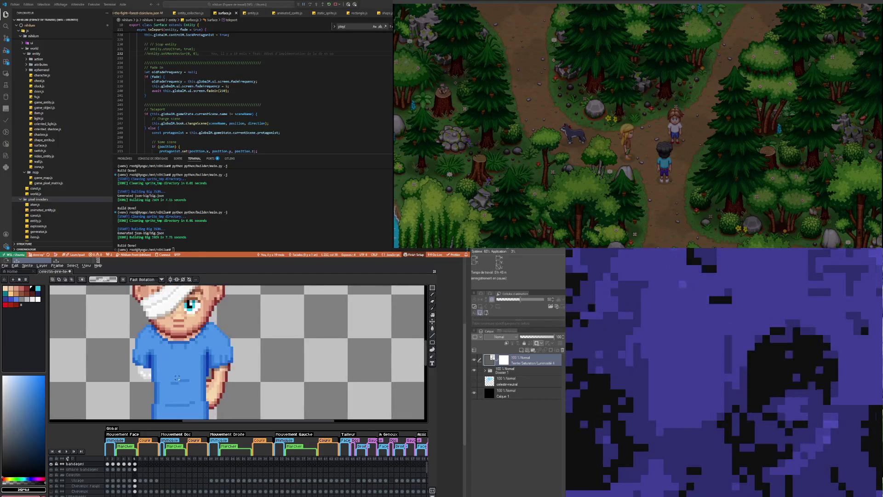
{"action": "scroll", "coordinate": [149, 365], "scroll_direction": "up", "scroll_amount": 5}
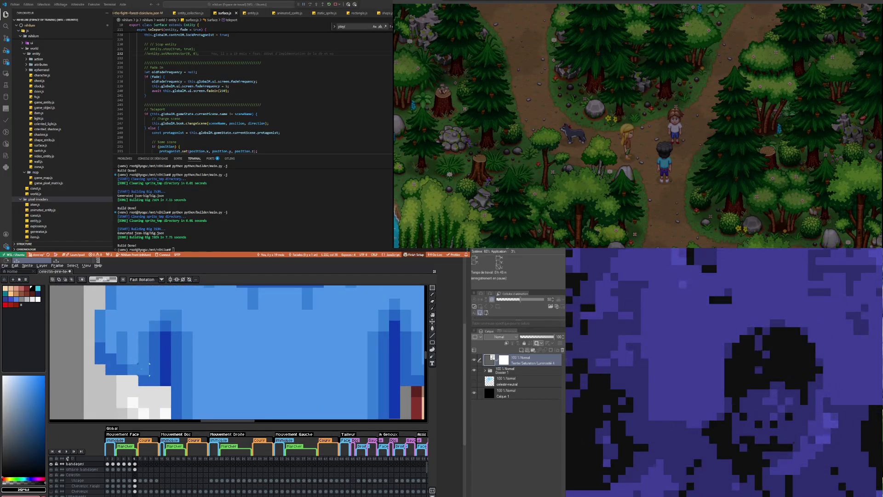
{"action": "scroll", "coordinate": [135, 486], "scroll_direction": "down", "scroll_amount": 3}
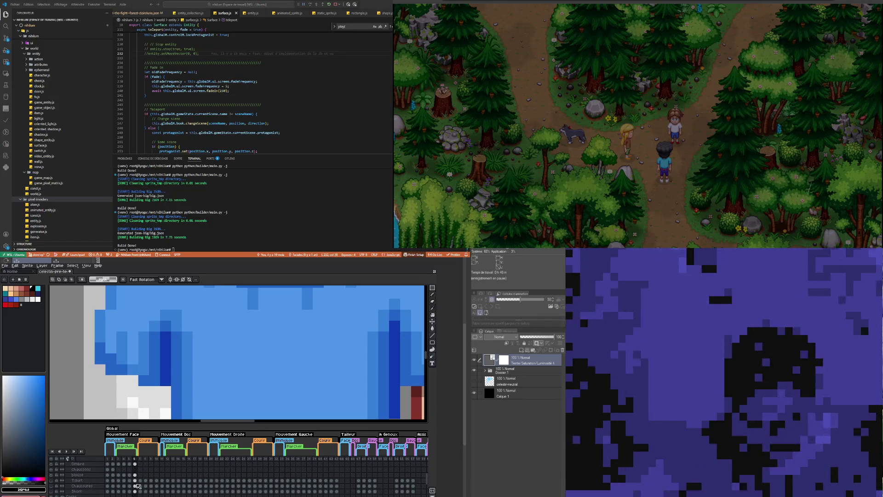
Step: Select the small blue pixel block on the frame 6 blouse layer
{"action": "left_click", "coordinate": [136, 475]}
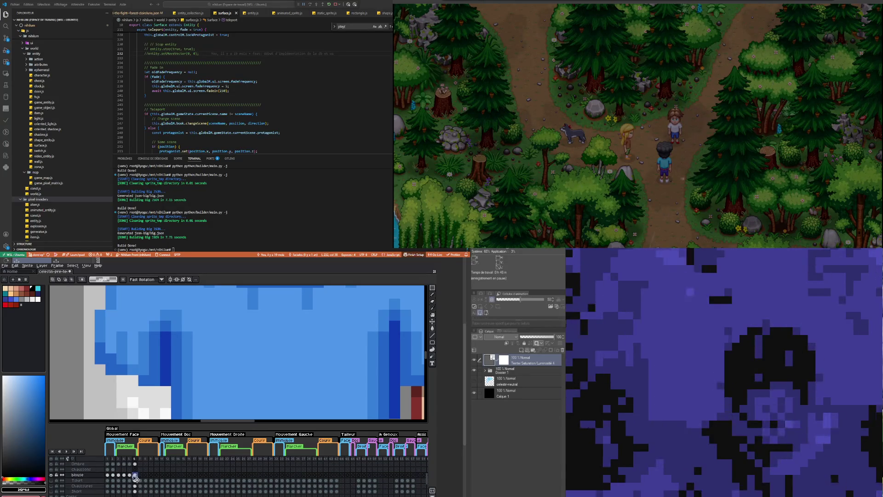
{"action": "left_click_drag", "start_coordinate": [137, 373], "coordinate": [161, 387]}
{"action": "left_click", "coordinate": [119, 368]}
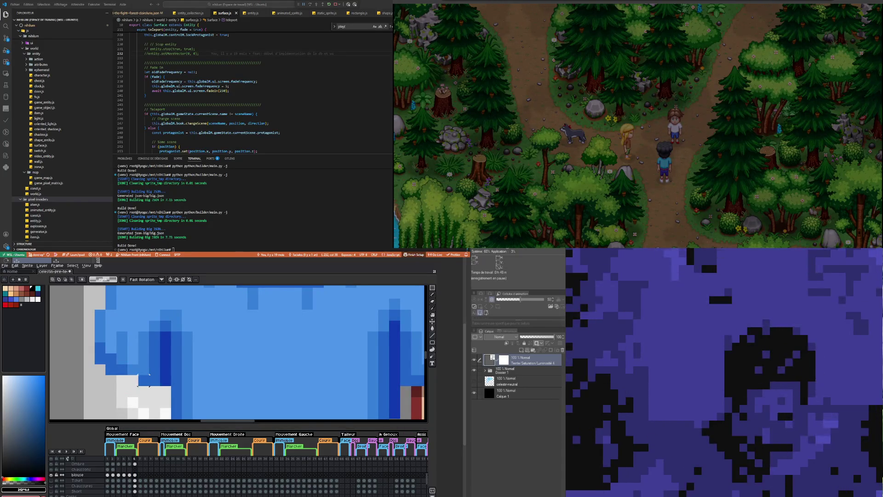
{"action": "key", "text": "ctrl+z"}
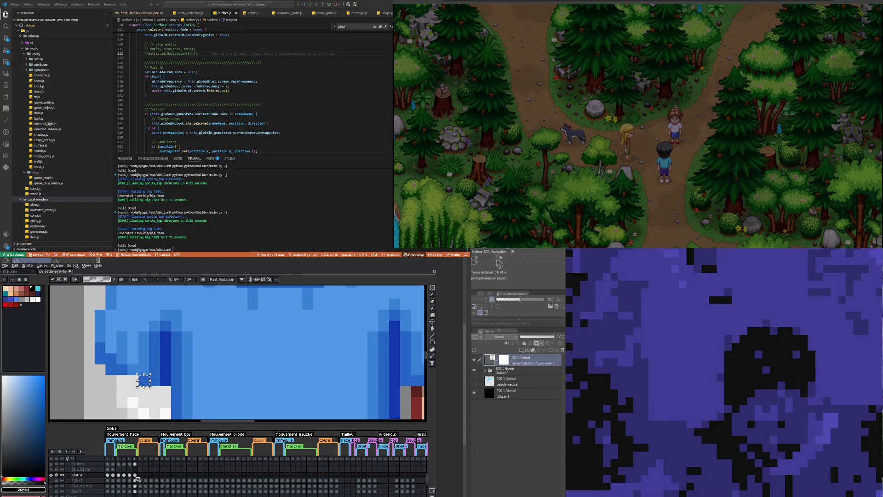
{"action": "scroll", "coordinate": [151, 355], "scroll_direction": "down", "scroll_amount": 4}
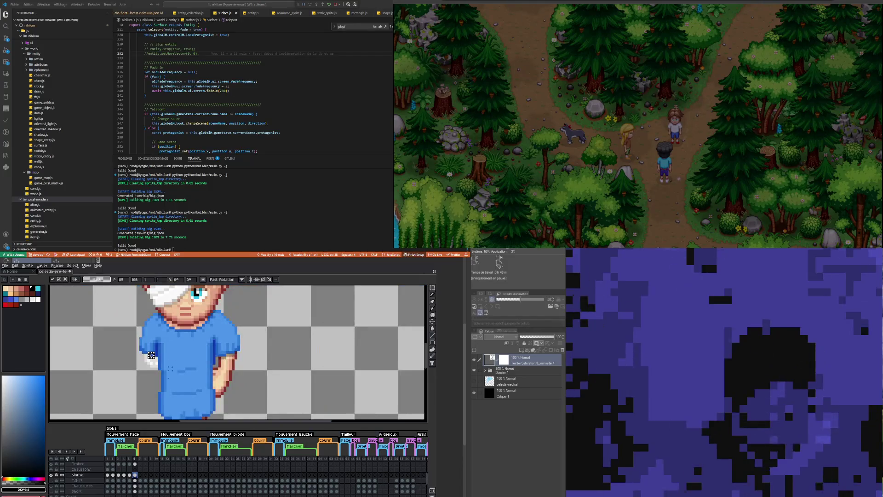
{"action": "scroll", "coordinate": [76, 375], "scroll_direction": "up", "scroll_amount": 5}
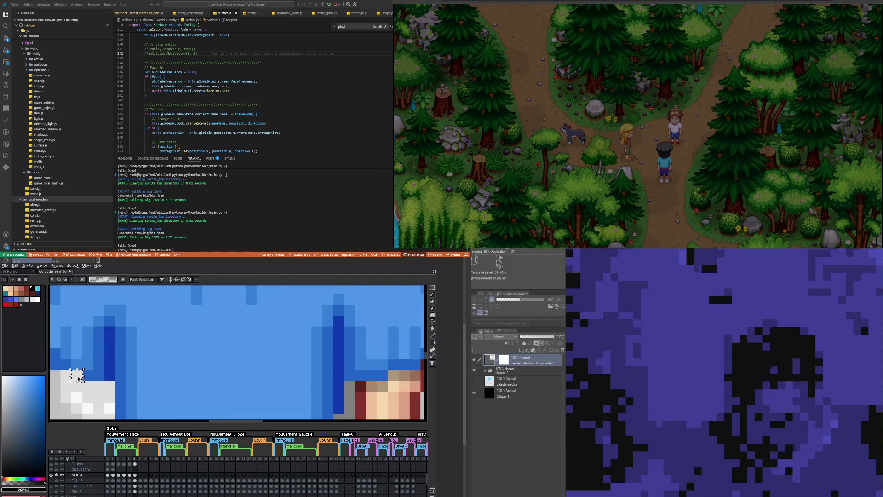
{"action": "scroll", "coordinate": [137, 478], "scroll_direction": "up", "scroll_amount": 3}
{"action": "scroll", "coordinate": [137, 476], "scroll_direction": "up", "scroll_amount": 1}
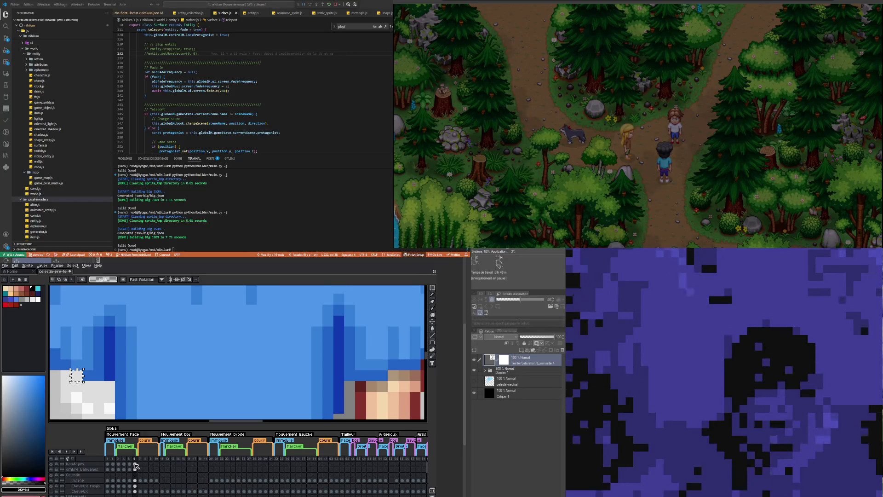
{"action": "left_click", "coordinate": [136, 464]}
{"action": "scroll", "coordinate": [148, 352], "scroll_direction": "down", "scroll_amount": 2}
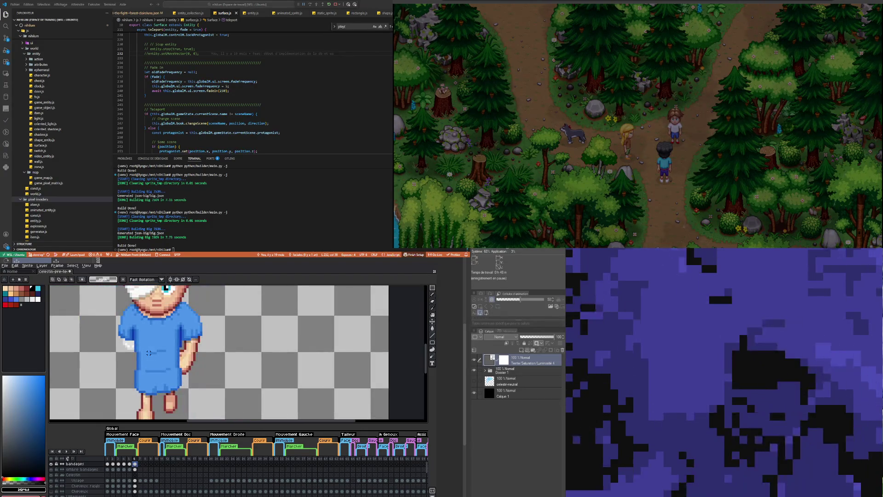
{"action": "scroll", "coordinate": [149, 353], "scroll_direction": "up", "scroll_amount": 2}
{"action": "left_click", "coordinate": [51, 464]}
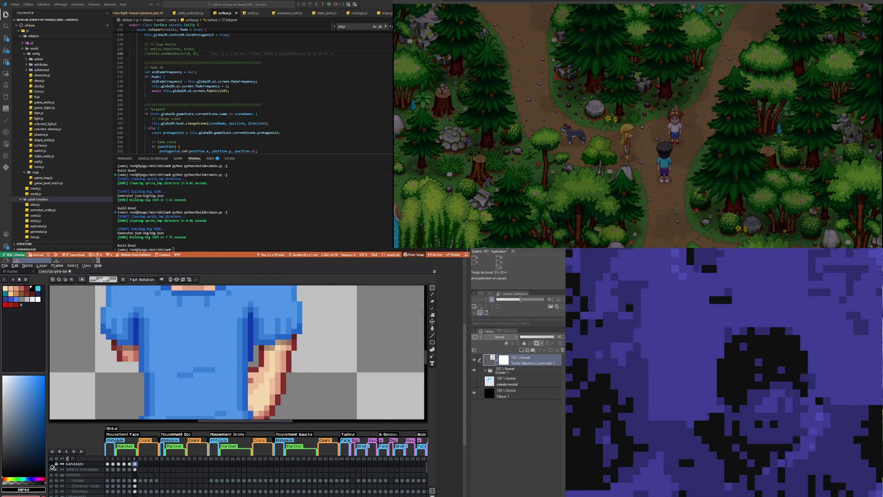
{"action": "left_click", "coordinate": [52, 464]}
{"action": "left_click", "coordinate": [52, 464]}
{"action": "left_click", "coordinate": [52, 464]}
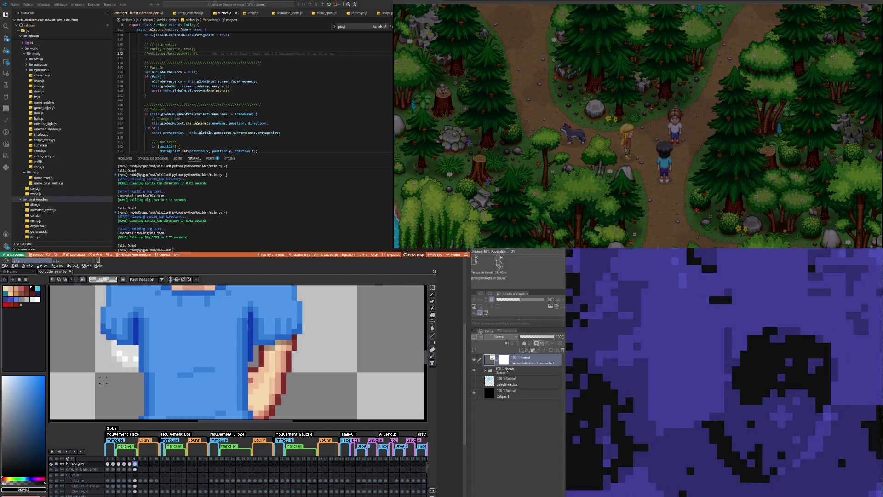
{"action": "scroll", "coordinate": [80, 391], "scroll_direction": "down", "scroll_amount": 3}
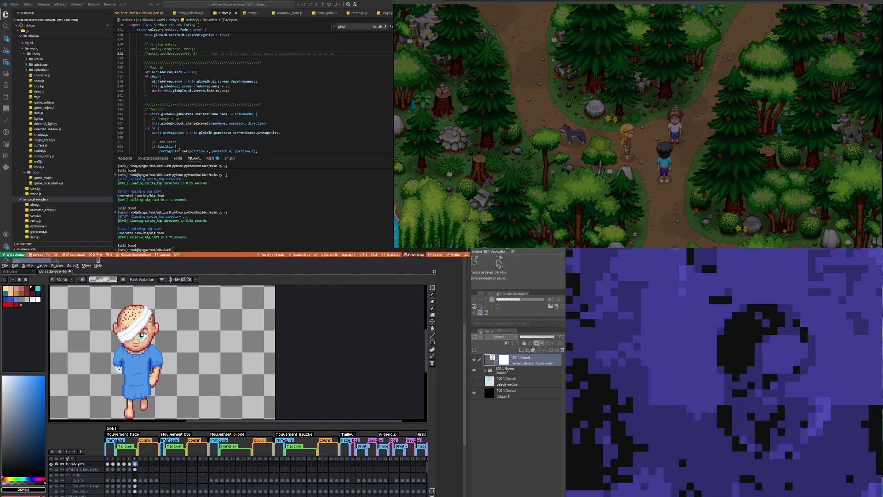
Step: After comparing frames 5 and 6, sample the bandage's light grey #dddddd for the Pencil
{"action": "scroll", "coordinate": [119, 368], "scroll_direction": "down", "scroll_amount": 1}
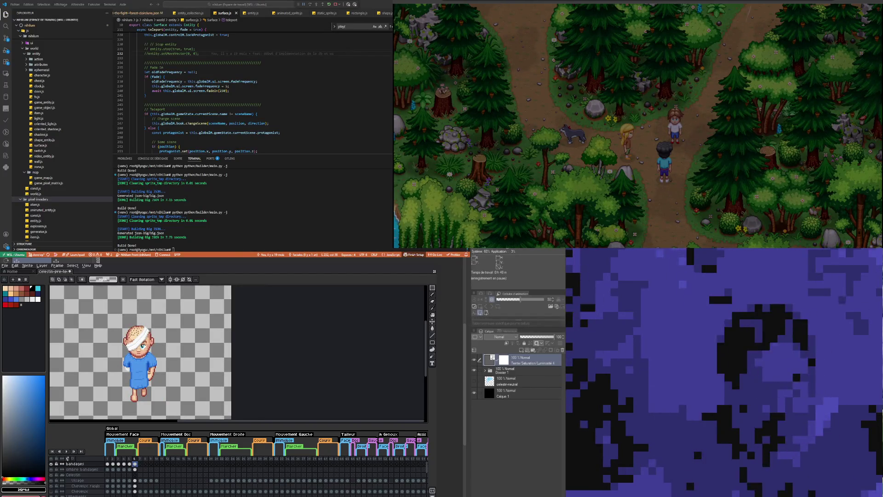
{"action": "scroll", "coordinate": [151, 369], "scroll_direction": "up", "scroll_amount": 2}
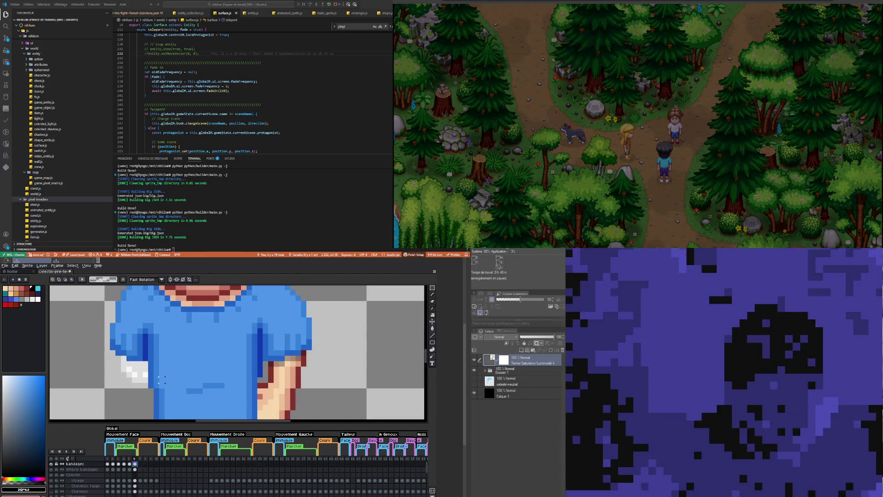
{"action": "scroll", "coordinate": [155, 375], "scroll_direction": "down", "scroll_amount": 1}
{"action": "scroll", "coordinate": [149, 375], "scroll_direction": "up", "scroll_amount": 3}
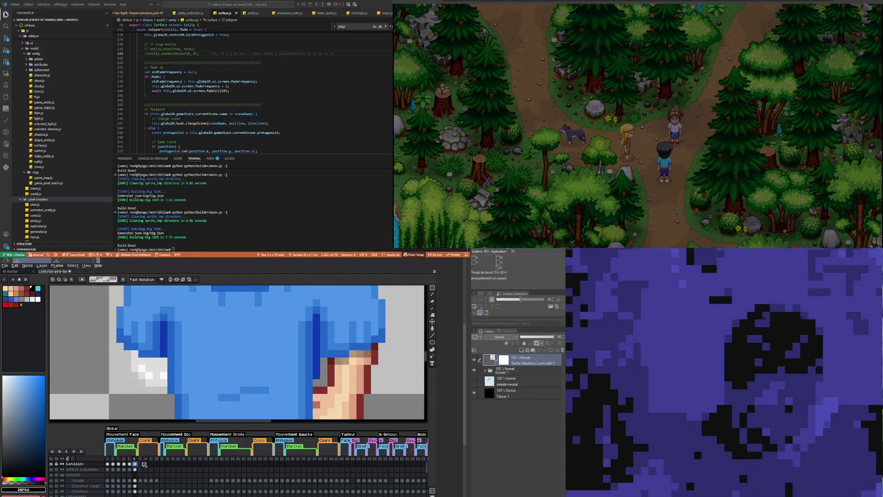
{"action": "left_click", "coordinate": [129, 465]}
{"action": "left_click", "coordinate": [136, 463]}
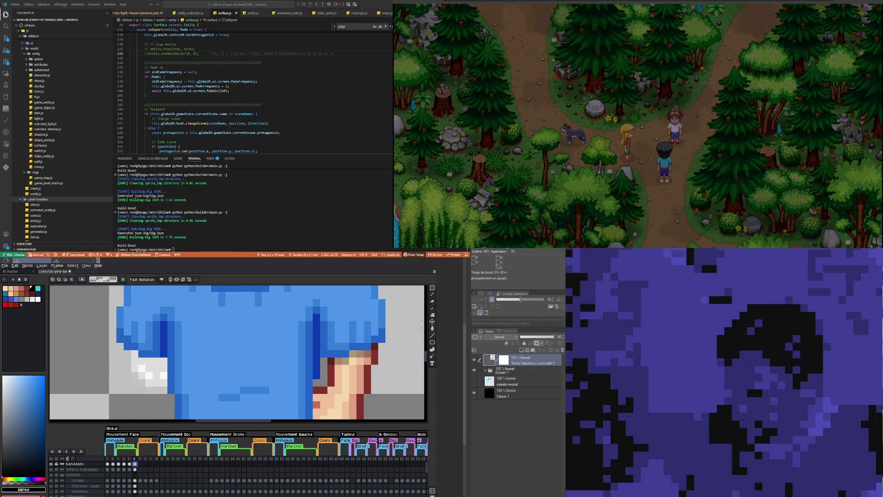
{"action": "left_click", "coordinate": [432, 309]}
{"action": "left_click", "coordinate": [144, 375]}
{"action": "key", "text": "b"}
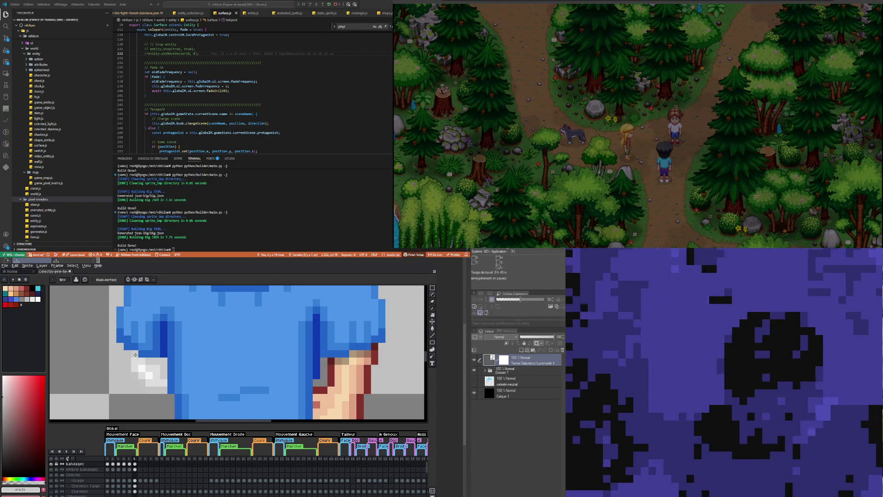
{"action": "scroll", "coordinate": [159, 388], "scroll_direction": "down", "scroll_amount": 3}
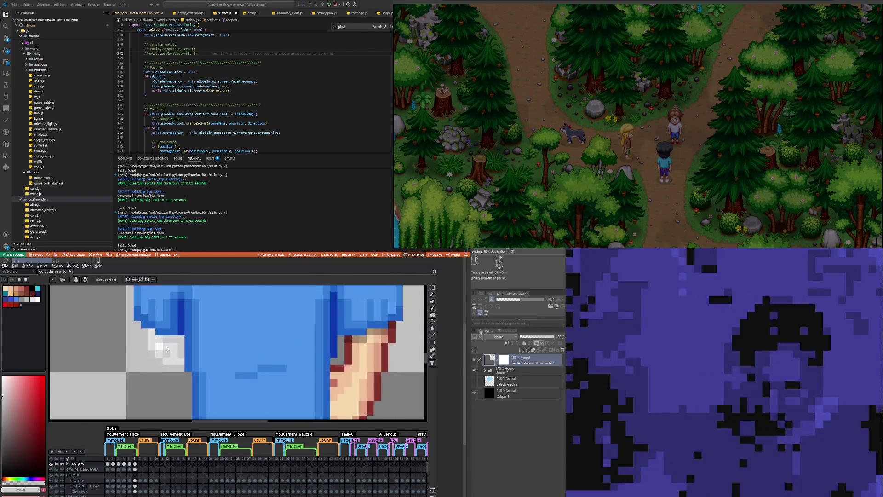
{"action": "scroll", "coordinate": [167, 353], "scroll_direction": "up", "scroll_amount": 3}
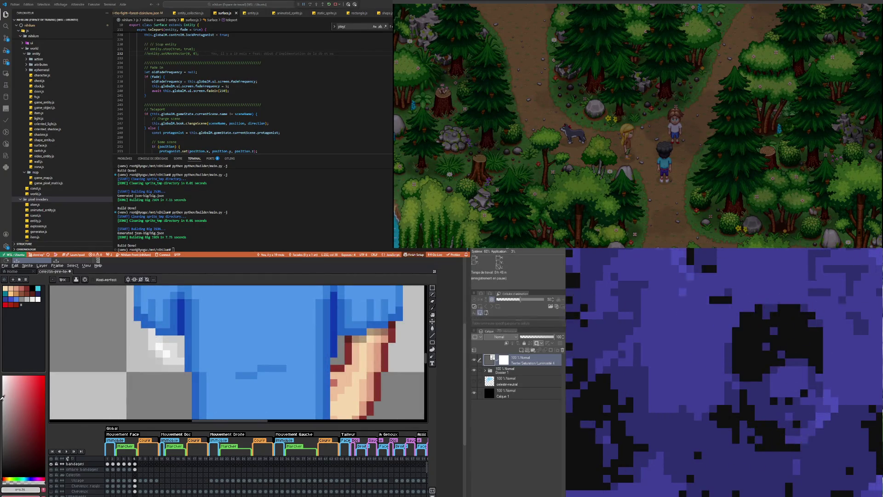
{"action": "scroll", "coordinate": [166, 345], "scroll_direction": "up", "scroll_amount": 2}
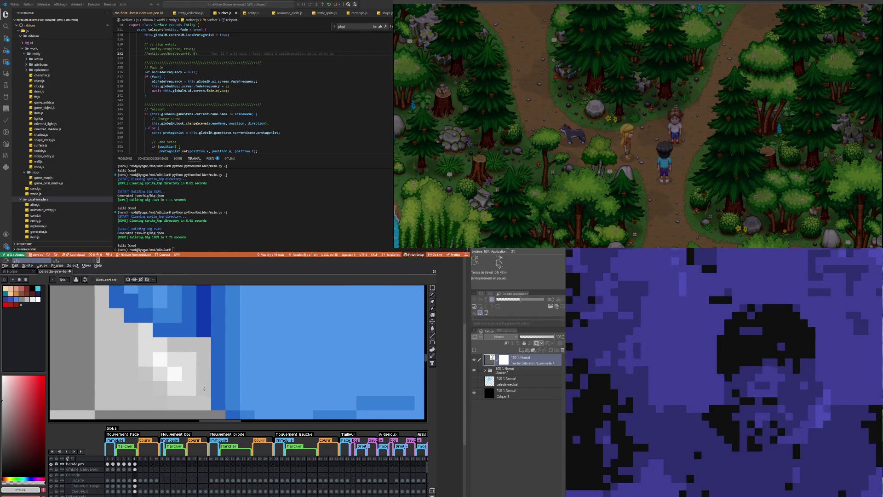
{"action": "scroll", "coordinate": [204, 388], "scroll_direction": "down", "scroll_amount": 3}
{"action": "scroll", "coordinate": [164, 360], "scroll_direction": "up", "scroll_amount": 3}
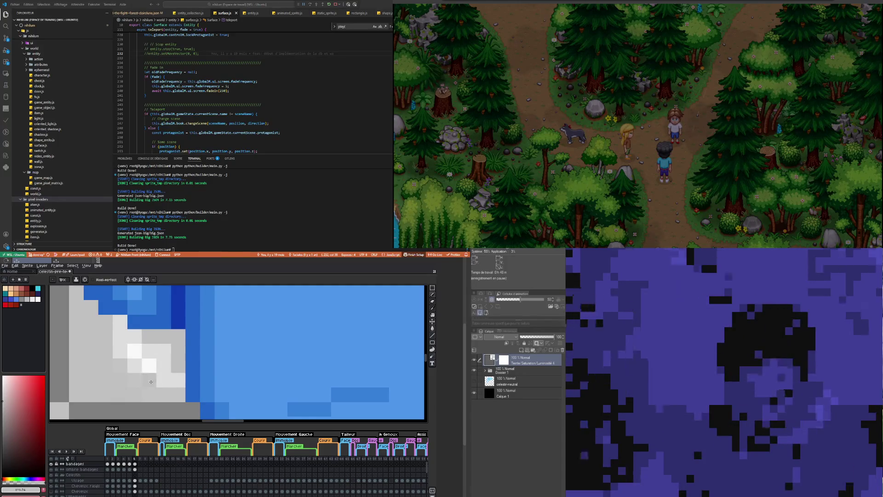
{"action": "scroll", "coordinate": [151, 371], "scroll_direction": "down", "scroll_amount": 2}
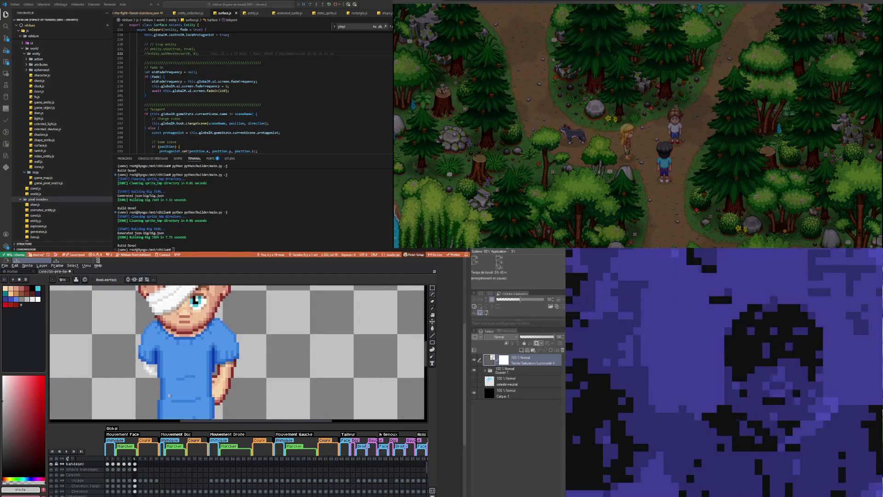
{"action": "scroll", "coordinate": [163, 381], "scroll_direction": "down", "scroll_amount": 1}
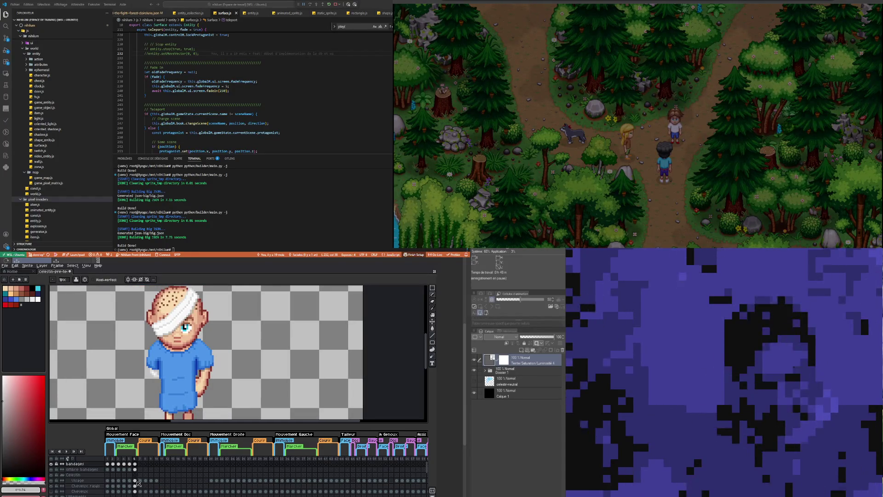
Step: Flip repeatedly through bandages frames 3–6 to compare the walk poses
{"action": "left_click", "coordinate": [129, 464]}
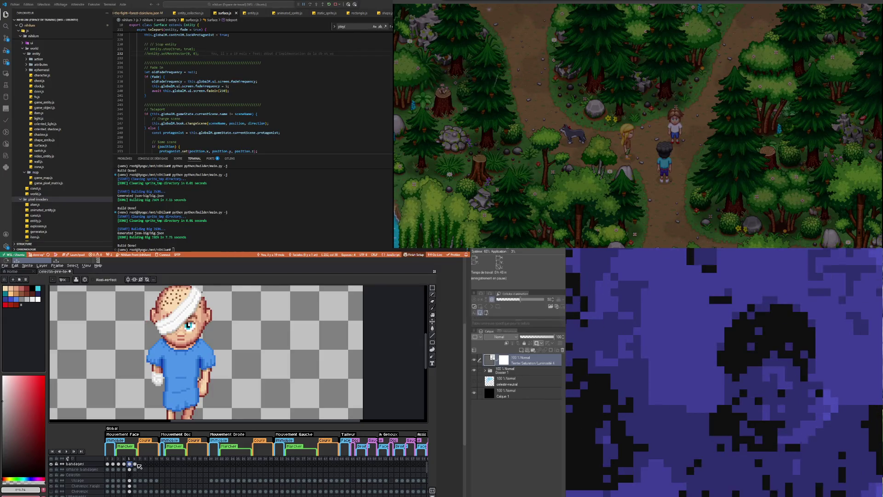
{"action": "left_click", "coordinate": [136, 464]}
{"action": "left_click", "coordinate": [118, 464]}
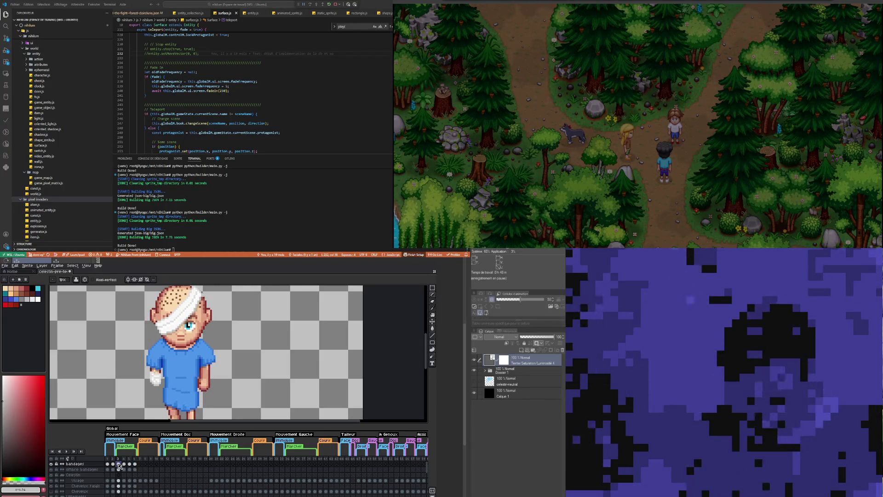
{"action": "left_click", "coordinate": [124, 464]}
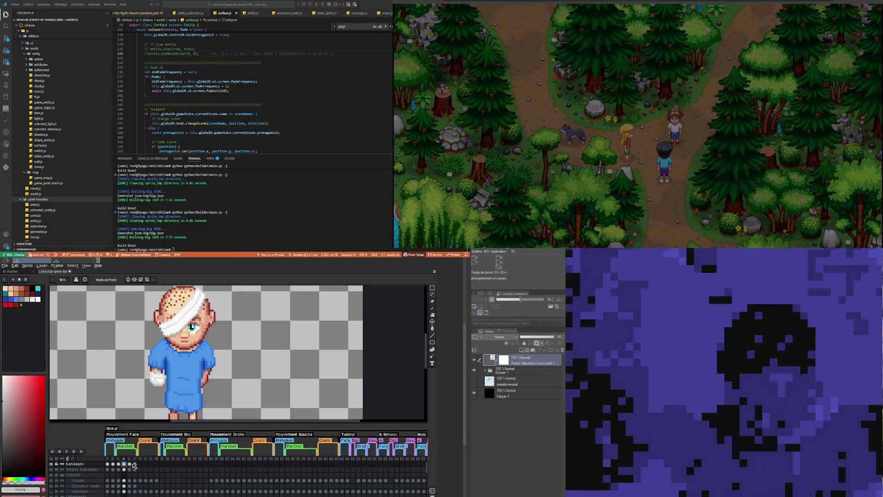
{"action": "left_click", "coordinate": [130, 465]}
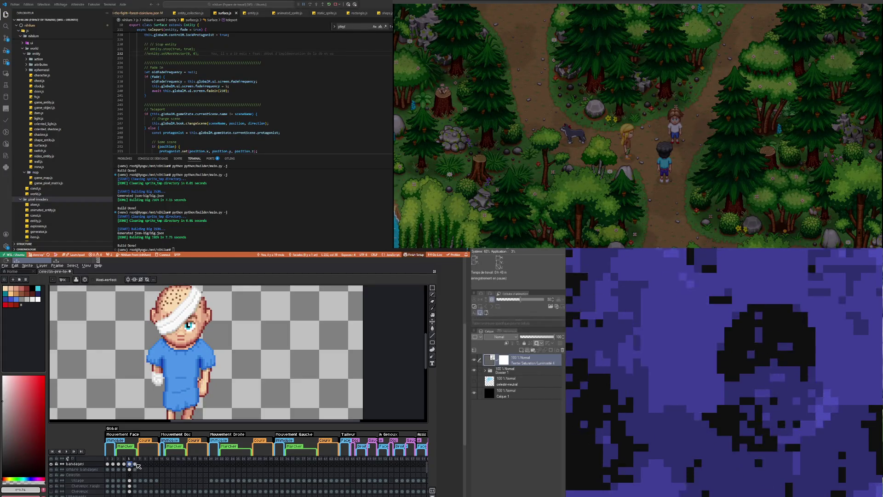
{"action": "left_click", "coordinate": [136, 464]}
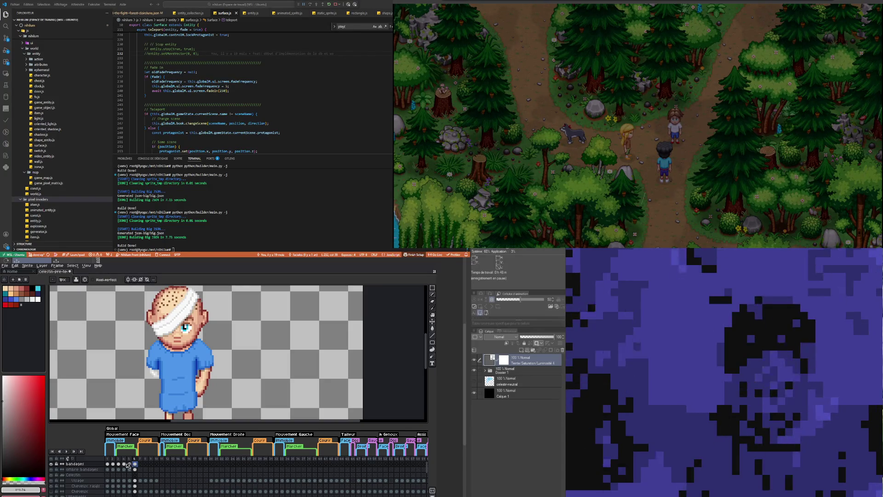
{"action": "left_click", "coordinate": [119, 464]}
{"action": "left_click", "coordinate": [125, 464]}
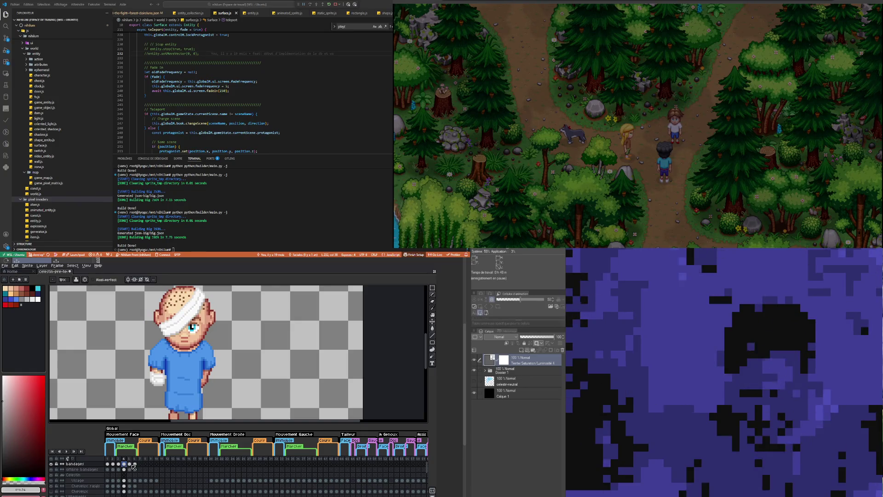
{"action": "left_click", "coordinate": [130, 465]}
{"action": "left_click", "coordinate": [126, 465]}
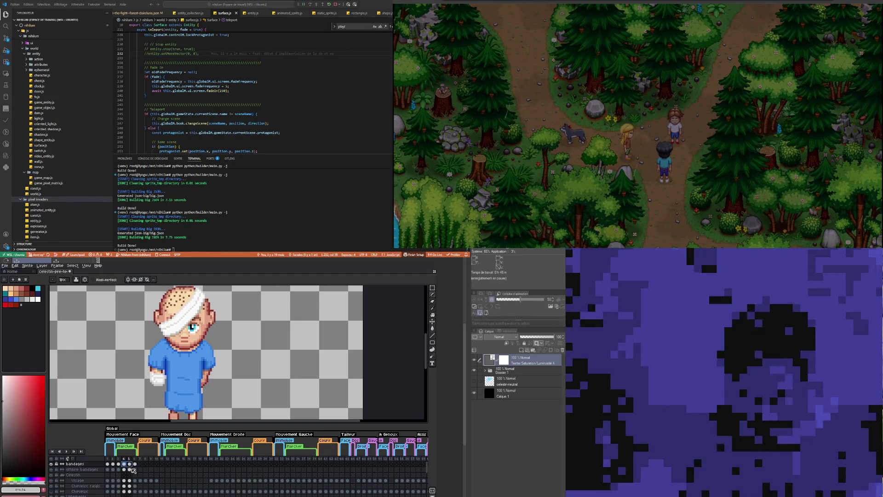
{"action": "left_click", "coordinate": [132, 467]}
{"action": "left_click", "coordinate": [136, 465]}
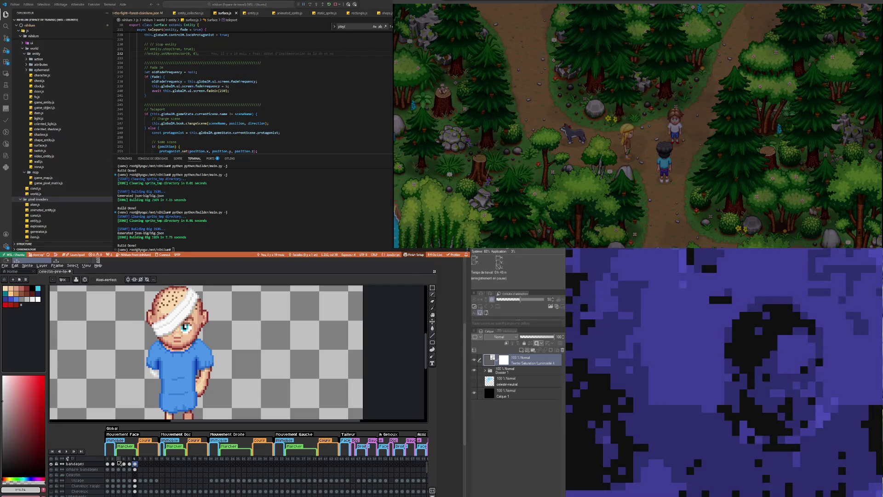
{"action": "scroll", "coordinate": [163, 339], "scroll_direction": "down", "scroll_amount": 2}
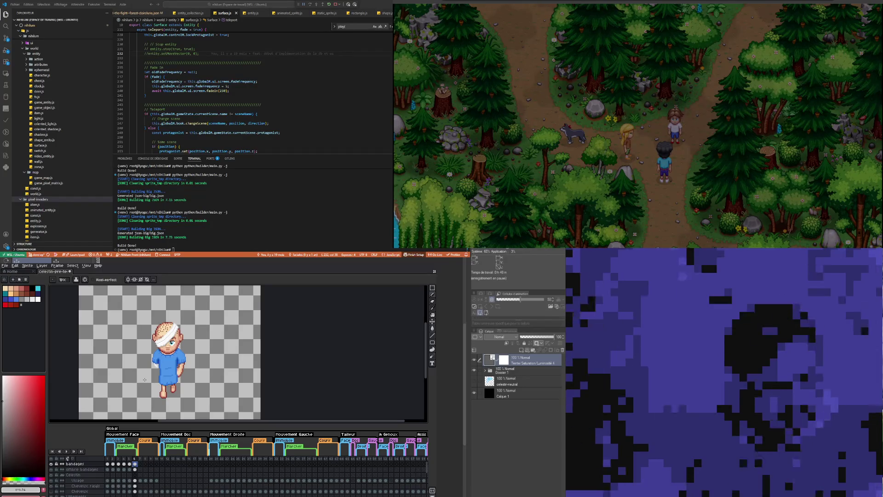
Step: Preview the walk cycle, then stop on frame 5 of the ombre bandages row
{"action": "scroll", "coordinate": [144, 405], "scroll_direction": "up", "scroll_amount": 2}
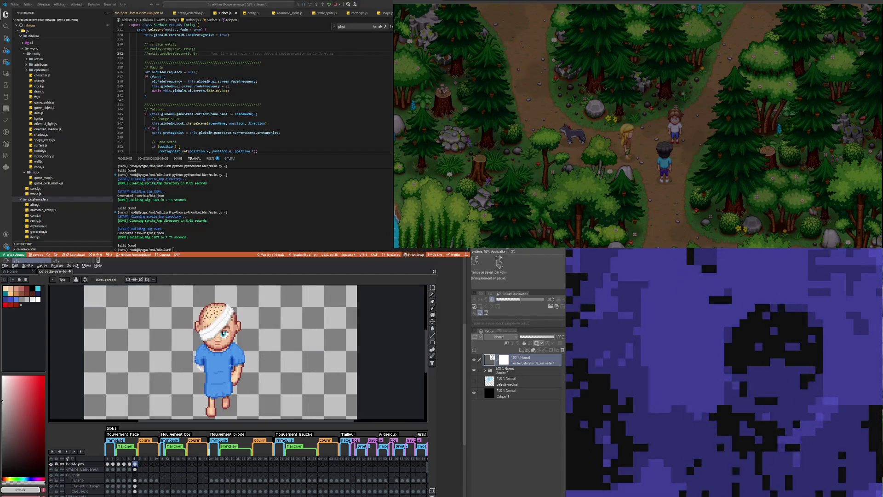
{"action": "scroll", "coordinate": [228, 365], "scroll_direction": "right", "scroll_amount": 2}
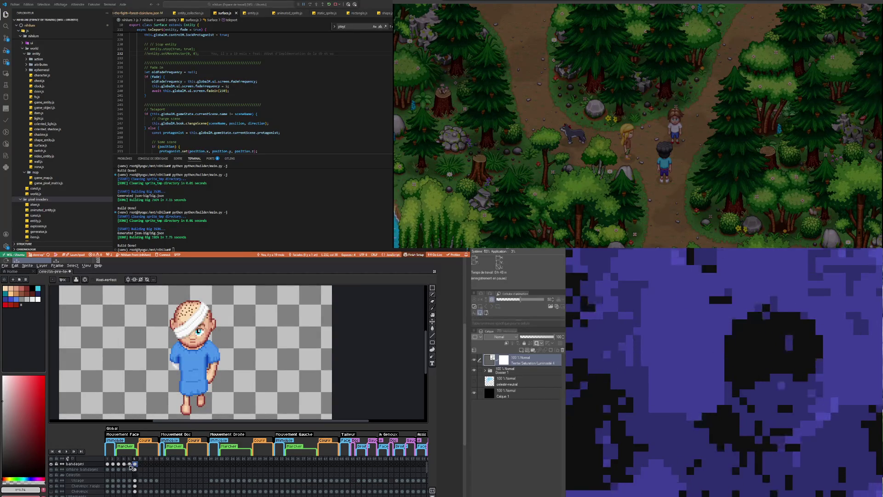
{"action": "left_click", "coordinate": [67, 451]}
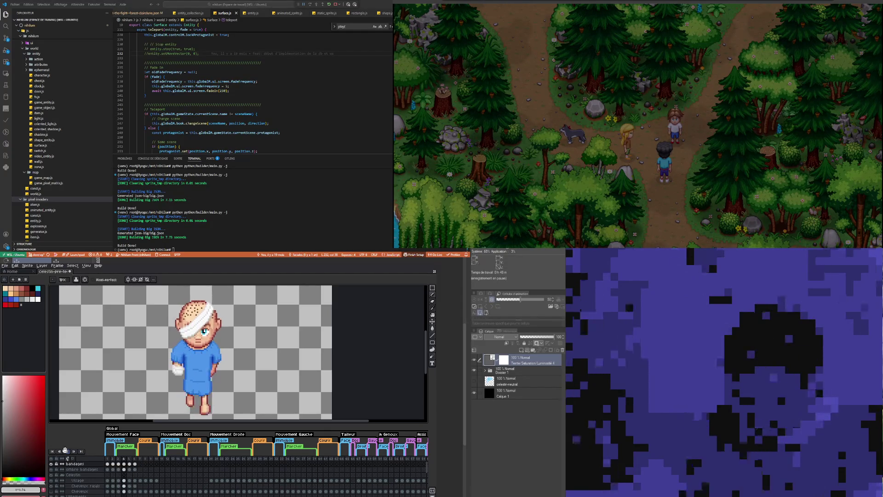
{"action": "scroll", "coordinate": [223, 368], "scroll_direction": "down", "scroll_amount": 2}
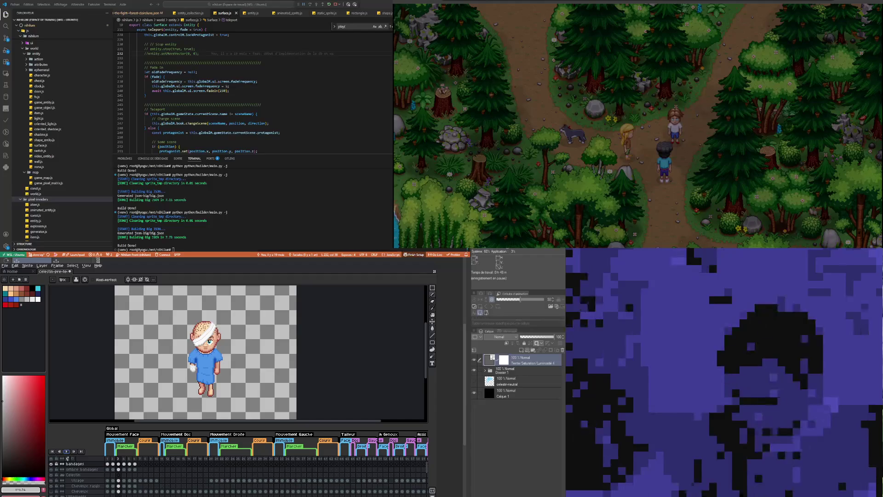
{"action": "scroll", "coordinate": [242, 364], "scroll_direction": "up", "scroll_amount": 1}
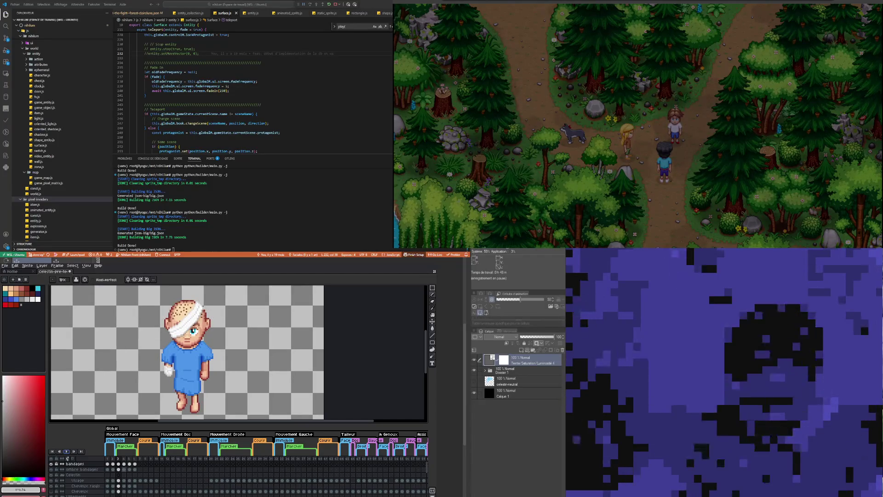
{"action": "left_click", "coordinate": [130, 470]}
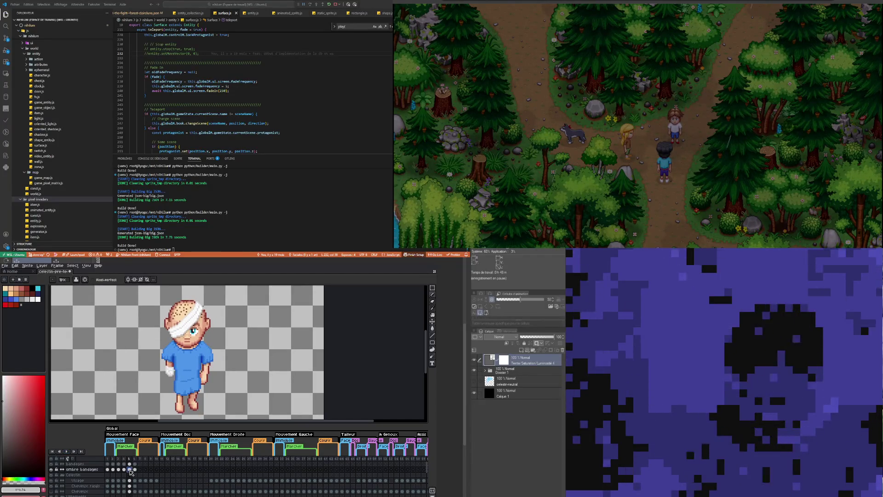
Step: Alternate between ombre bandages frames 4 and 6 to compare the shadow, ending on frame 3
{"action": "left_click", "coordinate": [135, 469]}
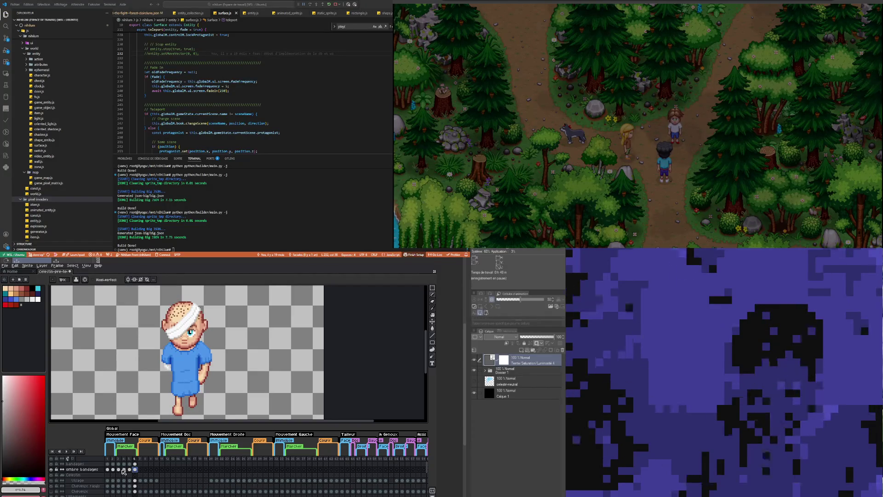
{"action": "left_click", "coordinate": [124, 470]}
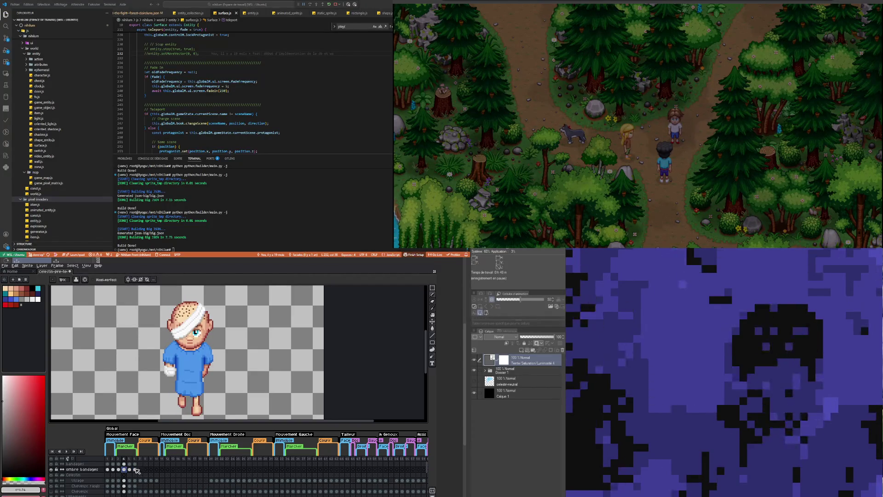
{"action": "left_click", "coordinate": [136, 469]}
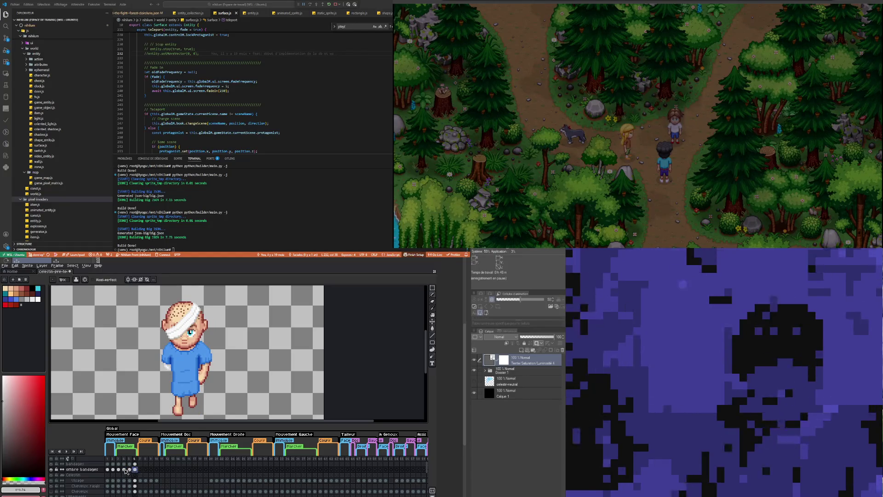
{"action": "left_click", "coordinate": [124, 470]}
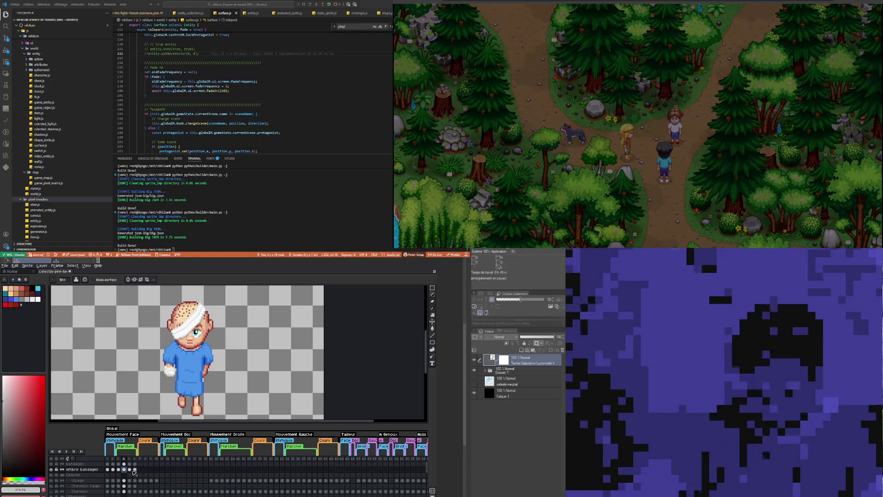
{"action": "left_click", "coordinate": [135, 469]}
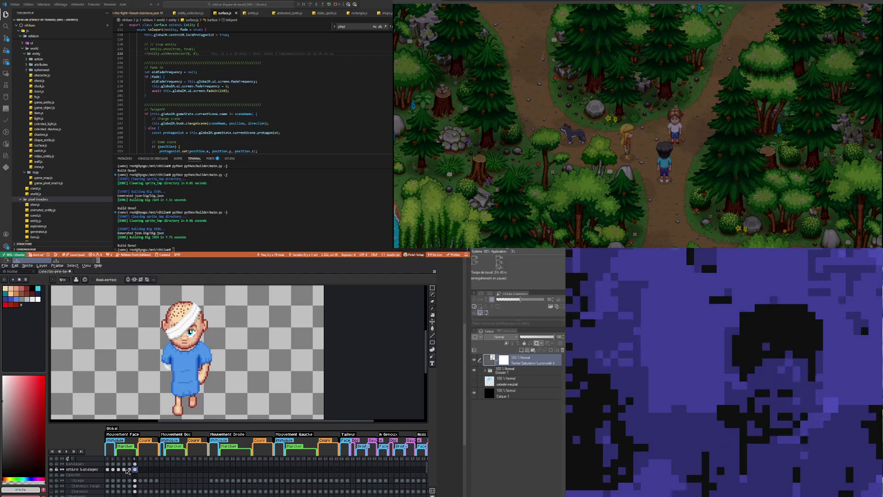
{"action": "left_click", "coordinate": [125, 469]}
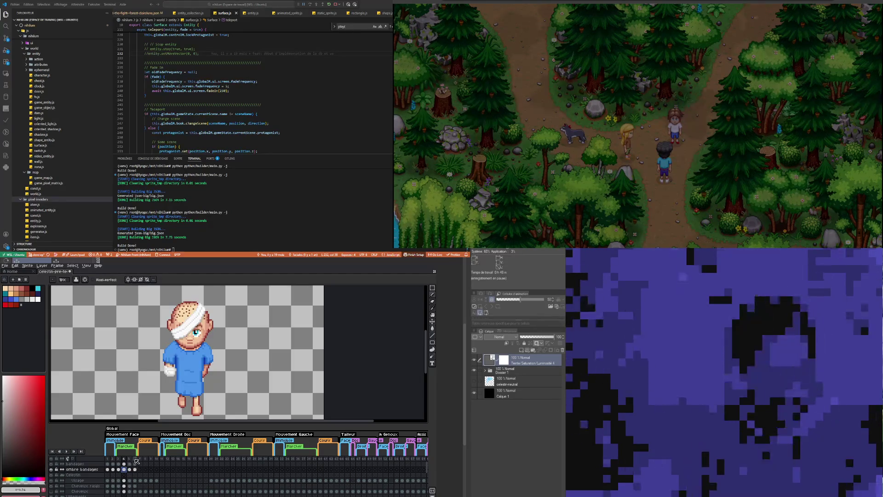
{"action": "left_click", "coordinate": [119, 469]}
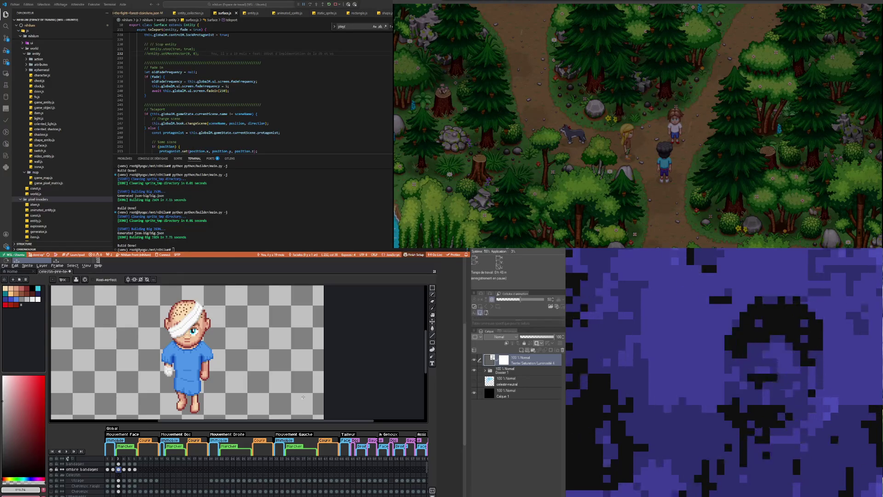
{"action": "left_click_drag", "start_coordinate": [178, 359], "coordinate": [169, 354]}
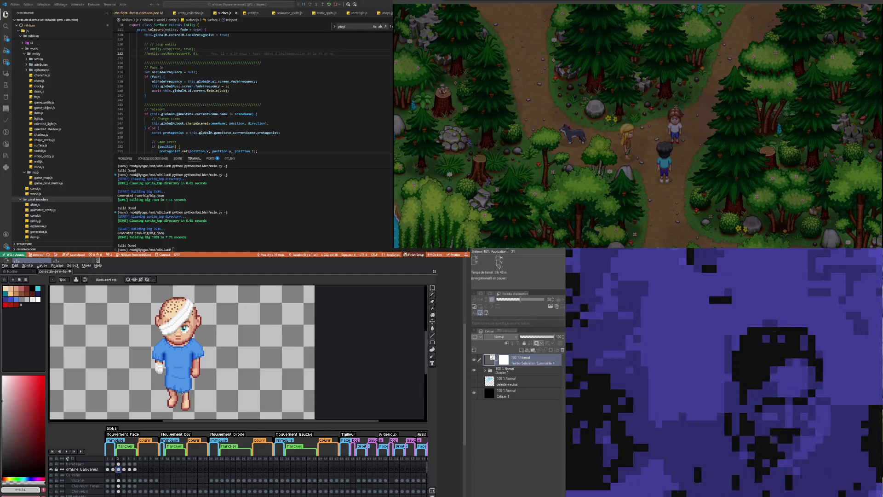
{"action": "scroll", "coordinate": [175, 357], "scroll_direction": "down", "scroll_amount": 2}
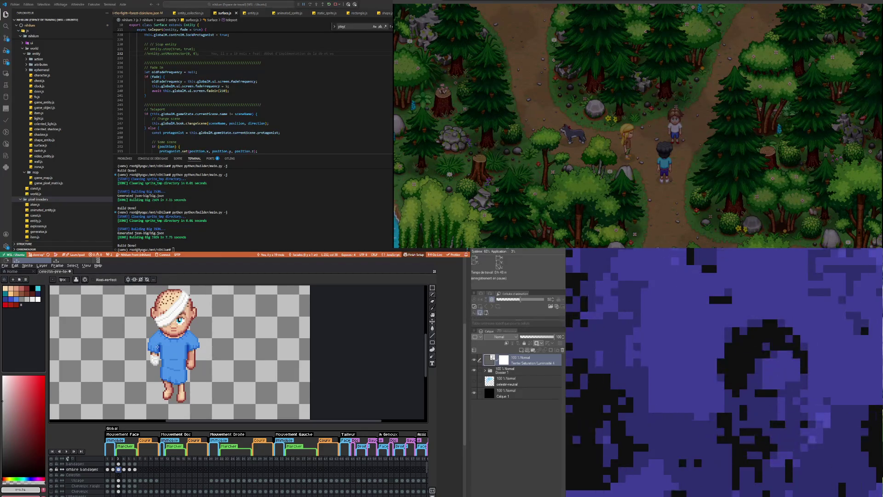
{"action": "scroll", "coordinate": [157, 347], "scroll_direction": "down", "scroll_amount": 1}
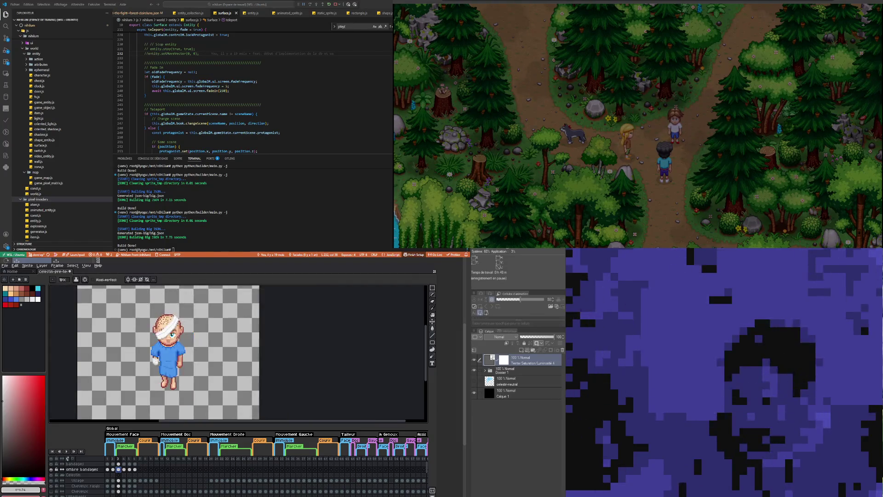
{"action": "scroll", "coordinate": [178, 339], "scroll_direction": "up", "scroll_amount": 1}
{"action": "scroll", "coordinate": [178, 338], "scroll_direction": "down", "scroll_amount": 1}
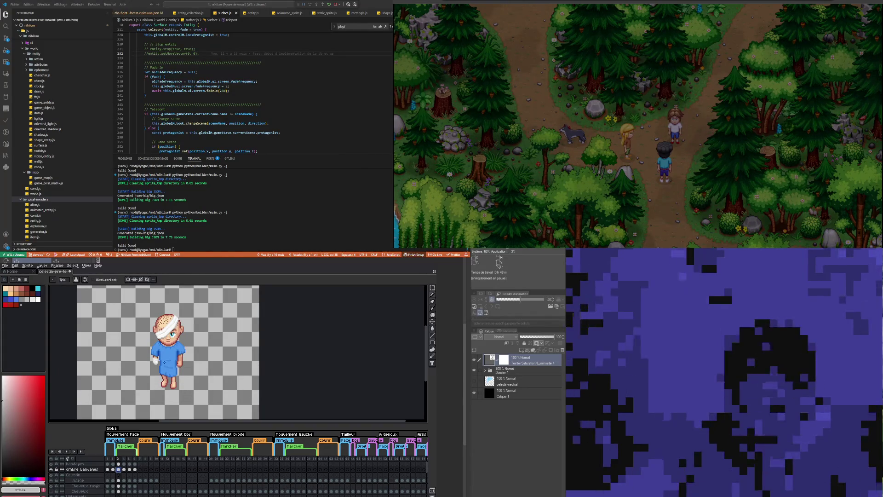
{"action": "scroll", "coordinate": [173, 347], "scroll_direction": "up", "scroll_amount": 1}
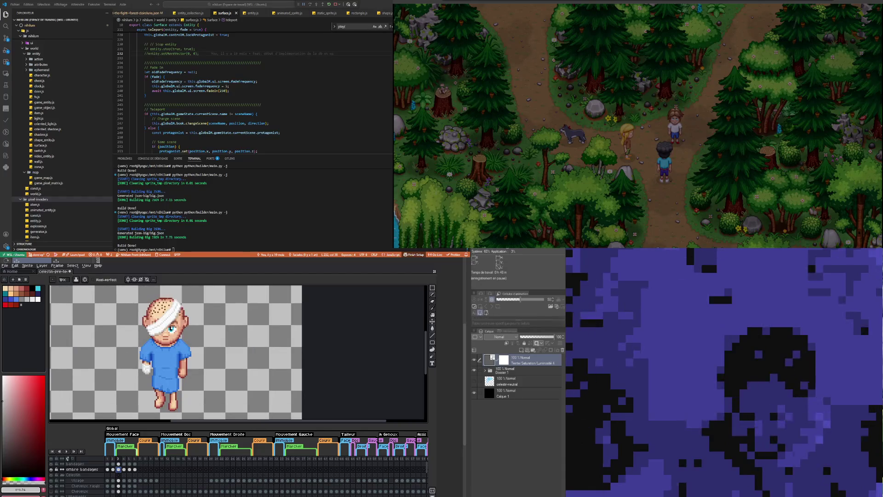
{"action": "left_click", "coordinate": [125, 469]}
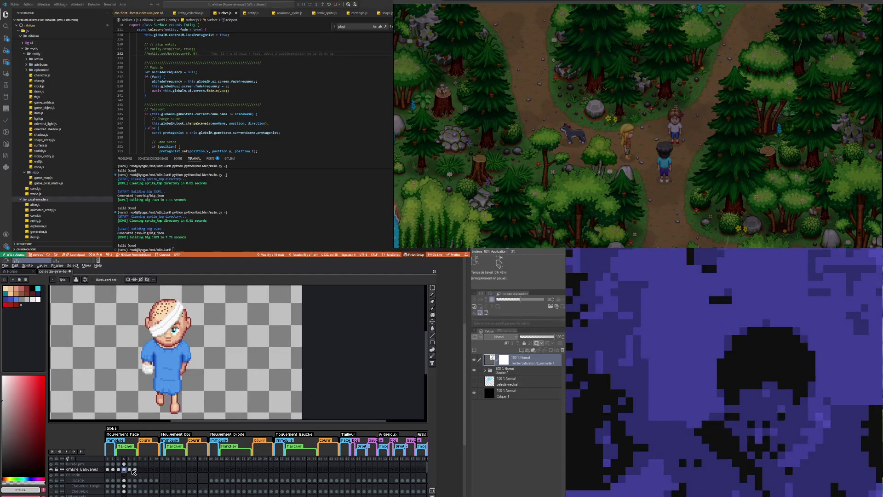
{"action": "left_click", "coordinate": [131, 469]}
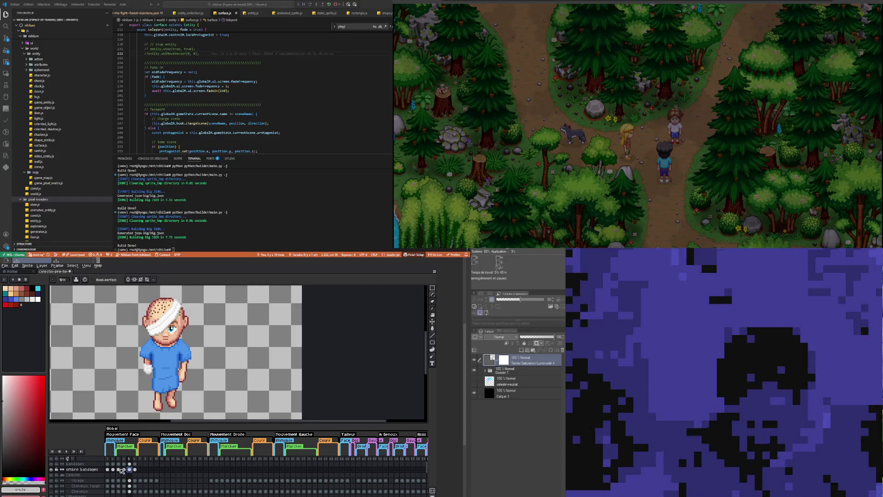
{"action": "left_click", "coordinate": [121, 469]}
{"action": "left_click", "coordinate": [124, 469]}
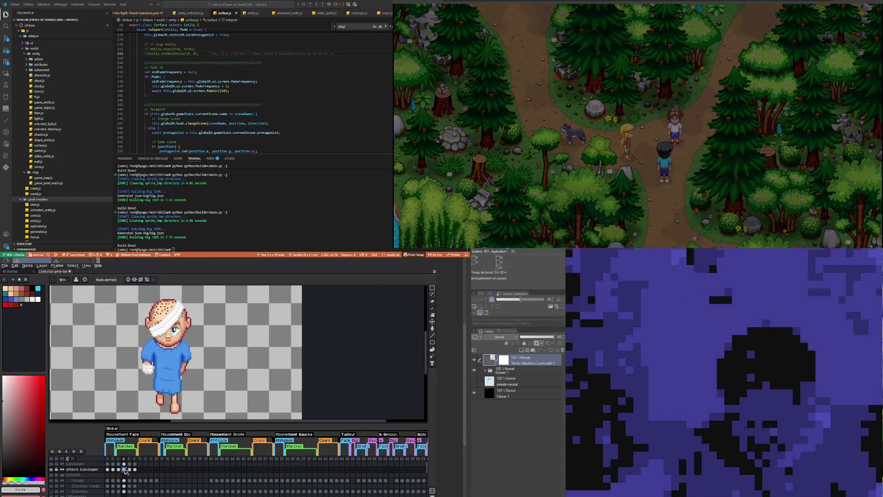
{"action": "left_click", "coordinate": [119, 469]}
{"action": "left_click", "coordinate": [124, 469]}
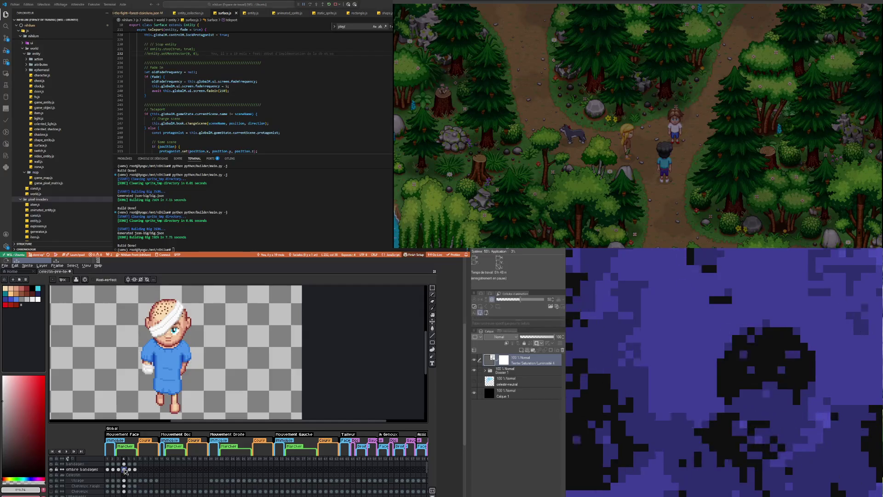
{"action": "left_click", "coordinate": [135, 469]}
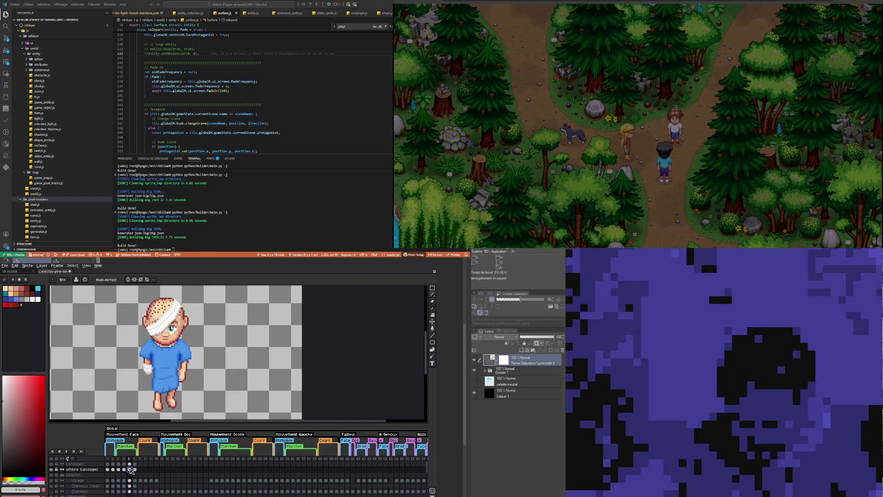
{"action": "left_click", "coordinate": [119, 469]}
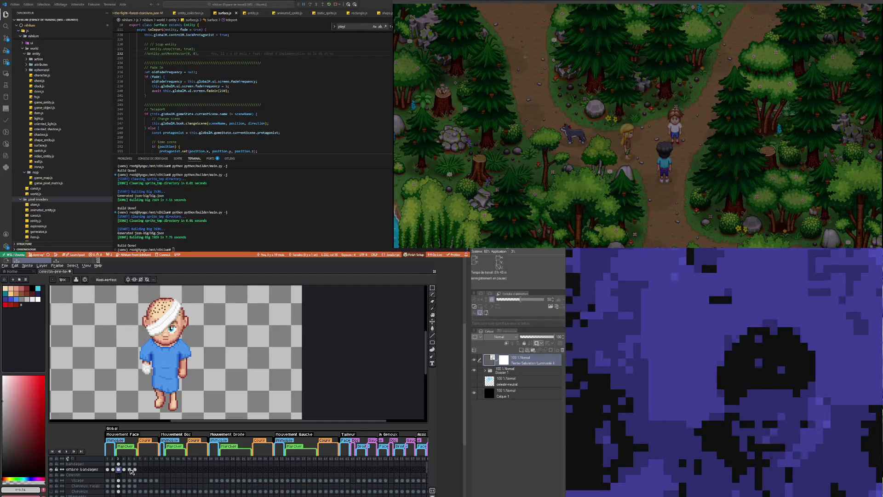
{"action": "key", "text": "m"}
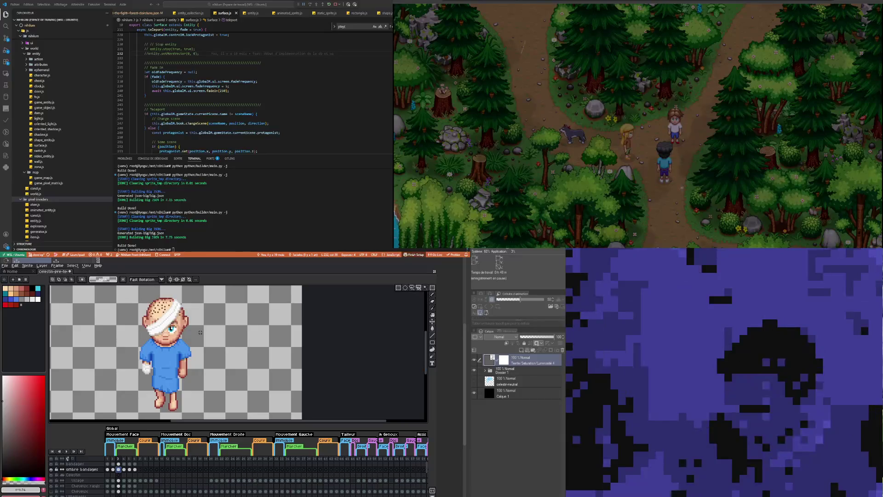
Step: Marquee-select the sleeve area on the arm in the blouse layer
{"action": "scroll", "coordinate": [204, 338], "scroll_direction": "up", "scroll_amount": 1}
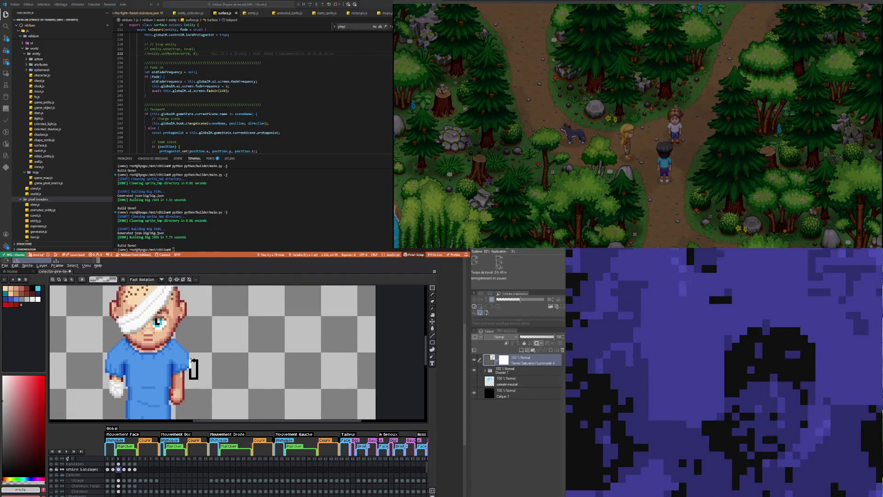
{"action": "left_click_drag", "start_coordinate": [188, 358], "coordinate": [200, 380]}
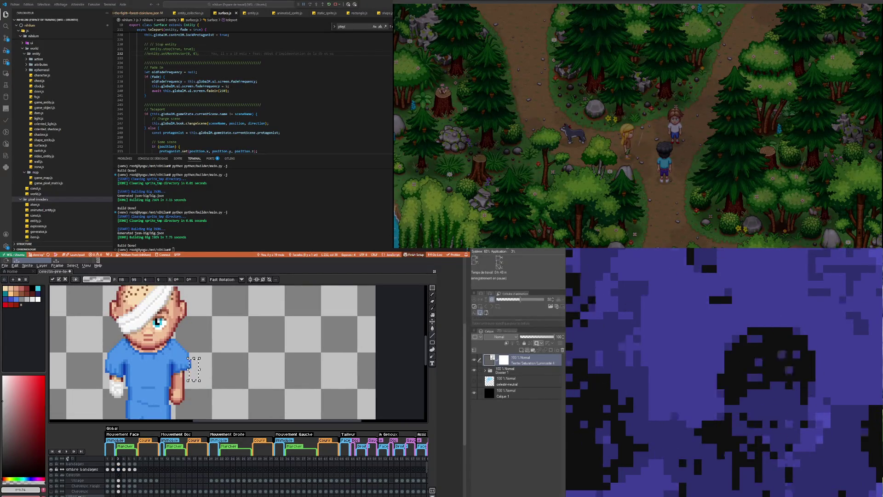
{"action": "scroll", "coordinate": [147, 486], "scroll_direction": "down", "scroll_amount": 2}
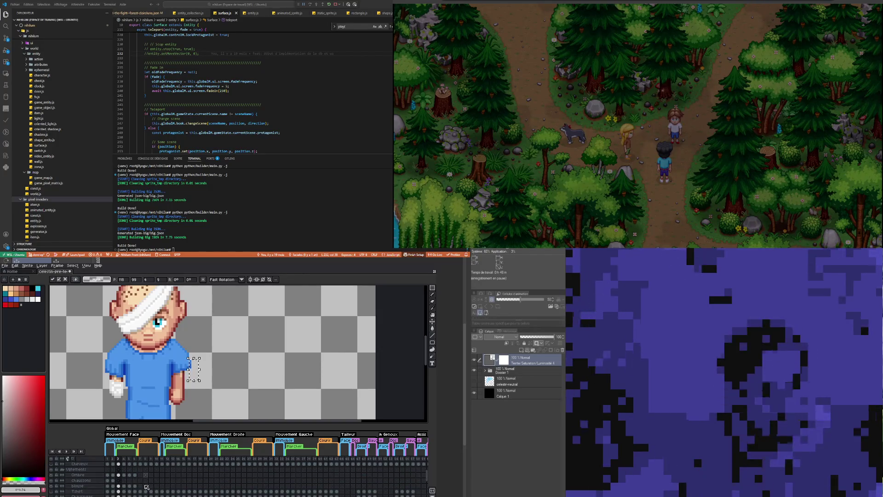
{"action": "scroll", "coordinate": [139, 485], "scroll_direction": "down", "scroll_amount": 1}
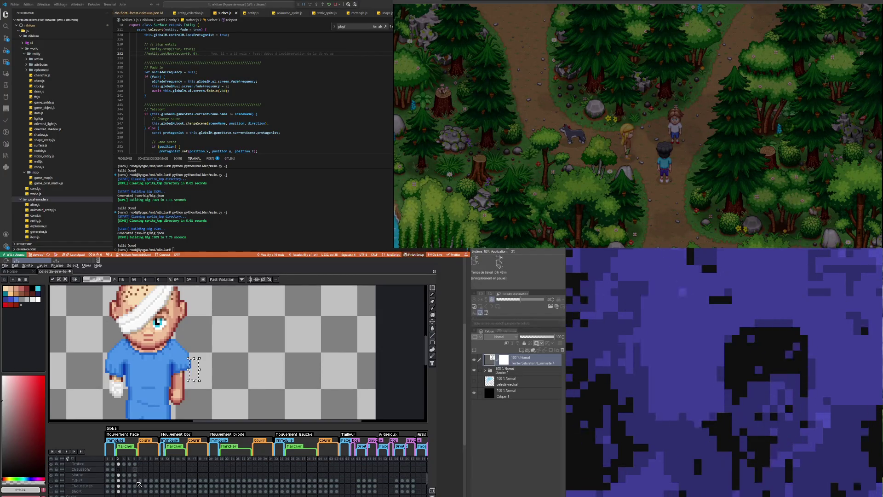
{"action": "scroll", "coordinate": [138, 485], "scroll_direction": "up", "scroll_amount": 4}
{"action": "scroll", "coordinate": [138, 484], "scroll_direction": "up", "scroll_amount": 3}
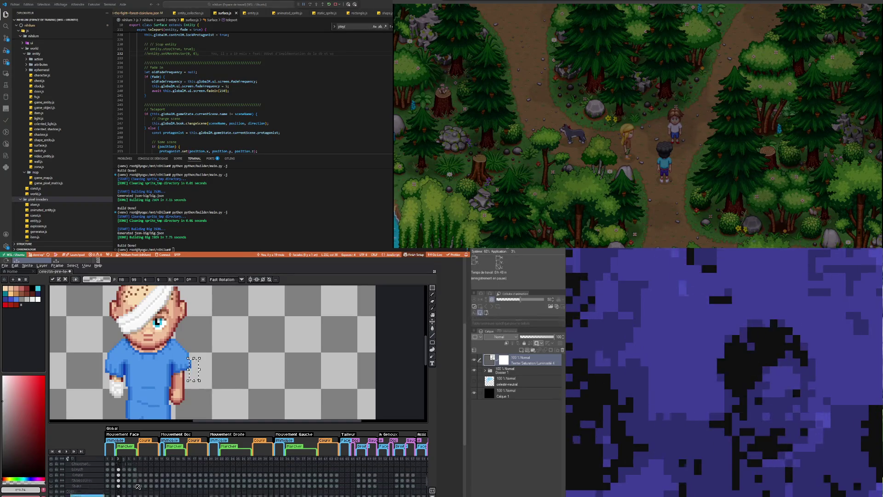
{"action": "scroll", "coordinate": [138, 486], "scroll_direction": "down", "scroll_amount": 3}
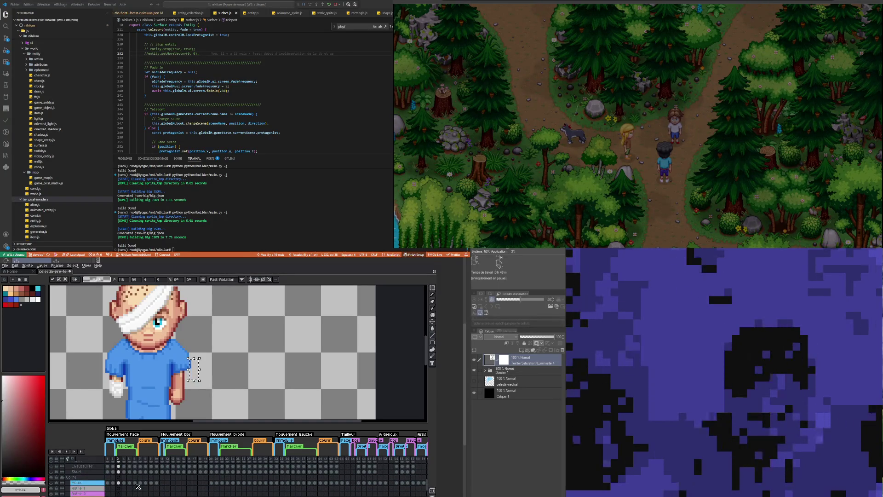
{"action": "scroll", "coordinate": [134, 491], "scroll_direction": "down", "scroll_amount": 1}
{"action": "scroll", "coordinate": [134, 491], "scroll_direction": "up", "scroll_amount": 1}
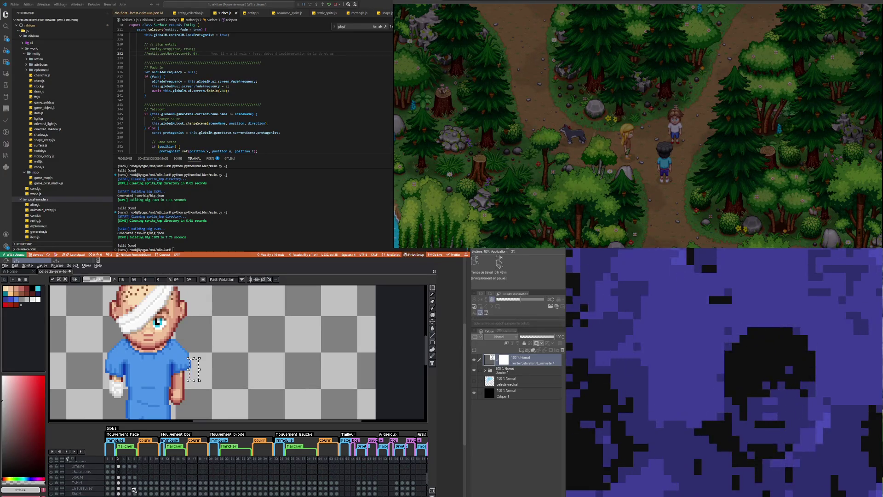
{"action": "left_click", "coordinate": [78, 477]}
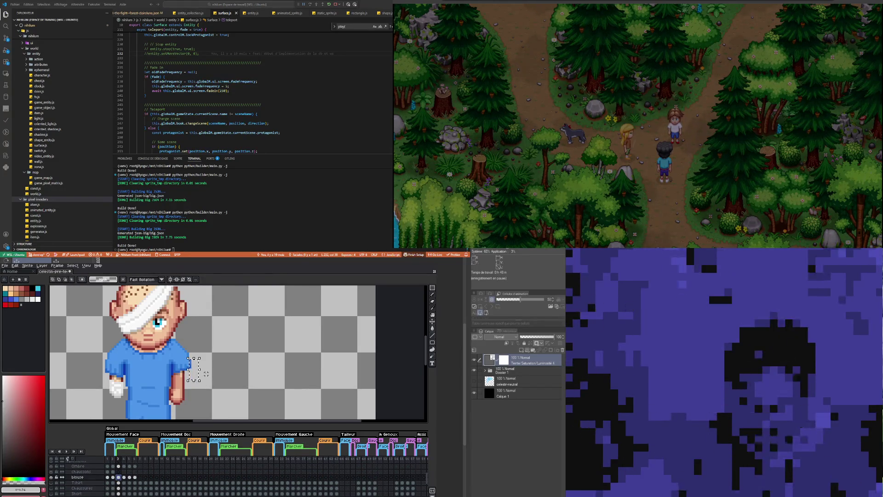
{"action": "key", "text": "Left"}
{"action": "key", "text": "Right"}
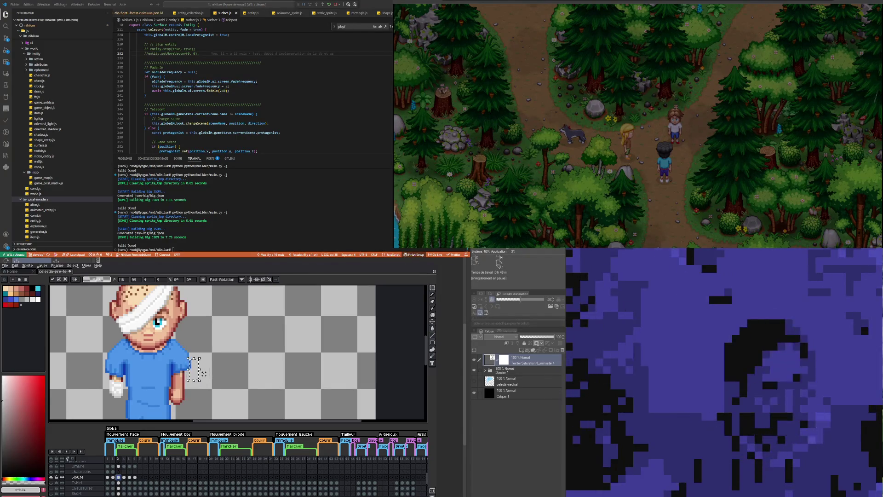
Step: Paste the copied sleeve onto the left arm in frame 5 and commit it
{"action": "left_click", "coordinate": [130, 477]}
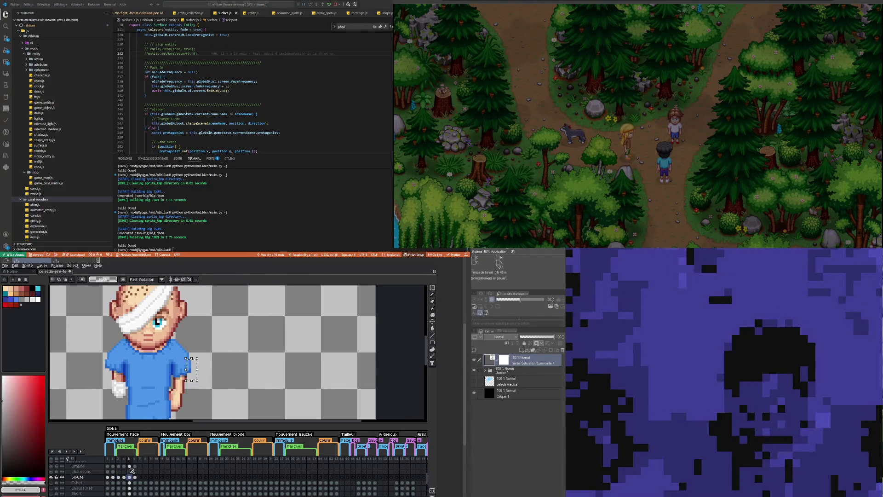
{"action": "key", "text": "ctrl+v"}
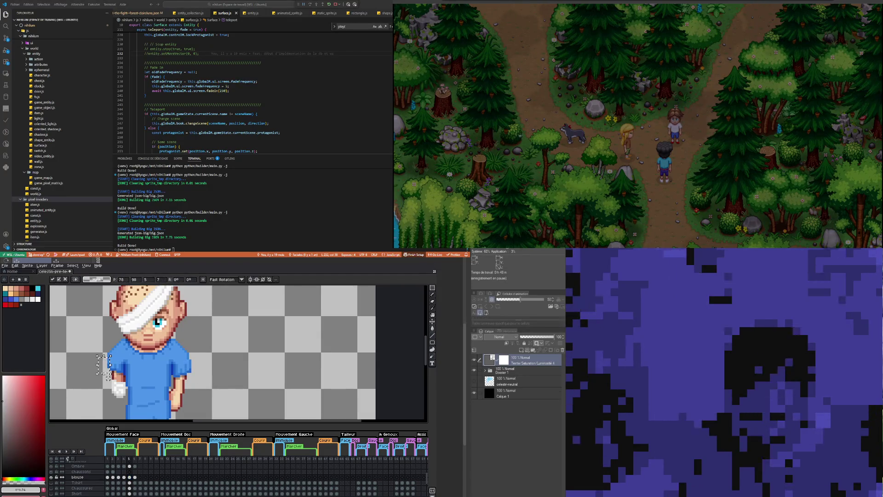
{"action": "key", "text": "Return"}
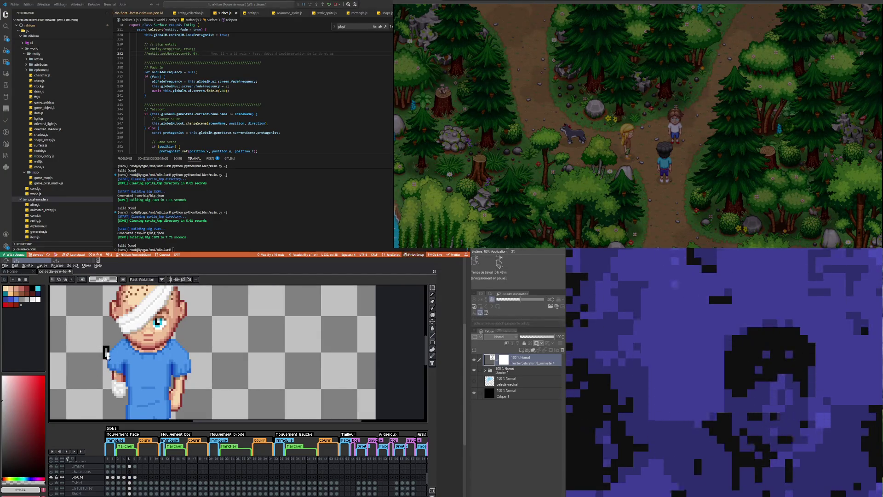
{"action": "key", "text": "ctrl+v"}
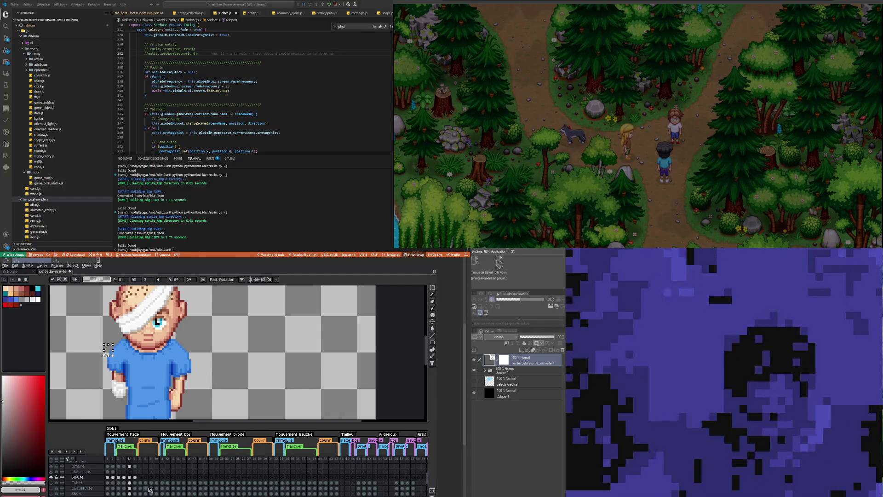
Step: Paste the sleeve section near the right arm in frame 3 and commit it
{"action": "left_click", "coordinate": [120, 478]}
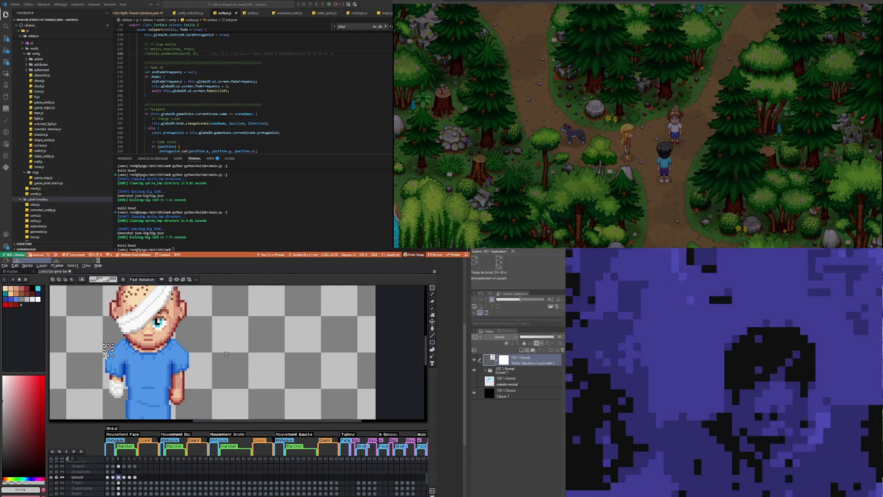
{"action": "key", "text": "ctrl+v"}
{"action": "key", "text": "Return"}
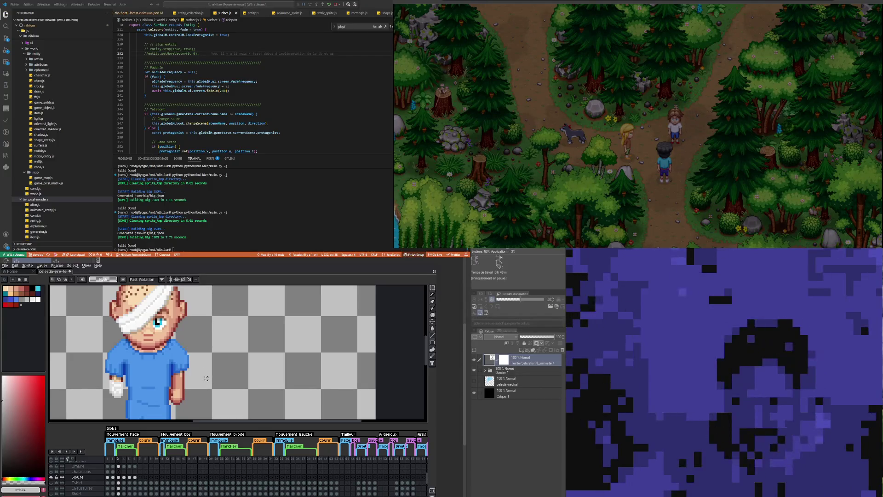
Step: Check the body under the blouse layer and frames 6 back to 3, then play the walk animation
{"action": "left_click", "coordinate": [52, 477]}
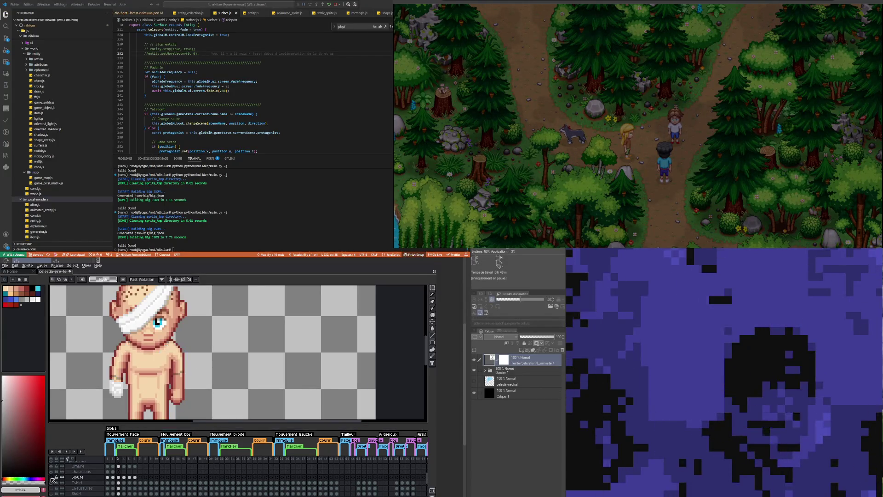
{"action": "left_click", "coordinate": [51, 476]}
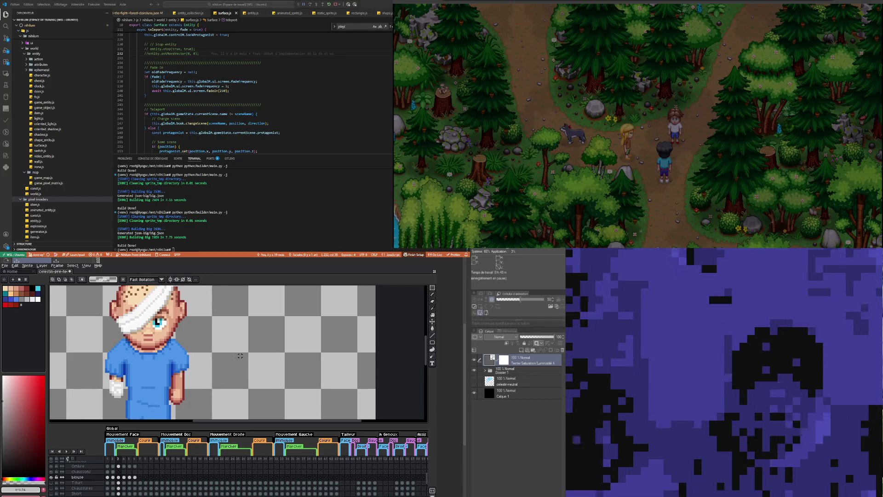
{"action": "scroll", "coordinate": [240, 355], "scroll_direction": "down", "scroll_amount": 2}
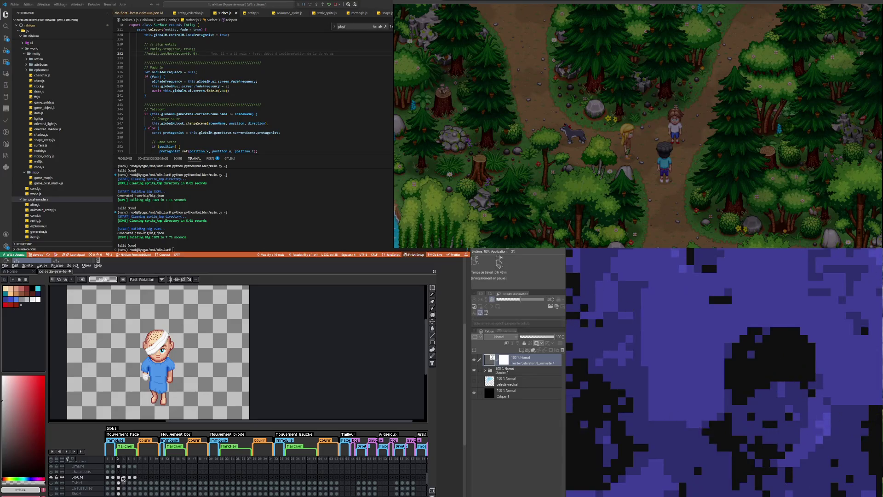
{"action": "left_click", "coordinate": [135, 477]}
{"action": "left_click", "coordinate": [130, 477]}
{"action": "left_click", "coordinate": [124, 477]}
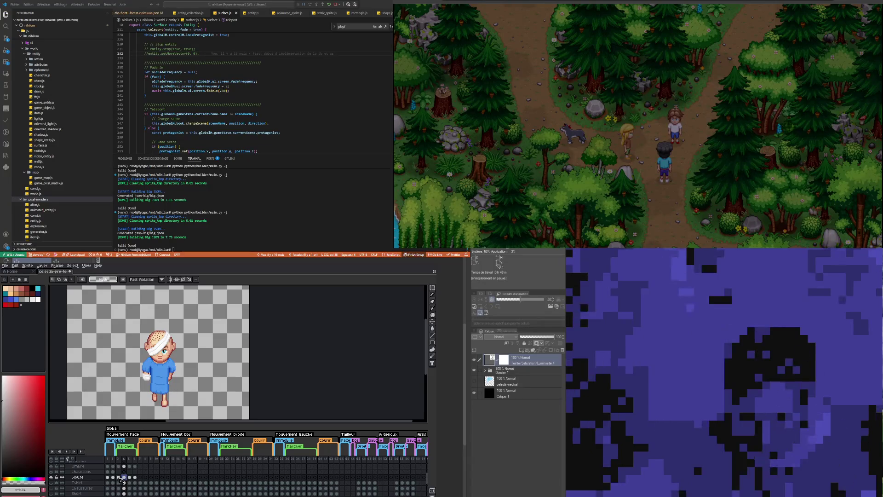
{"action": "left_click", "coordinate": [119, 477]}
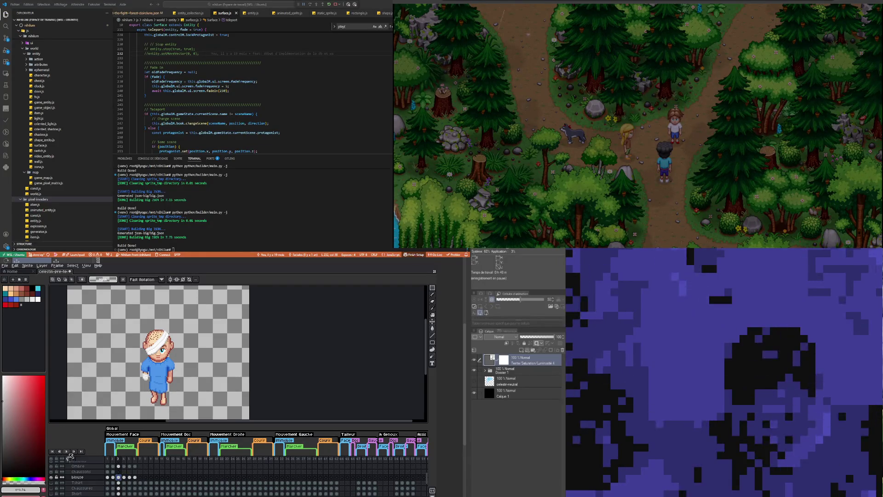
{"action": "left_click", "coordinate": [67, 452]}
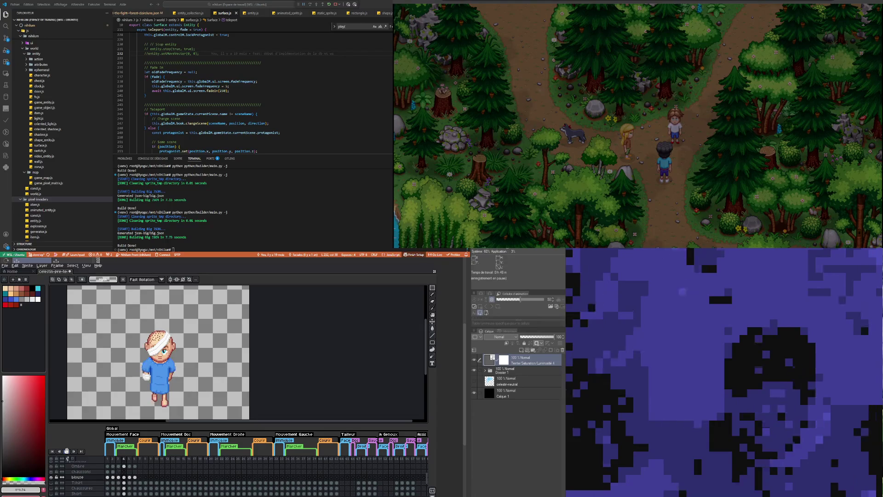
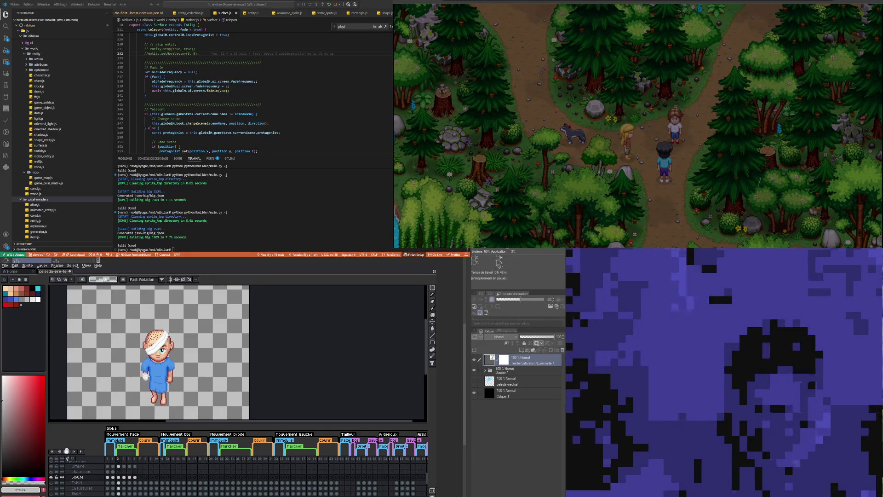
Step: Move from frame 3 to frame 4 of the blouse layer, zoom in on the hand, and lift a small hand patch
{"action": "left_click", "coordinate": [119, 479]}
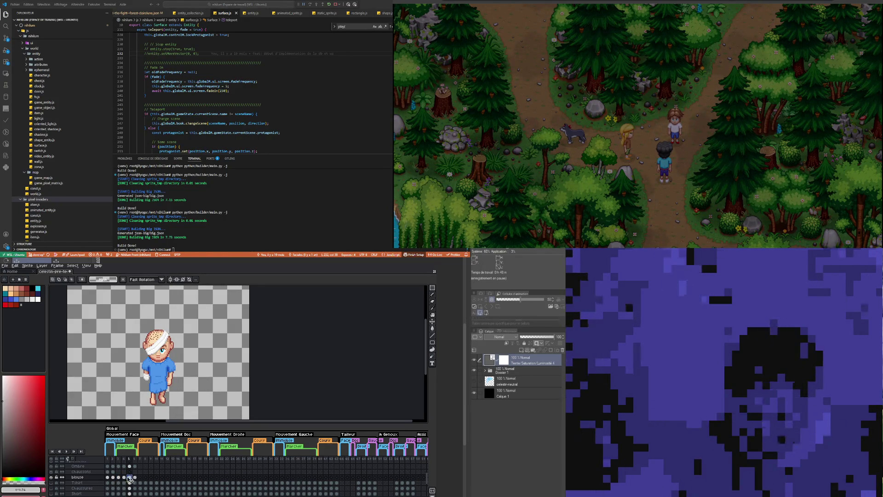
{"action": "left_click", "coordinate": [118, 478]}
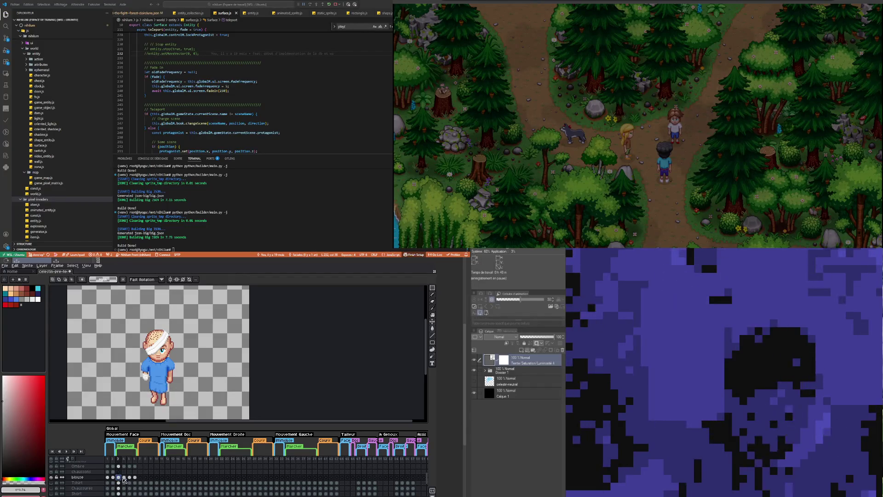
{"action": "left_click", "coordinate": [124, 478]}
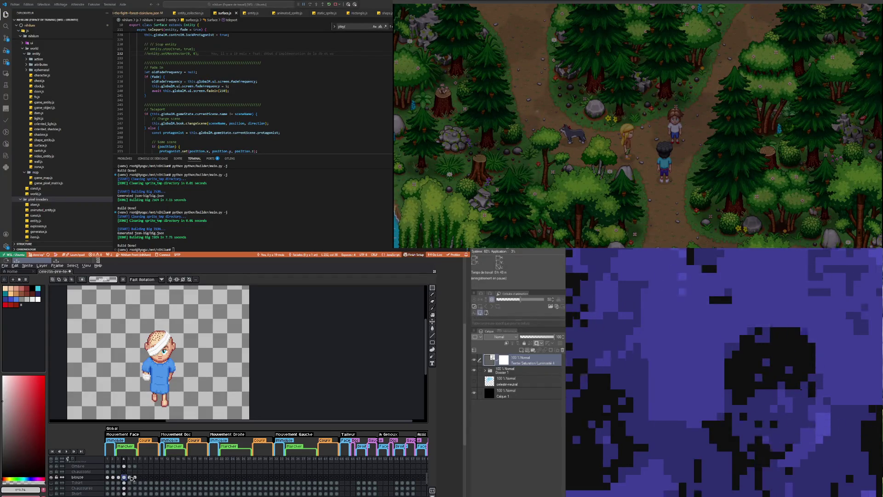
{"action": "scroll", "coordinate": [147, 375], "scroll_direction": "up", "scroll_amount": 3}
{"action": "key", "text": "ctrl+v"}
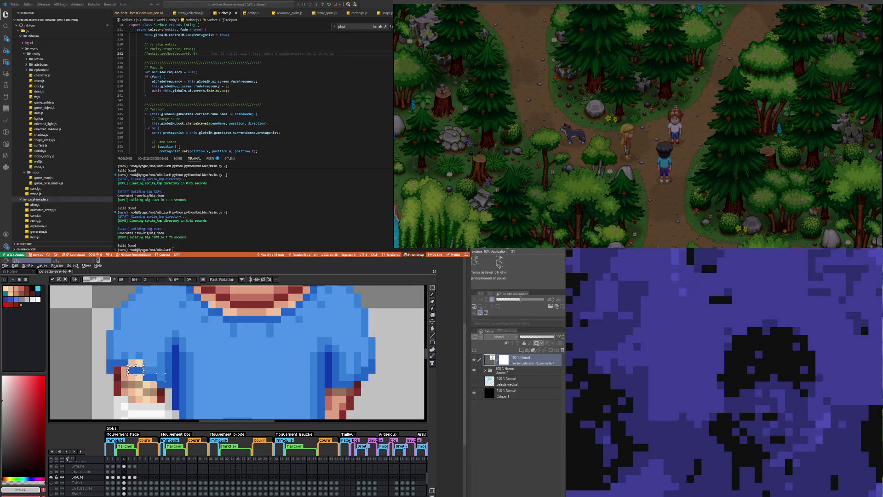
Step: Commit the moved hand pixels, paste another small patch, and add a black outline pixel to the hand
{"action": "key", "text": "Return"}
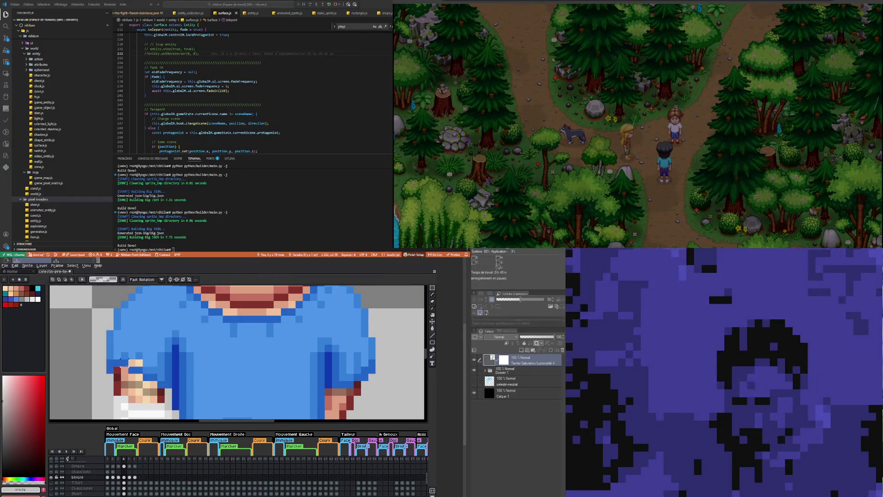
{"action": "key", "text": "ctrl+v"}
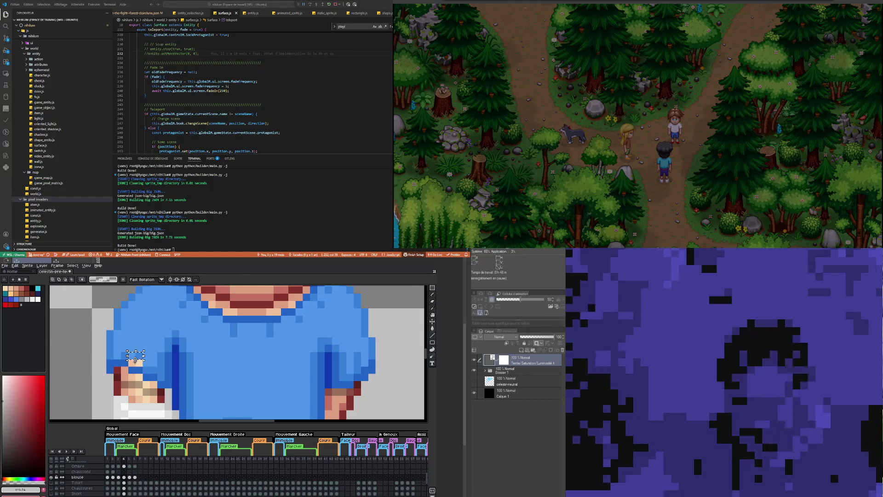
{"action": "scroll", "coordinate": [148, 378], "scroll_direction": "down", "scroll_amount": 3}
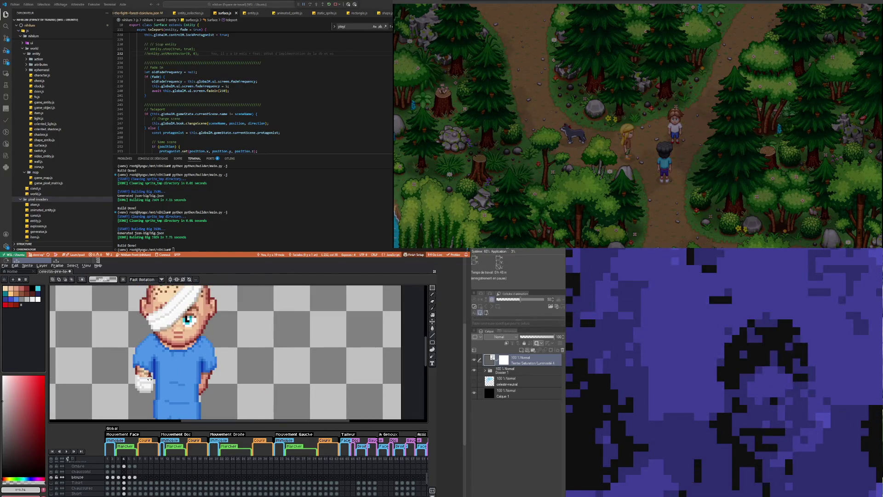
{"action": "scroll", "coordinate": [148, 379], "scroll_direction": "up", "scroll_amount": 3}
{"action": "scroll", "coordinate": [138, 377], "scroll_direction": "down", "scroll_amount": 3}
{"action": "scroll", "coordinate": [133, 375], "scroll_direction": "up", "scroll_amount": 2}
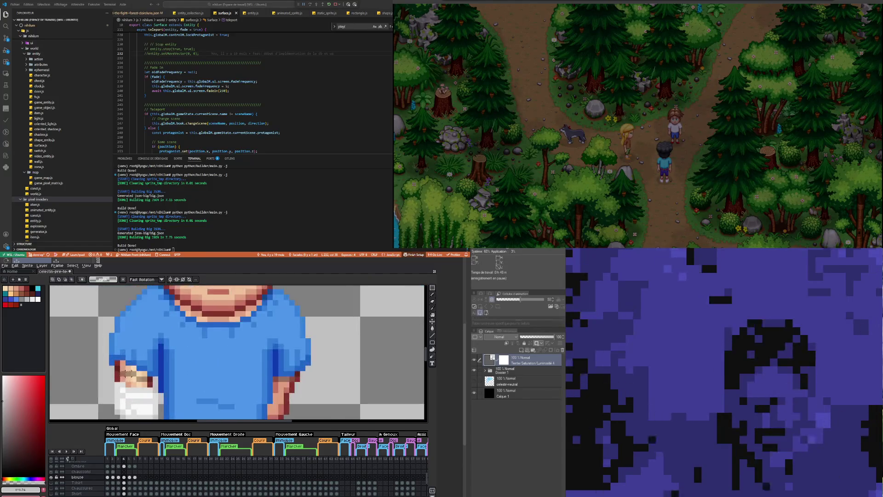
{"action": "scroll", "coordinate": [130, 370], "scroll_direction": "up", "scroll_amount": 2}
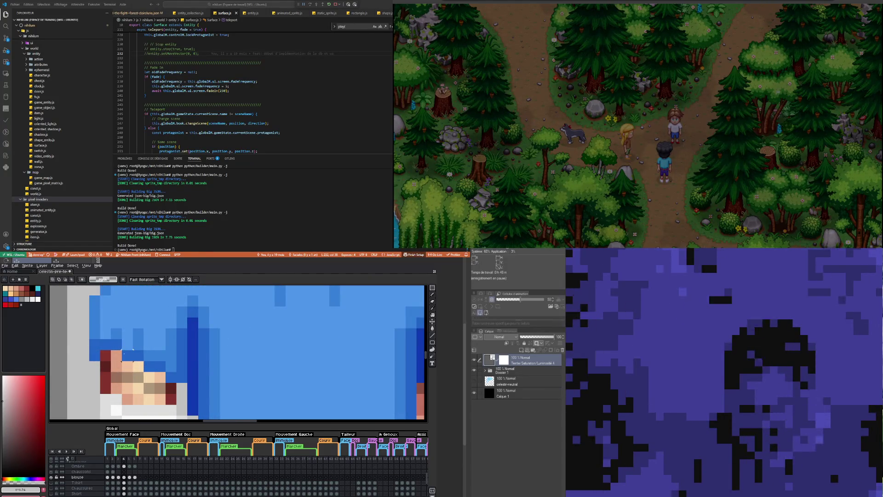
{"action": "left_click", "coordinate": [137, 366]}
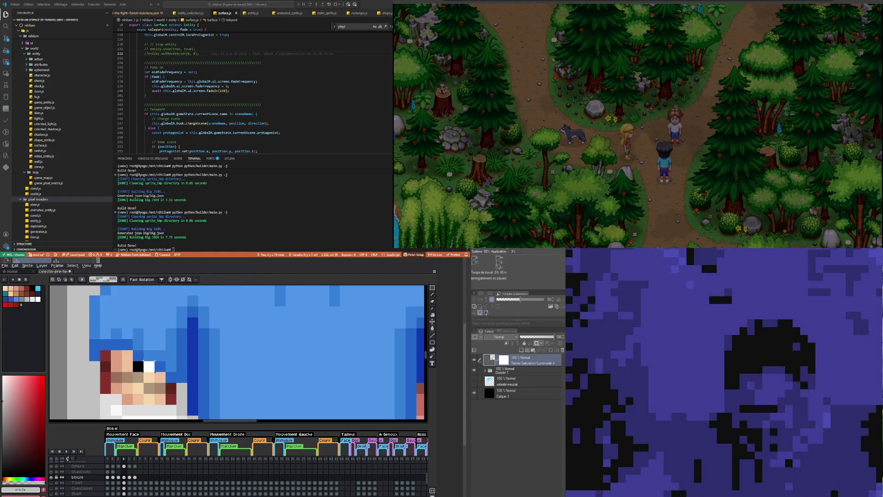
Step: Outline the hand's top, bottom and right edges with black pixels
{"action": "scroll", "coordinate": [148, 366], "scroll_direction": "down", "scroll_amount": 3}
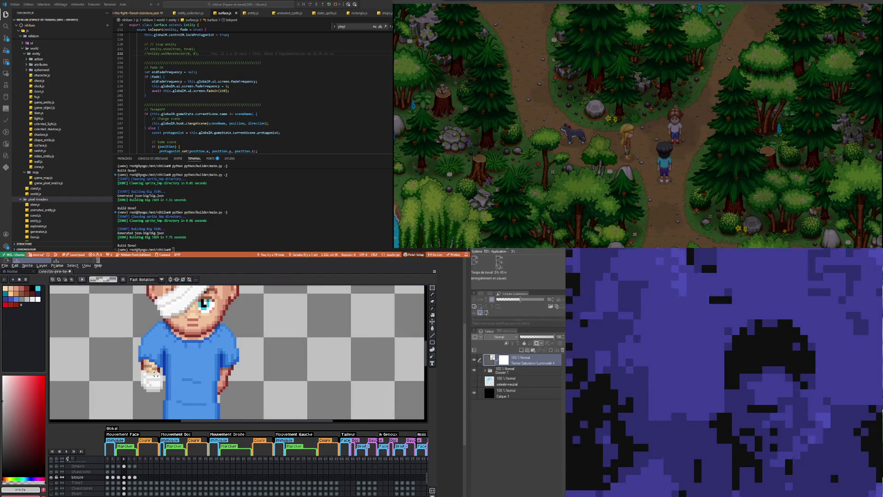
{"action": "scroll", "coordinate": [154, 372], "scroll_direction": "up", "scroll_amount": 3}
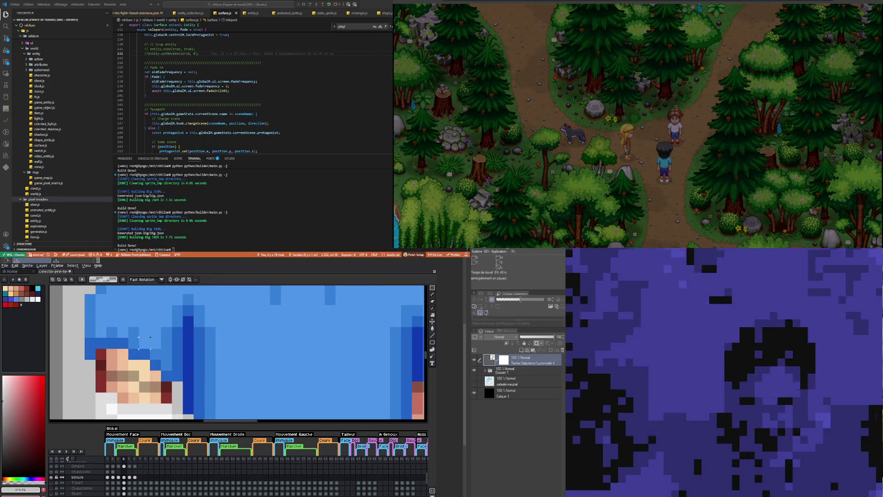
{"action": "scroll", "coordinate": [150, 336], "scroll_direction": "down", "scroll_amount": 3}
{"action": "scroll", "coordinate": [135, 355], "scroll_direction": "up", "scroll_amount": 2}
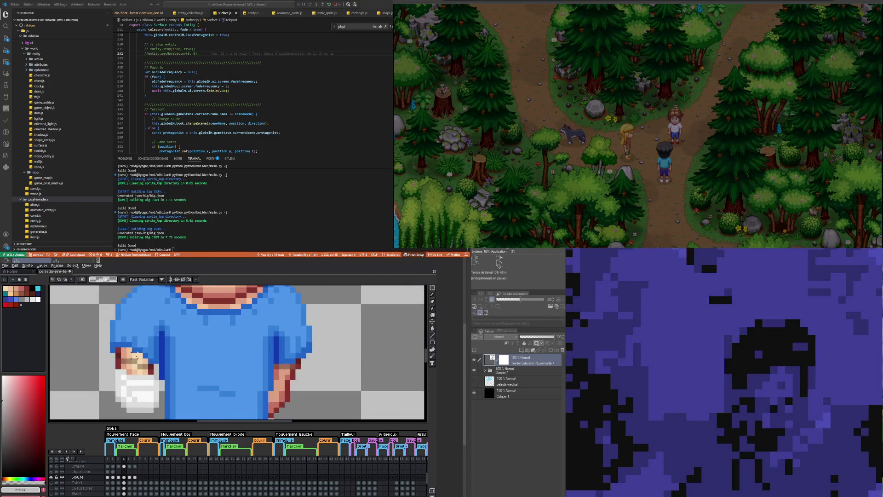
{"action": "left_click_drag", "start_coordinate": [120, 355], "coordinate": [155, 381]}
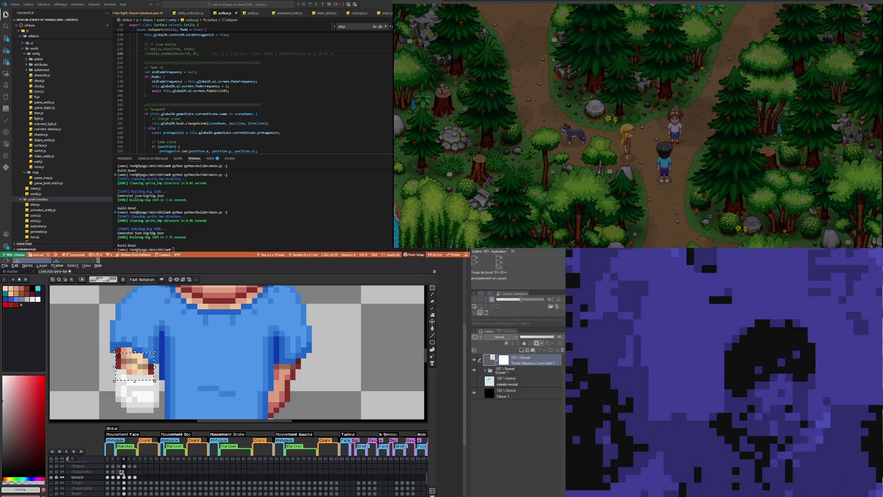
Step: Select the Ombre layer's frame-4 cel and apply a transform to the hand area
{"action": "left_click", "coordinate": [124, 477]}
{"action": "left_click", "coordinate": [124, 466]}
{"action": "key", "text": "ctrl+t"}
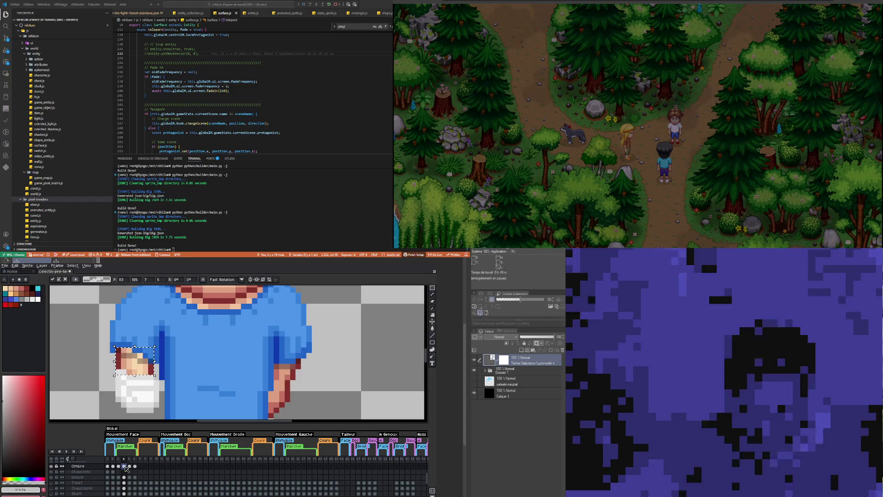
{"action": "key", "text": "Return"}
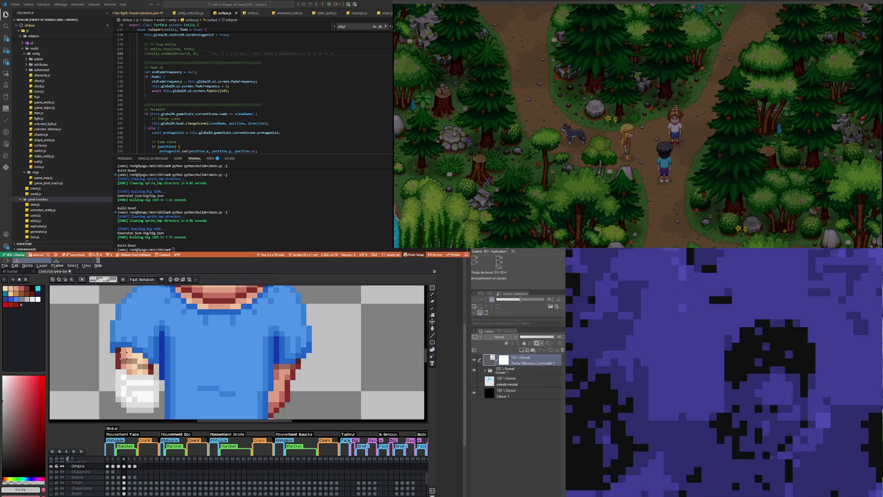
Step: Tuck the hand under the sleeve, then pick the gown's light blue for the pencil on the blouse layer
{"action": "mouse_move", "coordinate": [123, 362]}
{"action": "left_mouse_down"}
{"action": "mouse_move", "coordinate": [147, 350]}
{"action": "mouse_move", "coordinate": [137, 361]}
{"action": "mouse_move", "coordinate": [149, 363]}
{"action": "left_mouse_up"}
{"action": "left_click", "coordinate": [150, 353]}
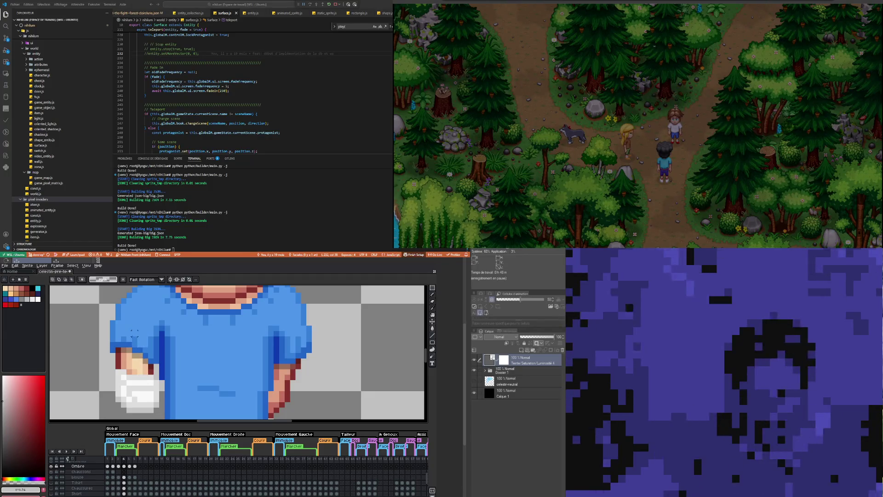
{"action": "key", "text": "i"}
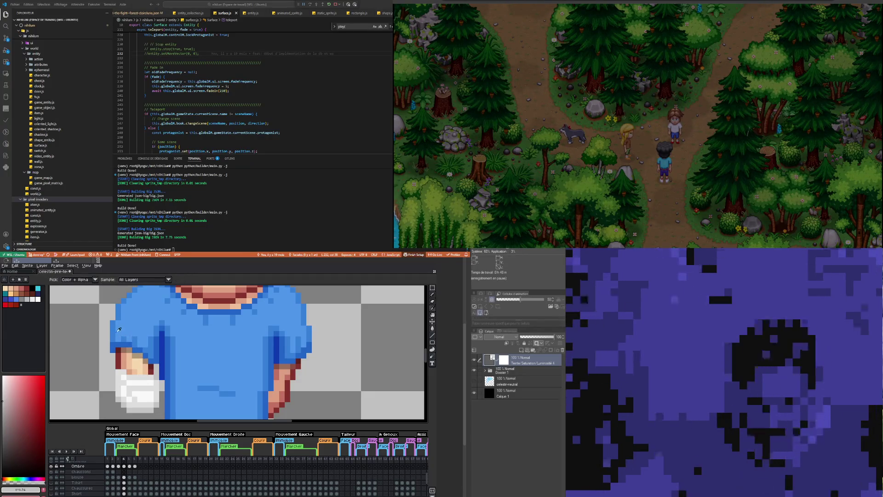
{"action": "left_click", "coordinate": [117, 328]}
{"action": "key", "text": "b"}
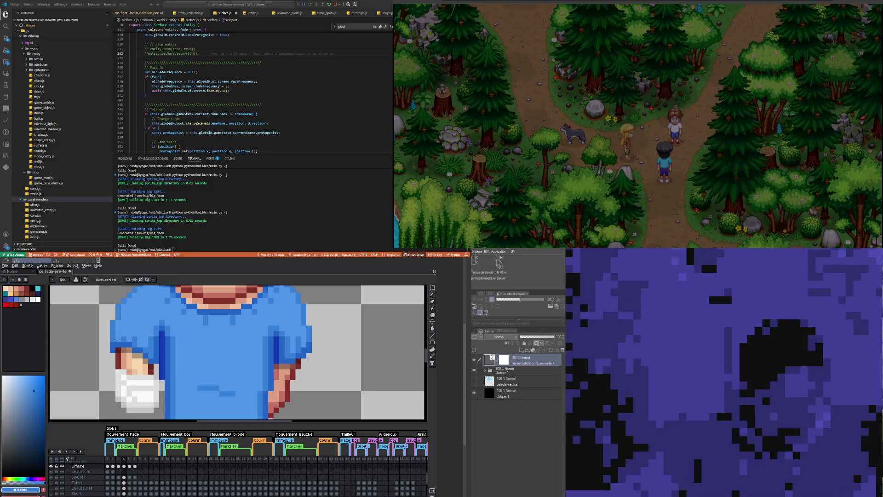
{"action": "left_click", "coordinate": [124, 477]}
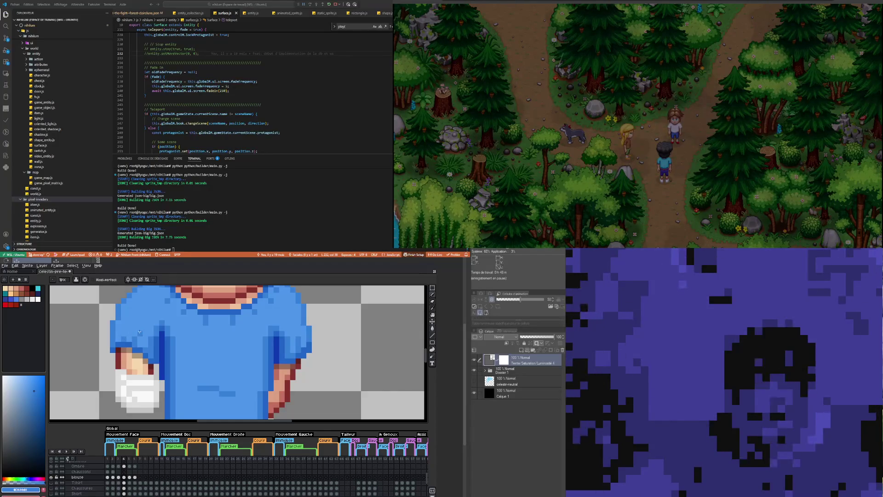
{"action": "scroll", "coordinate": [139, 331], "scroll_direction": "down", "scroll_amount": 3}
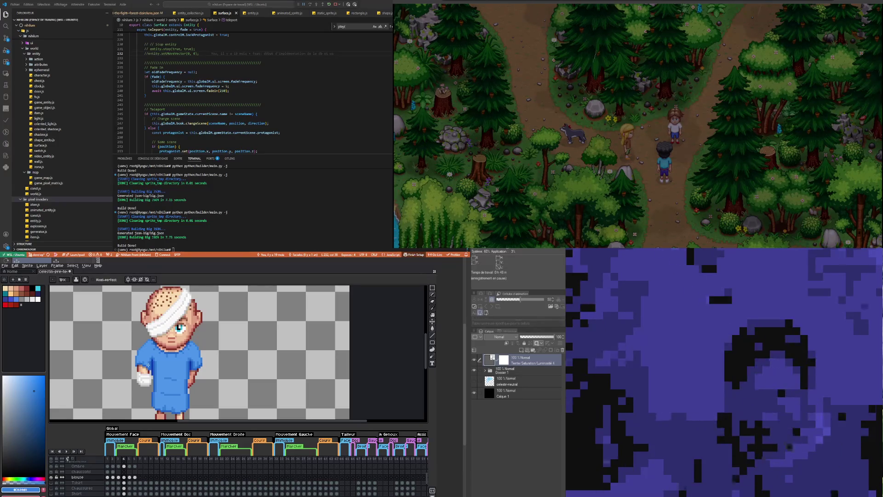
Step: Flip between frames 3, 4, 5 and 6 to compare poses, ending on frame 6 zoomed in on the gown
{"action": "scroll", "coordinate": [148, 364], "scroll_direction": "up", "scroll_amount": 2}
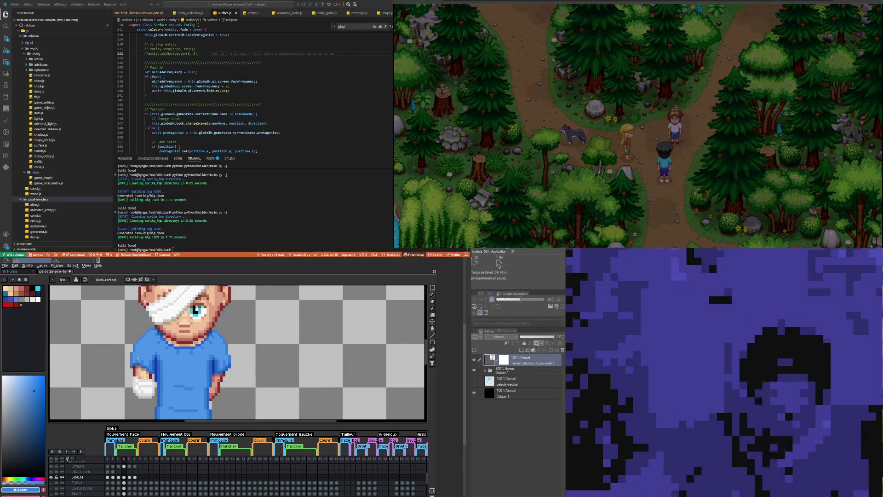
{"action": "scroll", "coordinate": [148, 353], "scroll_direction": "down", "scroll_amount": 2}
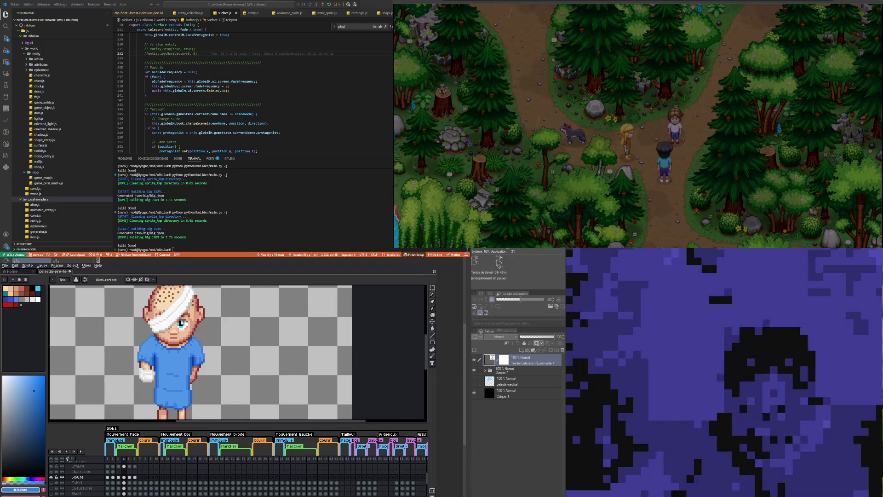
{"action": "left_click", "coordinate": [119, 477]}
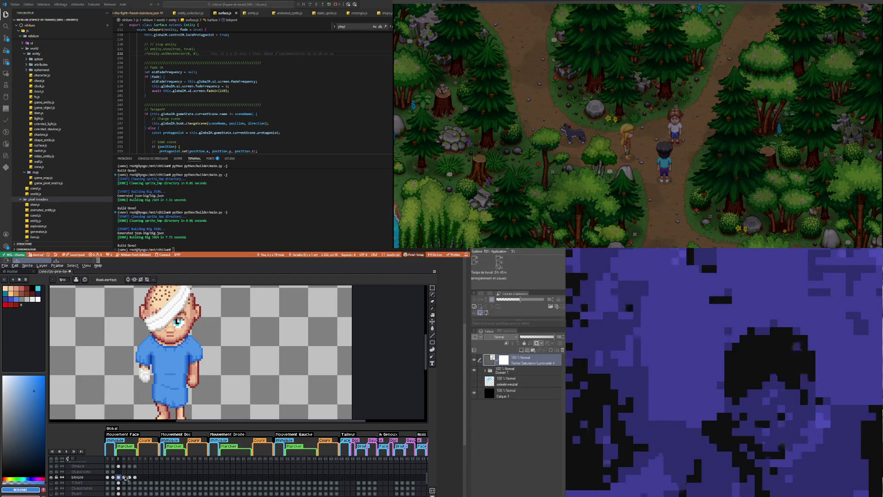
{"action": "left_click", "coordinate": [124, 477]}
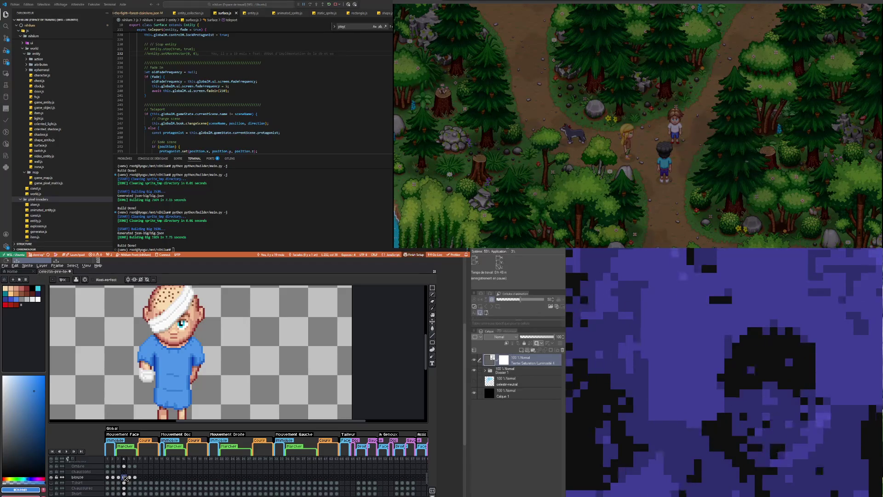
{"action": "left_click", "coordinate": [130, 477]}
{"action": "left_click", "coordinate": [135, 477]}
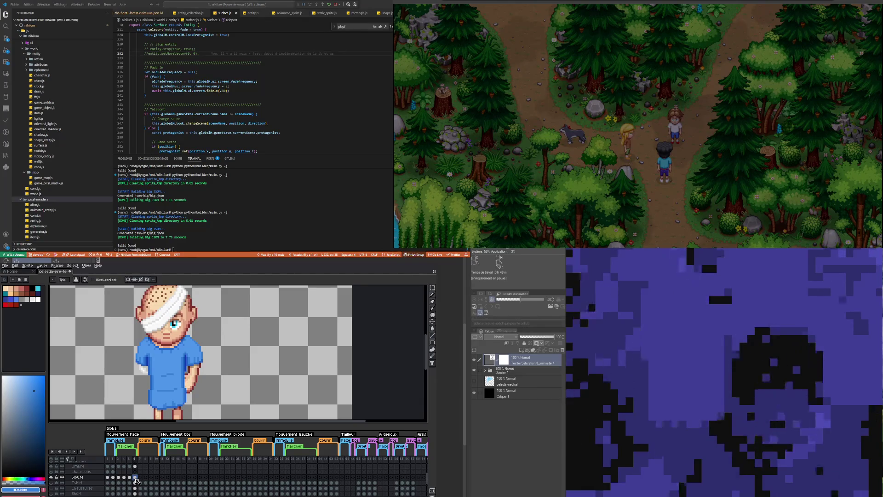
{"action": "key", "text": "Left"}
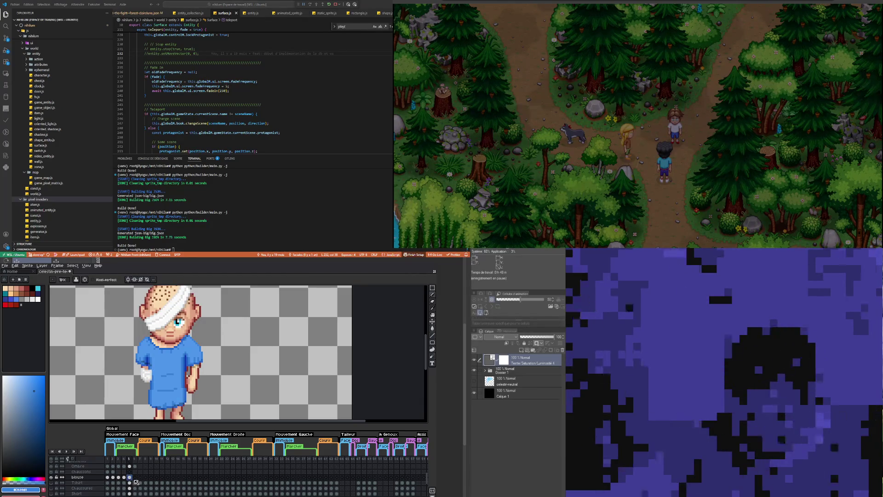
{"action": "key", "text": "Right"}
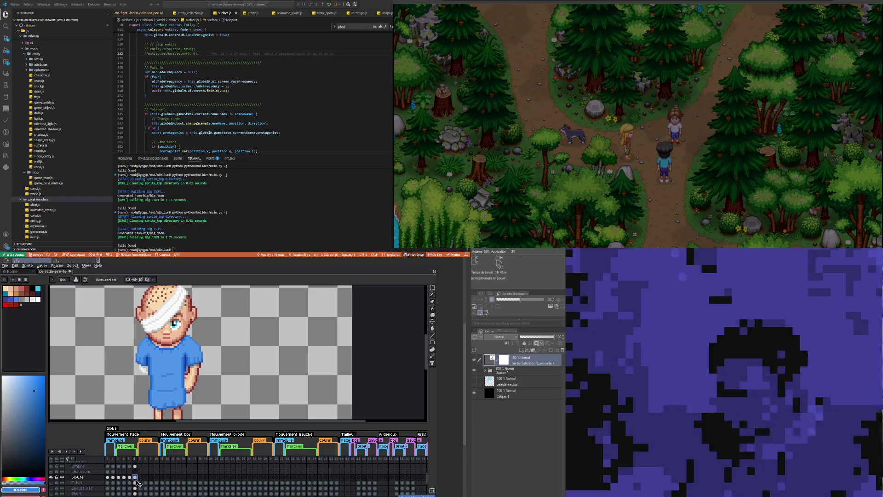
{"action": "key", "text": "Left"}
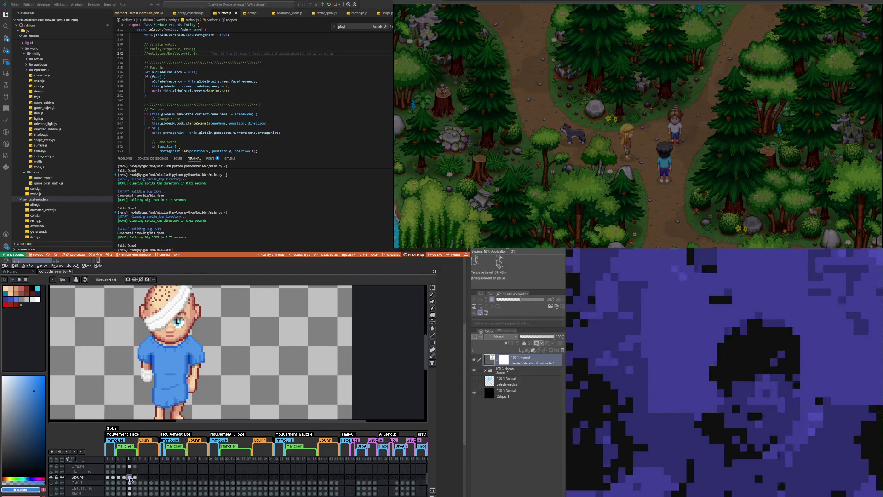
{"action": "left_click", "coordinate": [135, 478]}
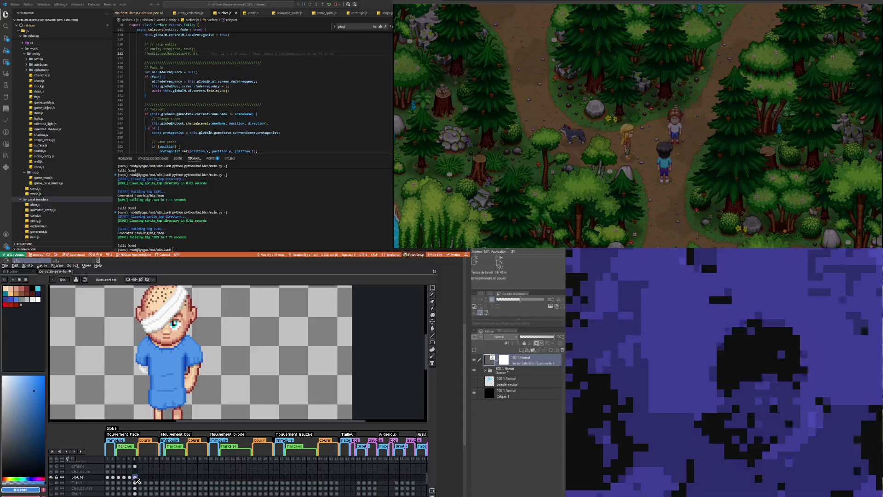
{"action": "left_click", "coordinate": [130, 478]}
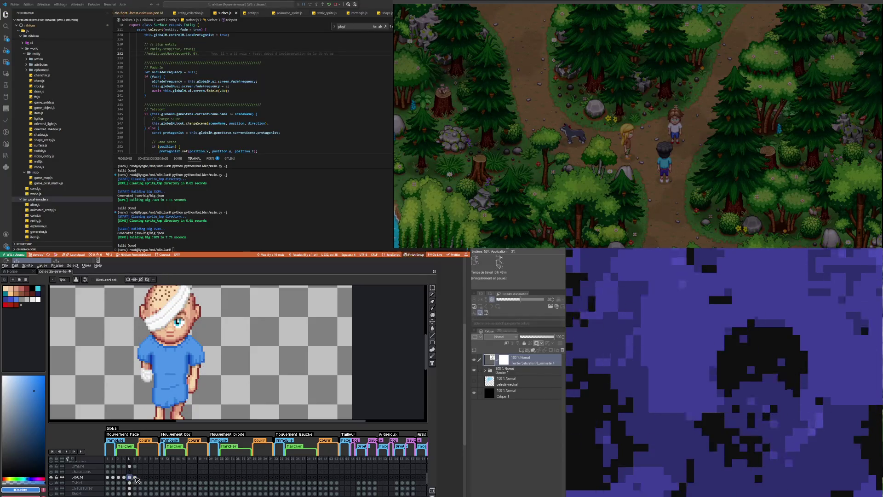
{"action": "left_click", "coordinate": [136, 478]}
{"action": "scroll", "coordinate": [162, 344], "scroll_direction": "up", "scroll_amount": 3}
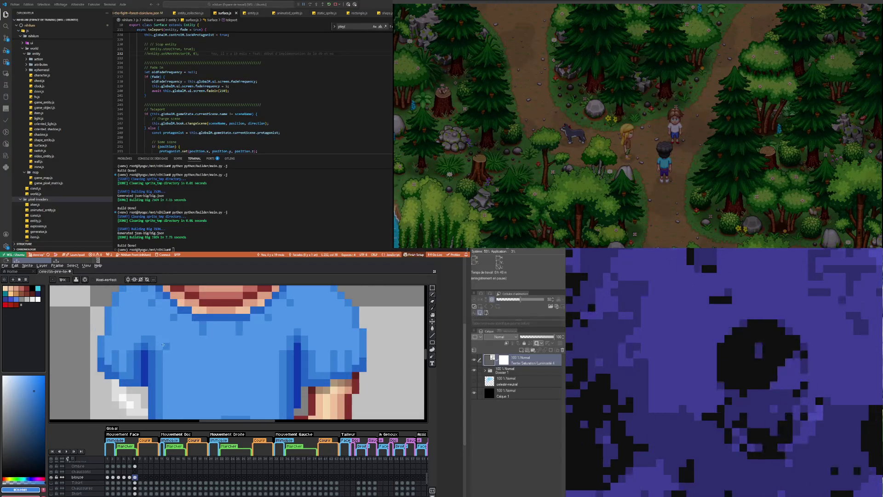
Step: Switch briefly to the eyedropper and back to the pencil, zoom out, and show frame 3 with the whole boy visible
{"action": "key", "text": "i"}
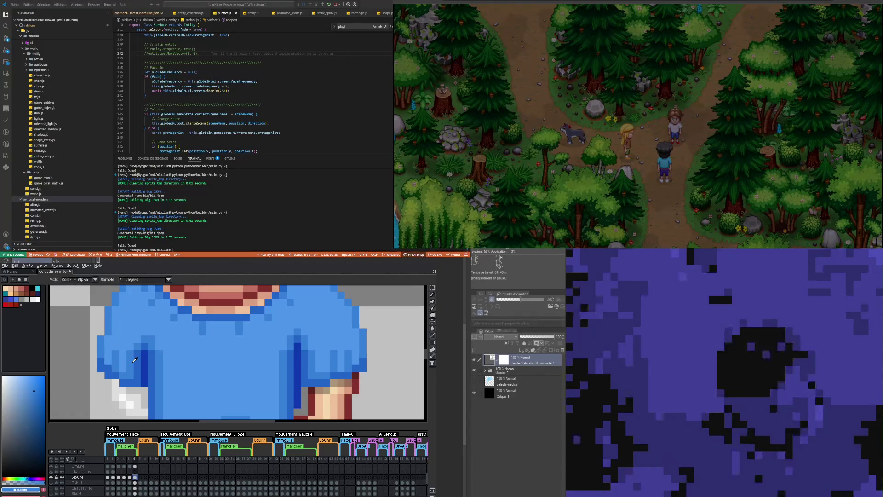
{"action": "key", "text": "b"}
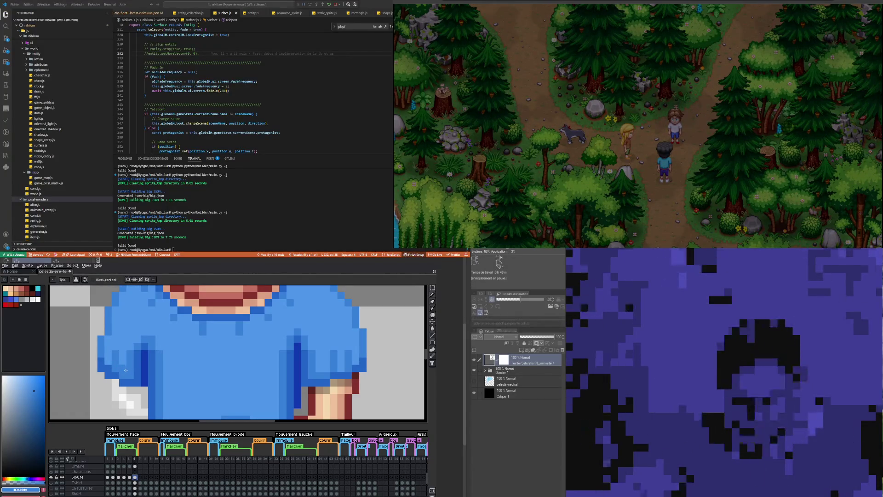
{"action": "scroll", "coordinate": [122, 361], "scroll_direction": "down", "scroll_amount": 1}
{"action": "scroll", "coordinate": [123, 360], "scroll_direction": "down", "scroll_amount": 3}
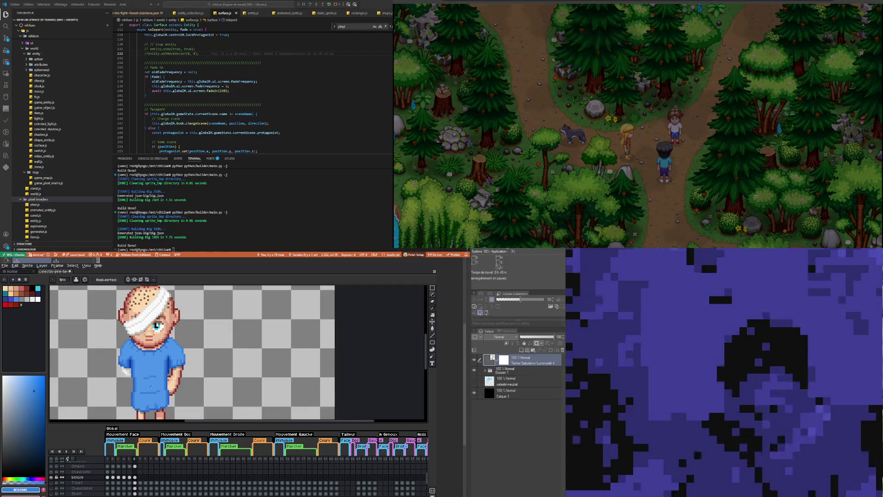
{"action": "scroll", "coordinate": [127, 366], "scroll_direction": "up", "scroll_amount": 2}
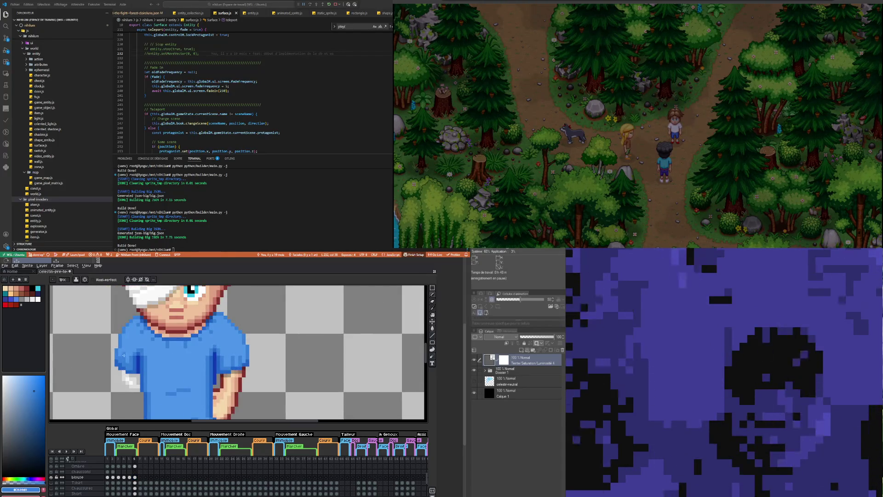
{"action": "scroll", "coordinate": [133, 377], "scroll_direction": "down", "scroll_amount": 1}
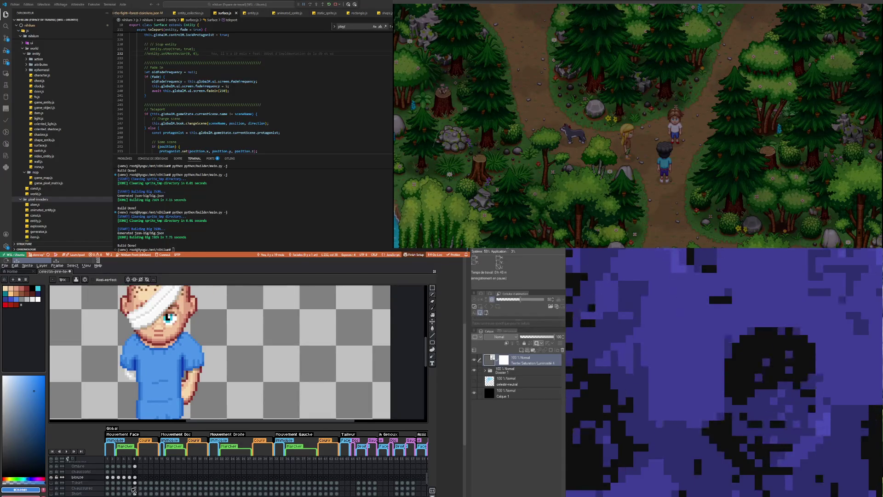
{"action": "left_click", "coordinate": [120, 479]}
{"action": "scroll", "coordinate": [198, 368], "scroll_direction": "up", "scroll_amount": 1}
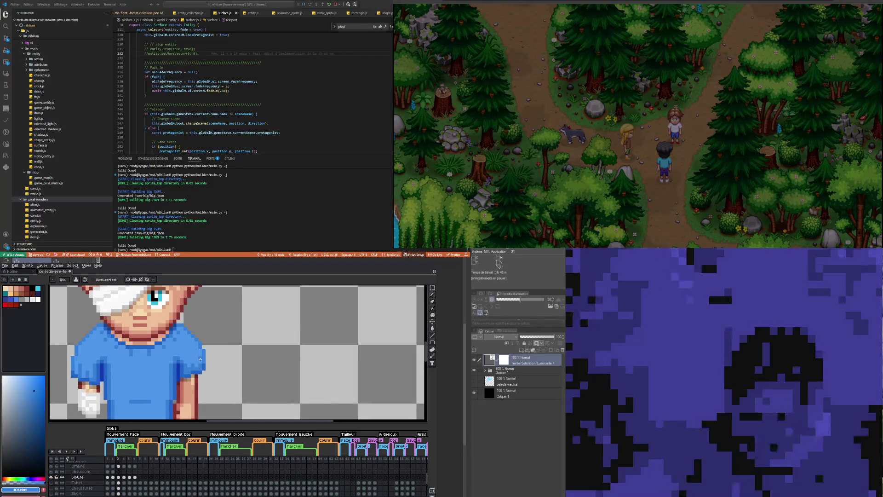
{"action": "scroll", "coordinate": [194, 368], "scroll_direction": "down", "scroll_amount": 2}
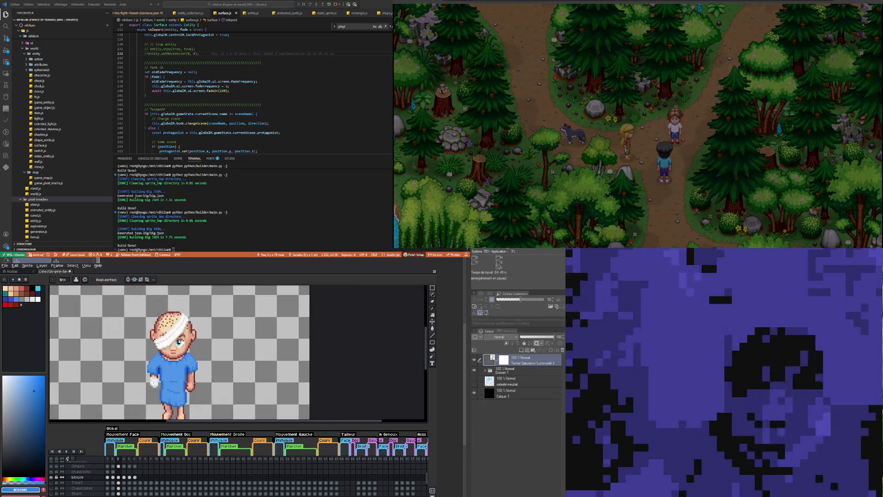
Step: Compare the T-shirt and blouse poses in frames 3 and 4 back and forth, then advance to frame 5
{"action": "scroll", "coordinate": [194, 368], "scroll_direction": "up", "scroll_amount": 1}
{"action": "scroll", "coordinate": [193, 371], "scroll_direction": "up", "scroll_amount": 1}
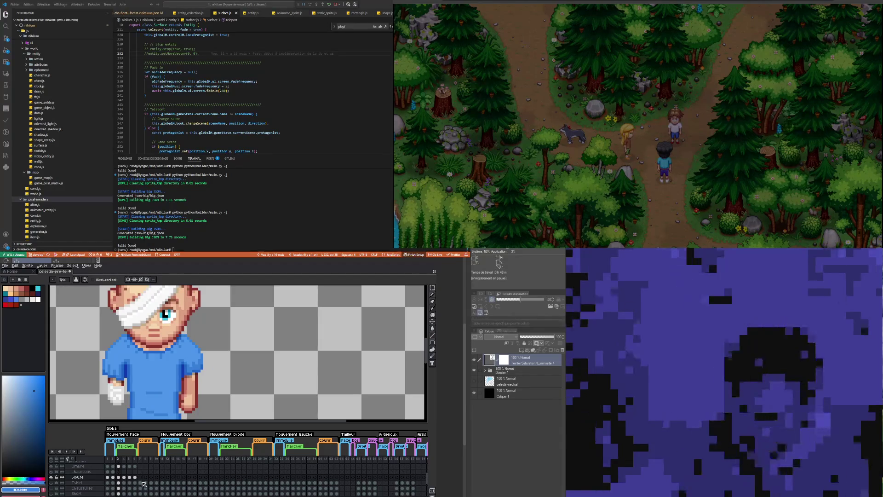
{"action": "left_click", "coordinate": [124, 482]}
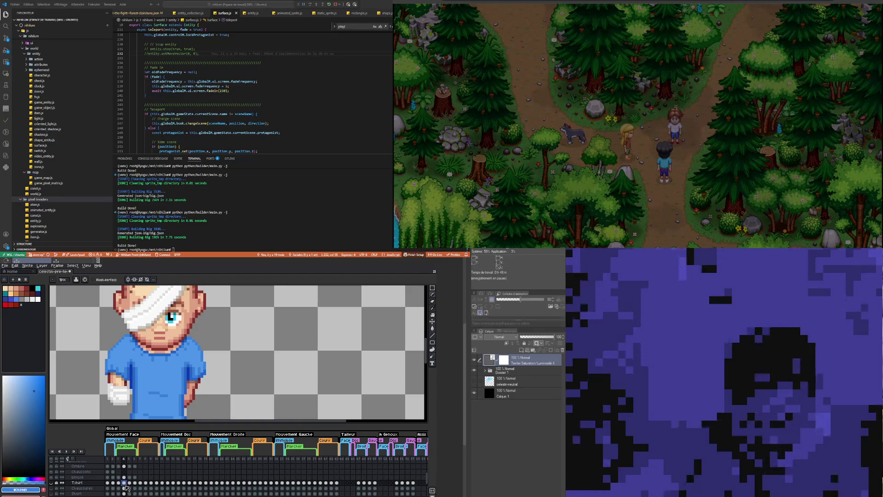
{"action": "left_click", "coordinate": [118, 477]}
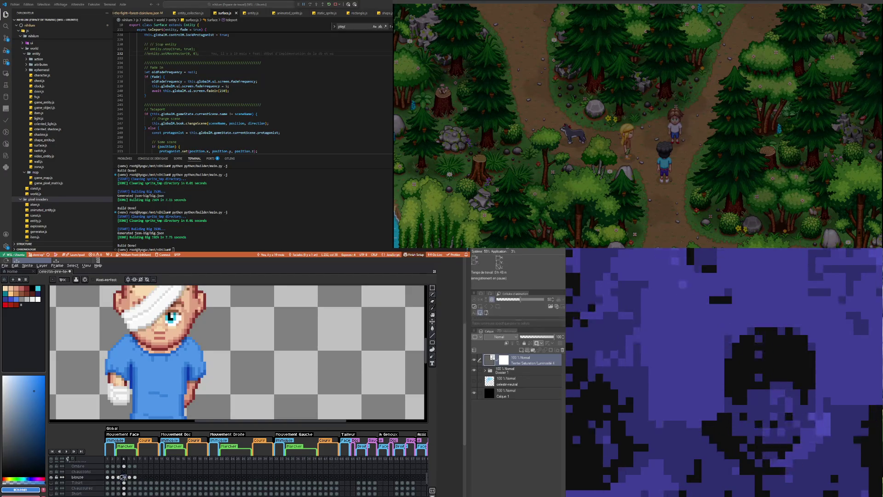
{"action": "left_click", "coordinate": [125, 477]}
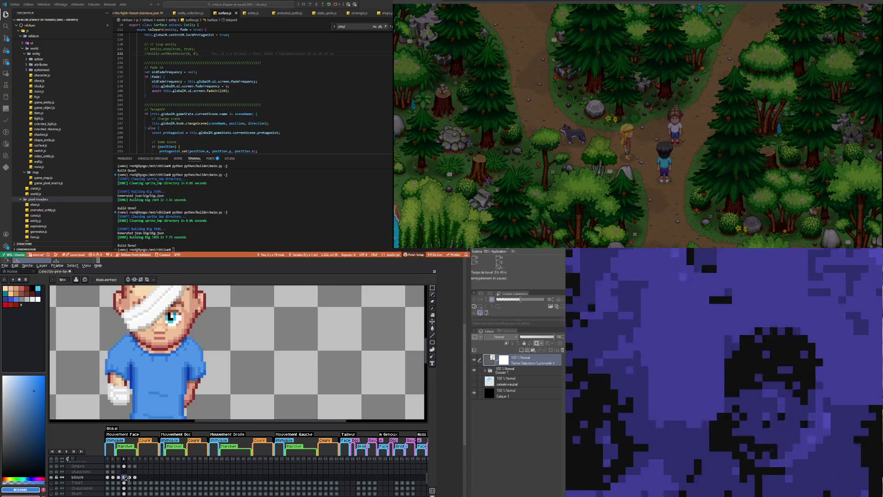
{"action": "key", "text": "Left"}
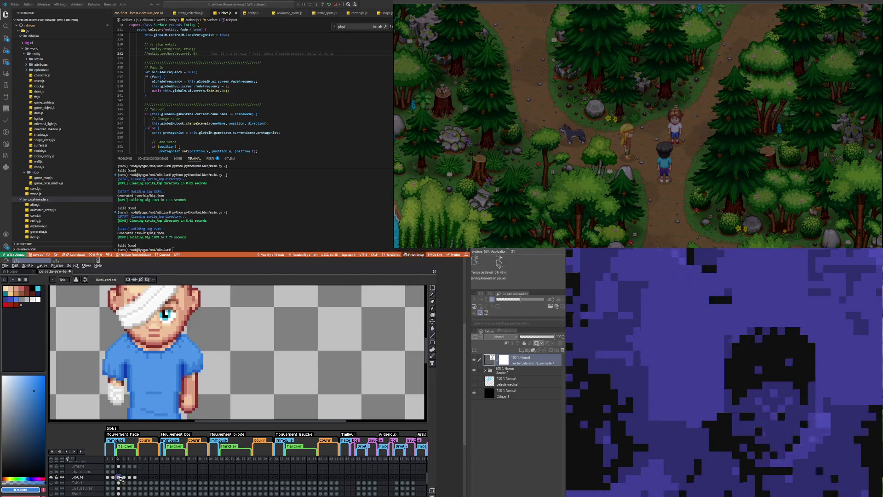
{"action": "left_click", "coordinate": [125, 477]}
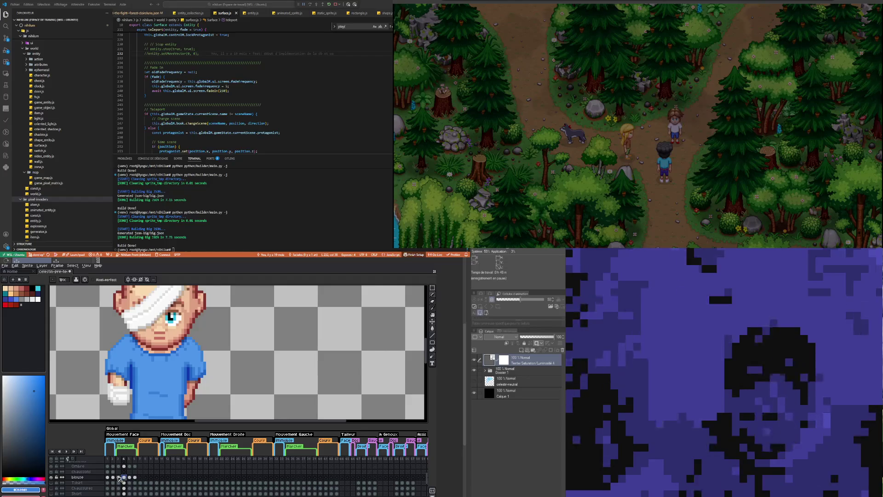
{"action": "key", "text": "Left"}
{"action": "key", "text": "Right"}
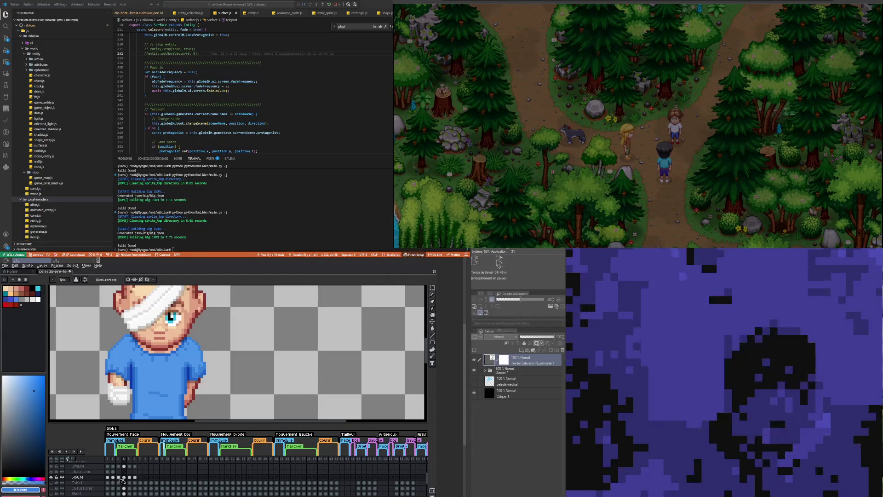
{"action": "left_click", "coordinate": [119, 479]}
{"action": "left_click", "coordinate": [124, 478]}
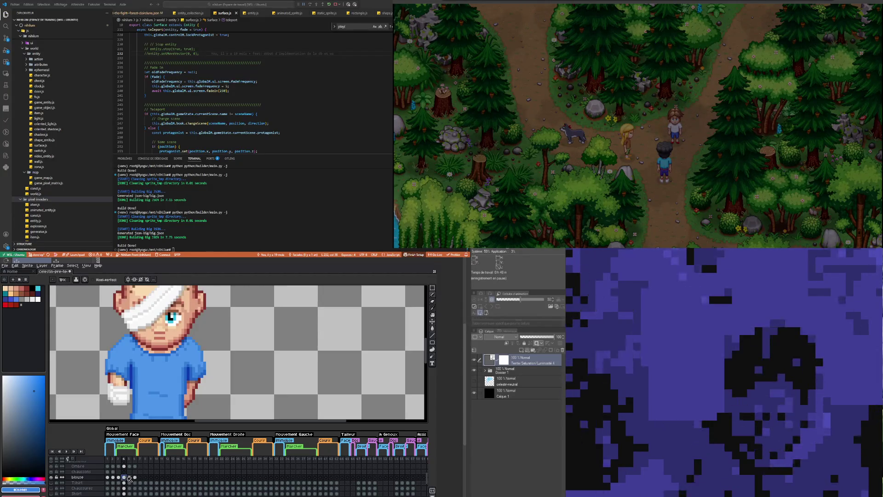
{"action": "left_click", "coordinate": [129, 478]}
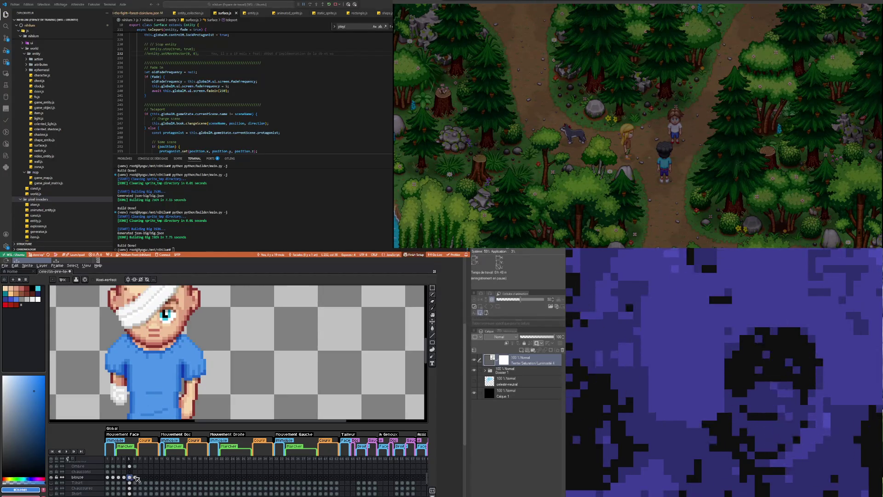
{"action": "left_click", "coordinate": [135, 477]}
{"action": "left_click", "coordinate": [119, 477]}
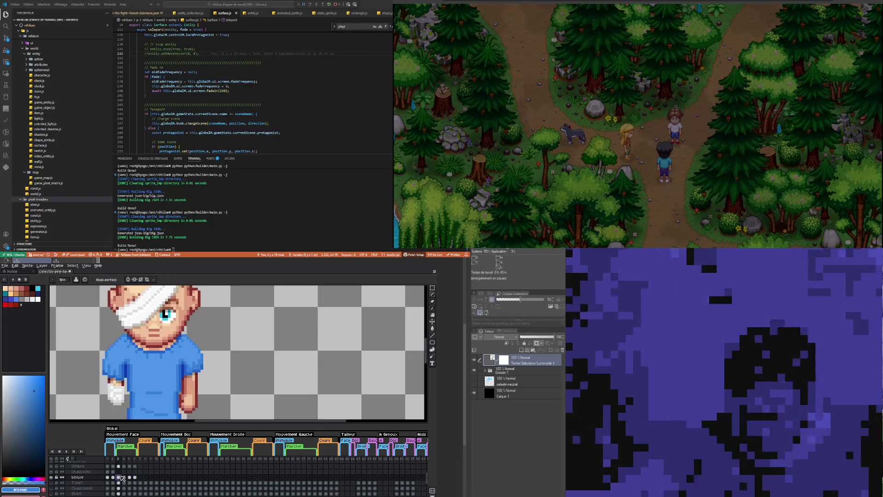
{"action": "left_click", "coordinate": [125, 477]}
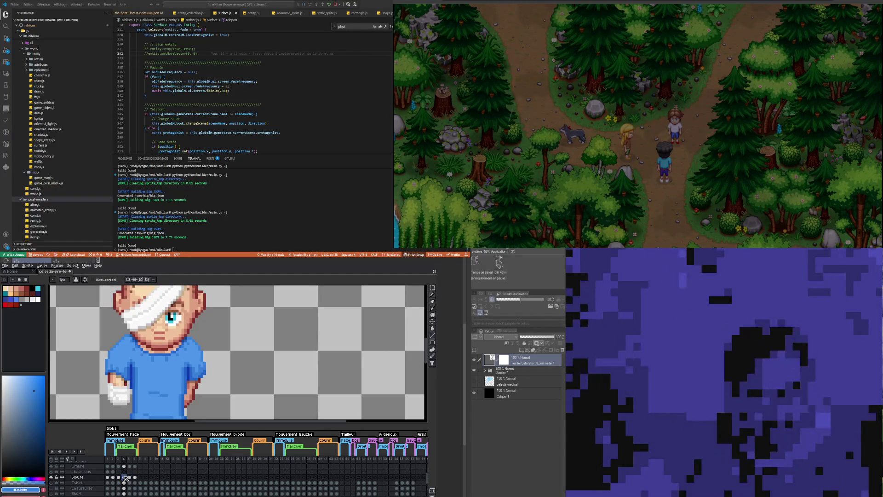
{"action": "left_click", "coordinate": [119, 478]}
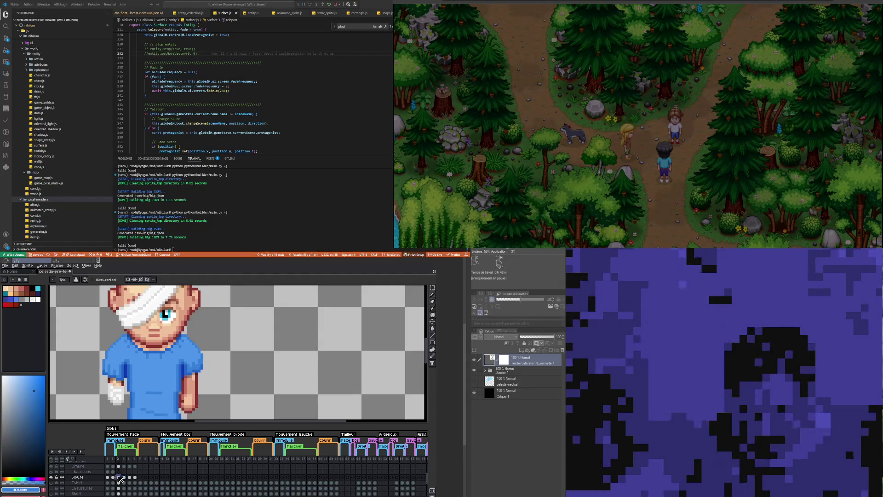
{"action": "left_click", "coordinate": [124, 477]}
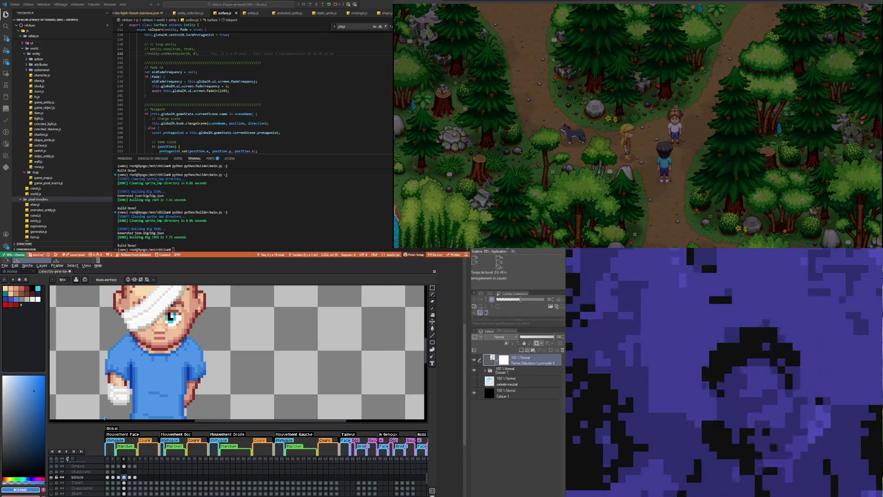
{"action": "scroll", "coordinate": [122, 373], "scroll_direction": "up", "scroll_amount": 1}
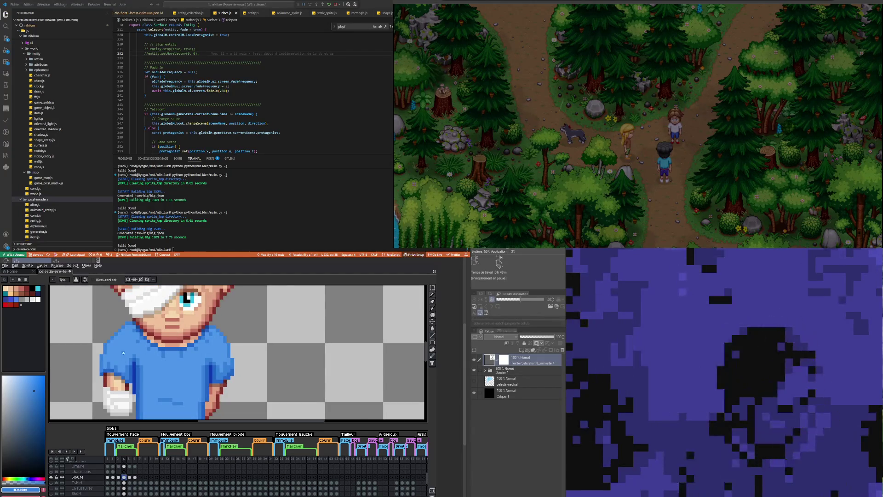
{"action": "key", "text": "i"}
{"action": "key", "text": "b"}
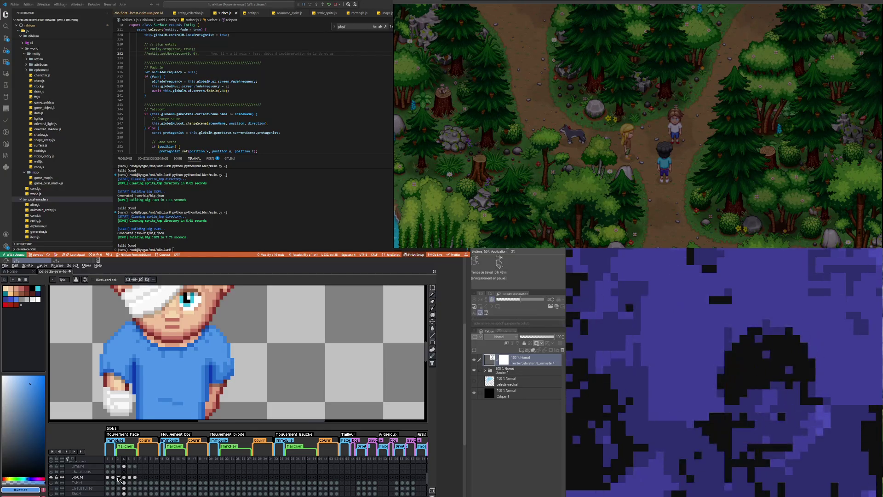
{"action": "left_click", "coordinate": [119, 477]}
{"action": "left_click", "coordinate": [124, 476]}
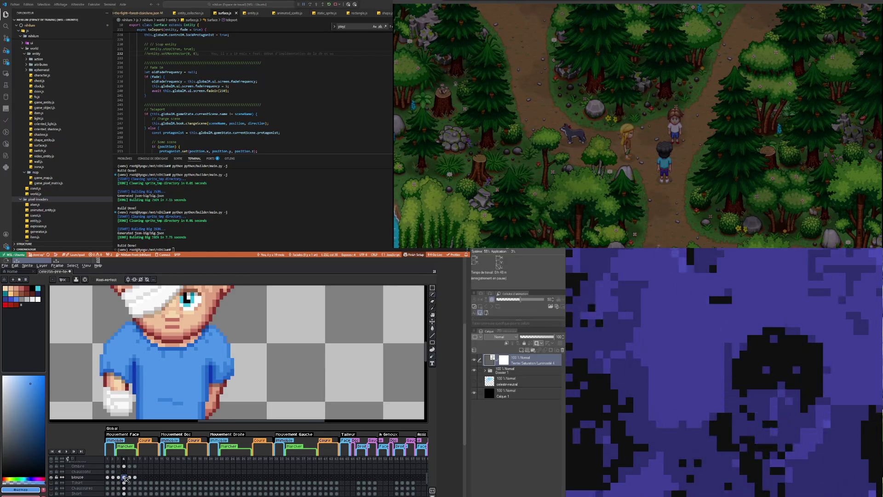
{"action": "key", "text": "Left"}
{"action": "key", "text": "Right"}
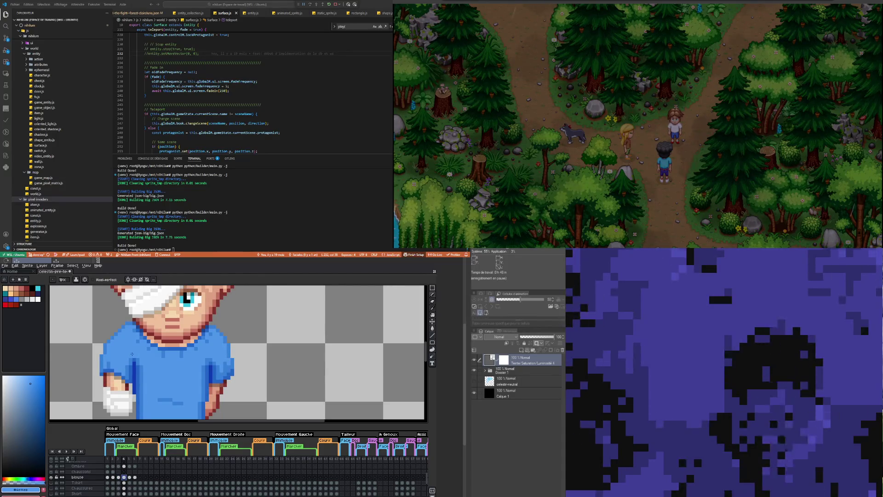
{"action": "scroll", "coordinate": [132, 353], "scroll_direction": "down", "scroll_amount": 1}
{"action": "left_click", "coordinate": [120, 477]}
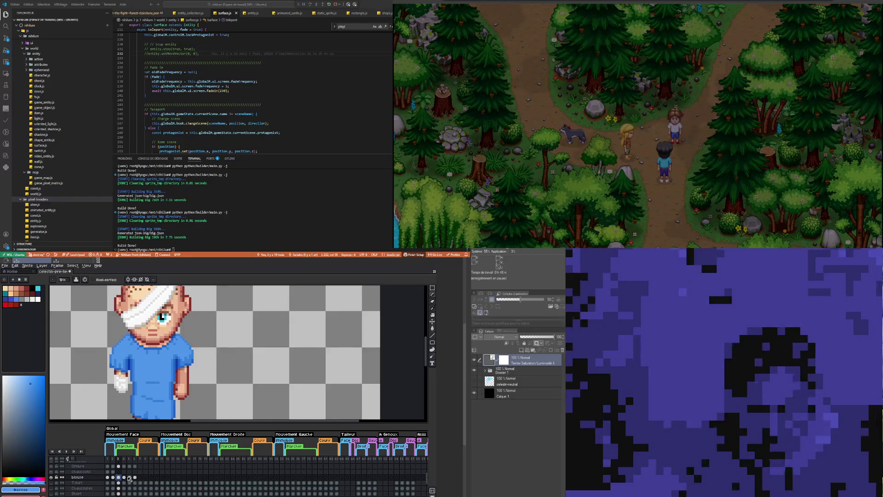
{"action": "left_click", "coordinate": [129, 477]}
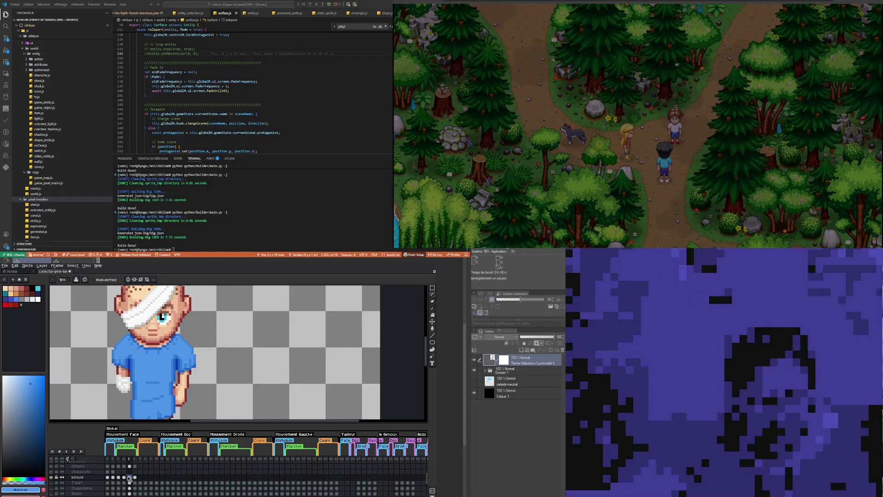
{"action": "left_click", "coordinate": [118, 478]}
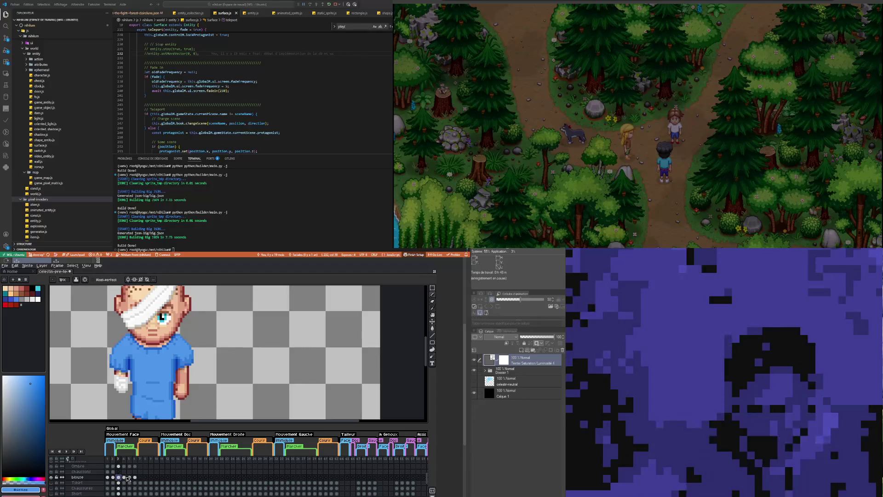
{"action": "left_click", "coordinate": [126, 478]}
{"action": "left_click", "coordinate": [119, 478]}
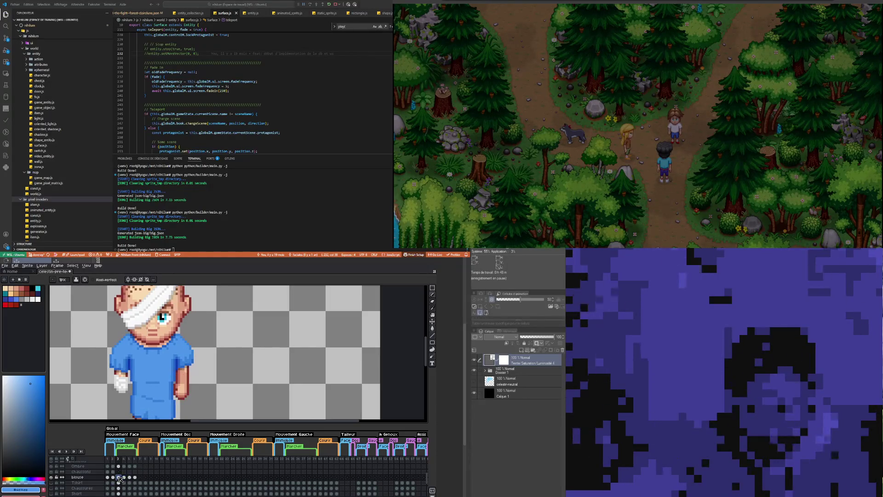
{"action": "left_click", "coordinate": [126, 478]}
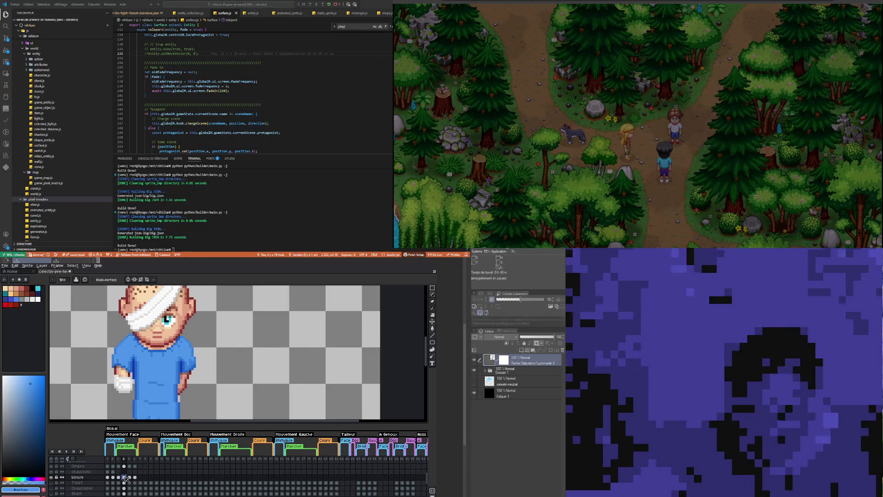
{"action": "left_click", "coordinate": [129, 477]}
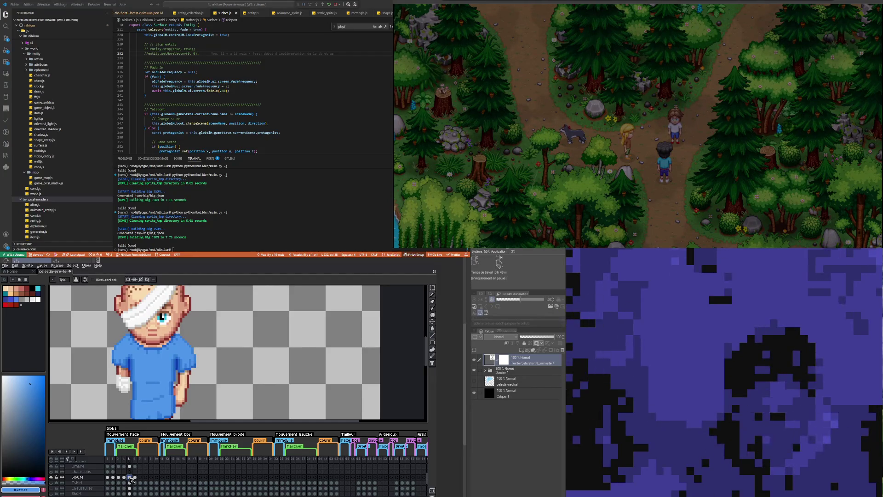
{"action": "left_click", "coordinate": [119, 477]}
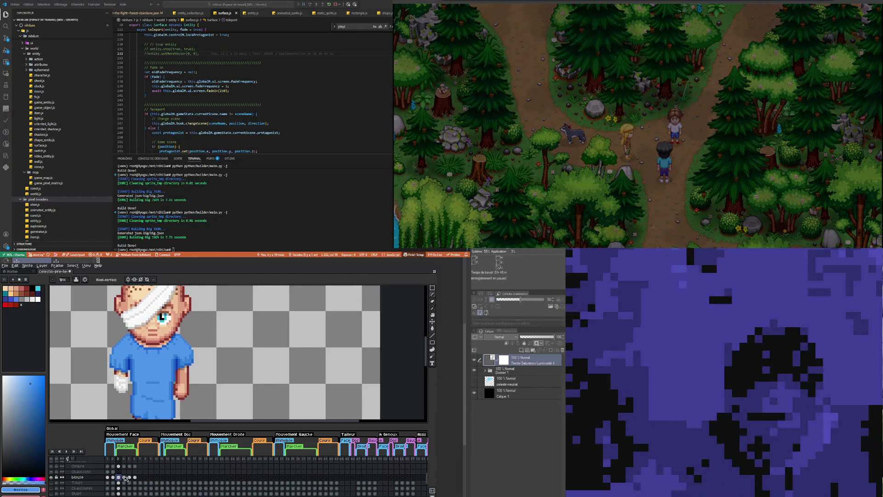
{"action": "scroll", "coordinate": [165, 380], "scroll_direction": "down", "scroll_amount": 2}
Step: Step through the gown poses in frames 3 to 6, repeatedly comparing frames 4 and 5
{"action": "scroll", "coordinate": [165, 380], "scroll_direction": "up", "scroll_amount": 1}
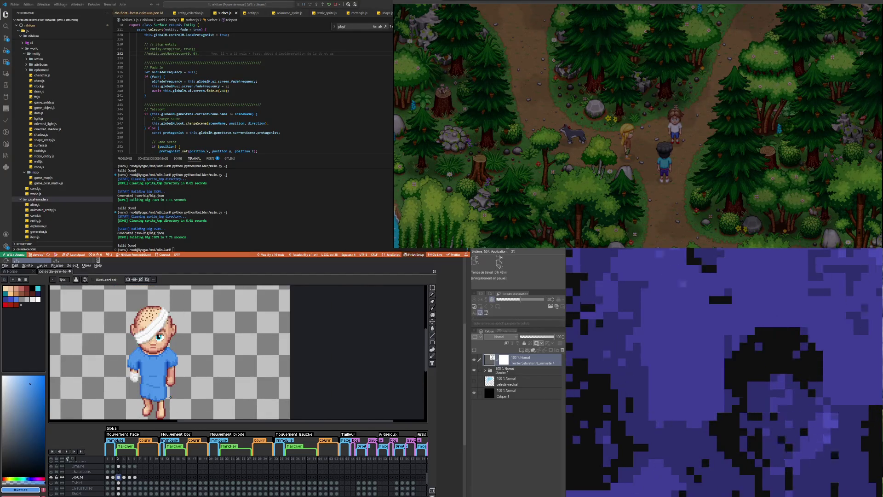
{"action": "left_click", "coordinate": [124, 477]}
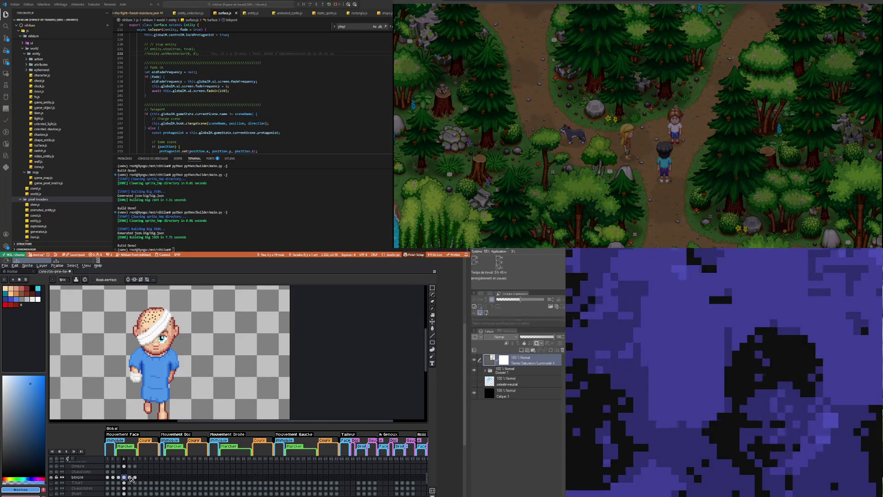
{"action": "left_click", "coordinate": [130, 477]}
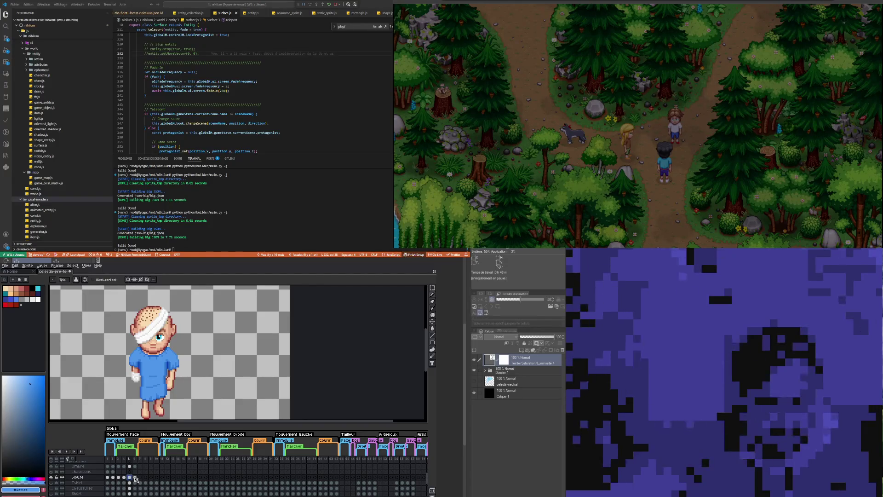
{"action": "left_click", "coordinate": [124, 477]}
{"action": "left_click", "coordinate": [130, 477]}
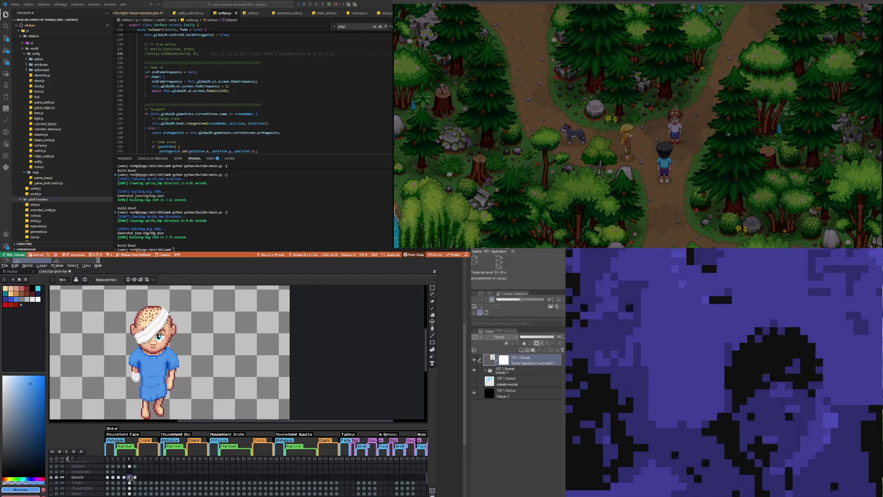
{"action": "left_click", "coordinate": [124, 477]}
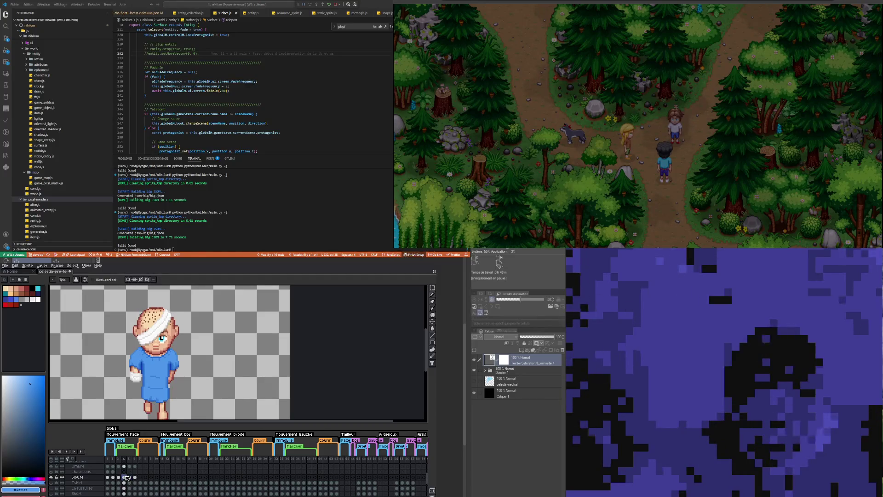
{"action": "left_click", "coordinate": [130, 478]}
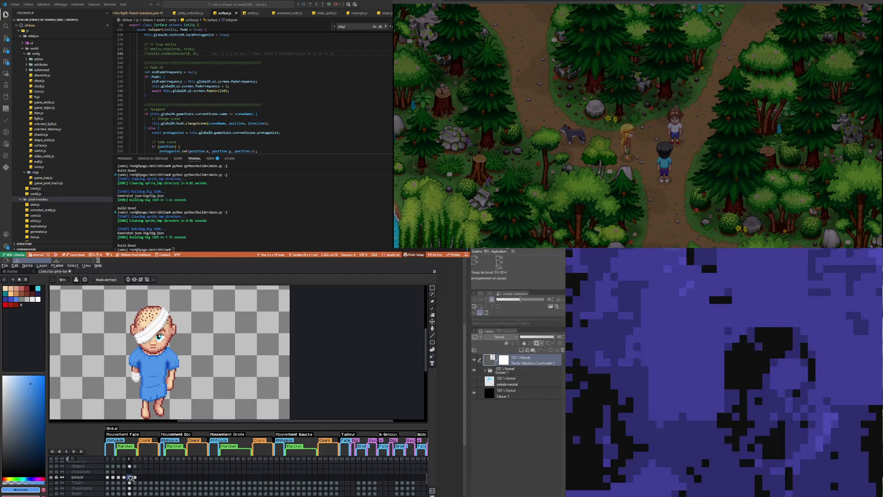
{"action": "left_click", "coordinate": [124, 478]}
{"action": "left_click", "coordinate": [131, 478]}
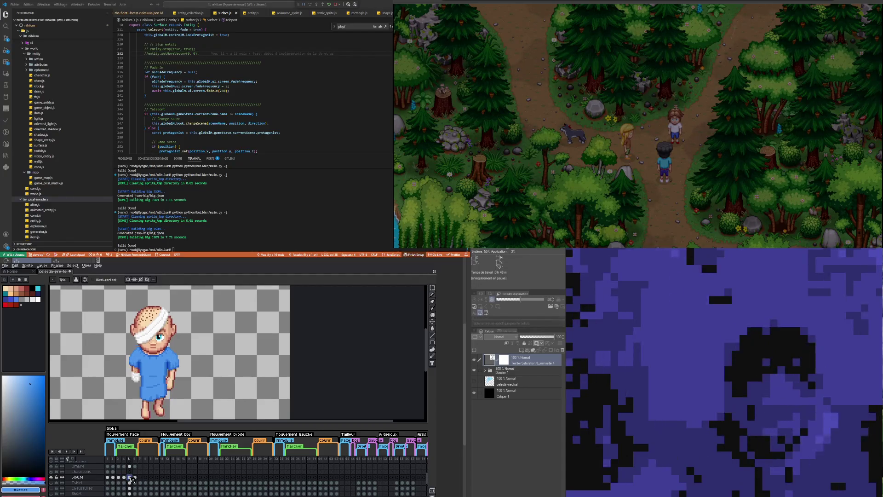
{"action": "left_click", "coordinate": [135, 477]}
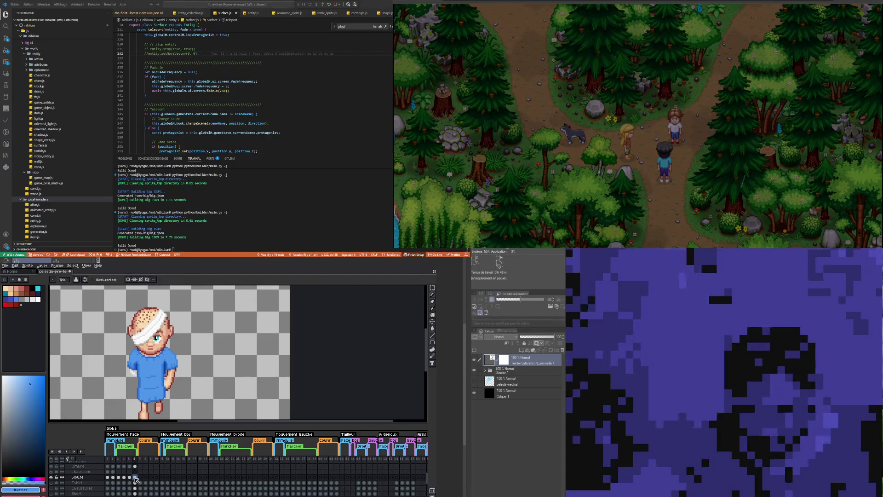
{"action": "left_click", "coordinate": [130, 477]}
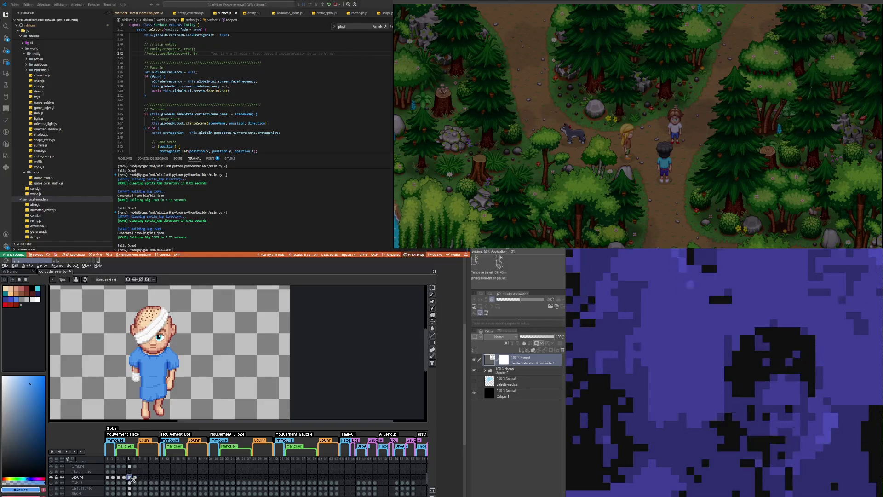
{"action": "left_click", "coordinate": [135, 477]}
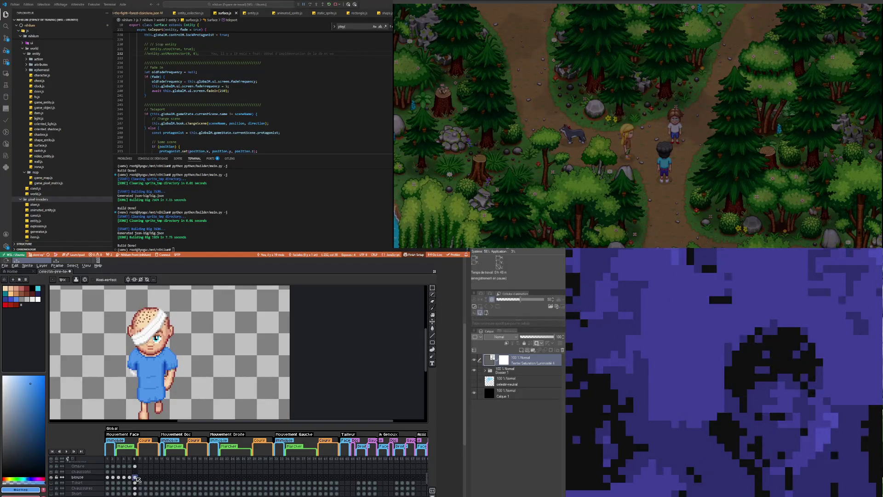
{"action": "left_click", "coordinate": [124, 478]}
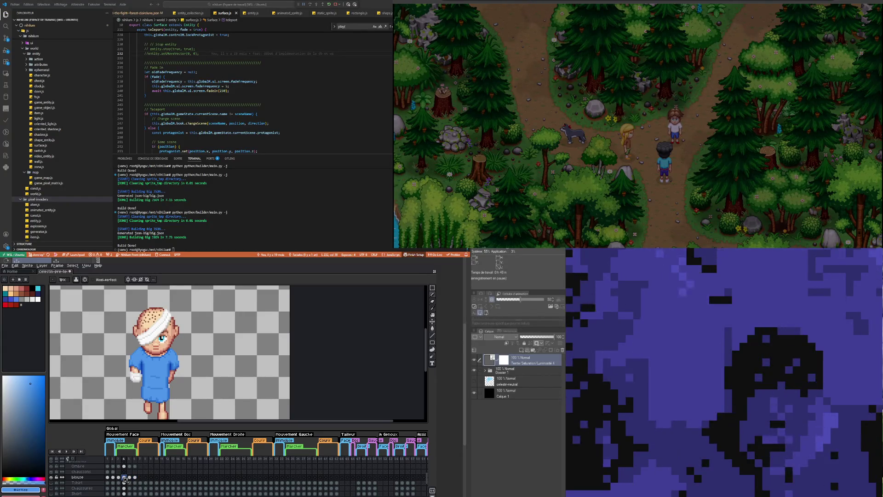
{"action": "left_click", "coordinate": [118, 478]}
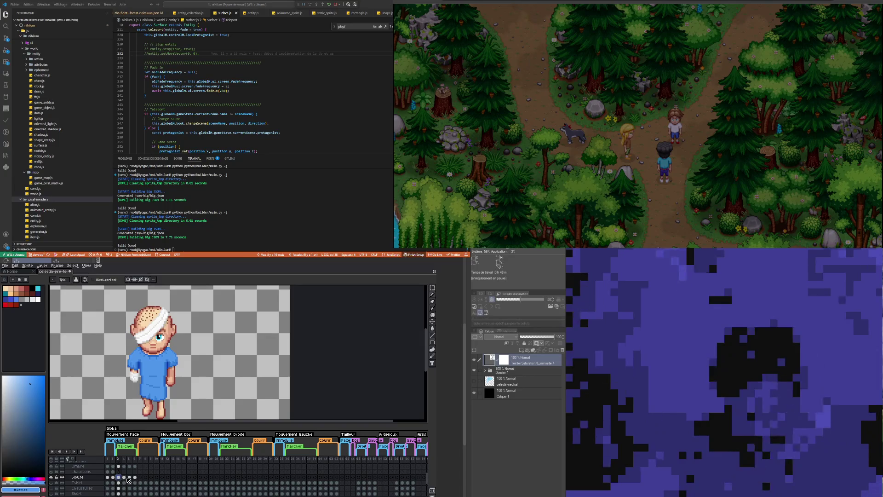
{"action": "left_click", "coordinate": [130, 478]}
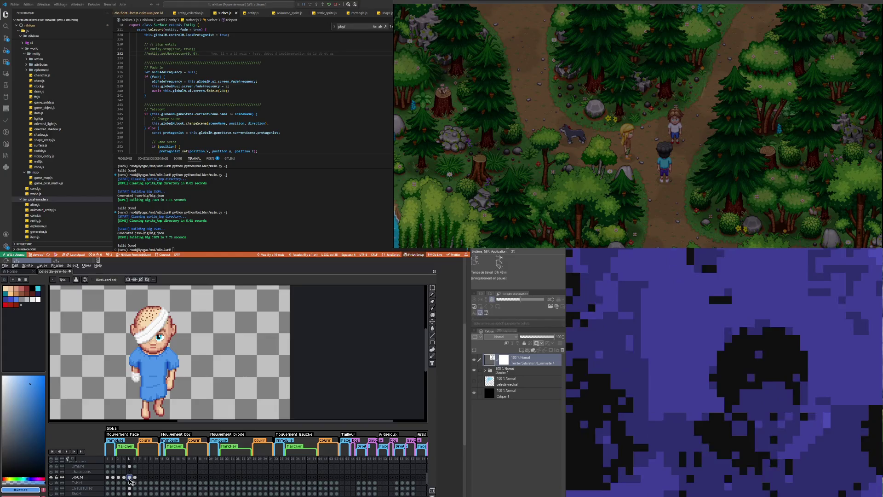
Step: Paste updated gown pixels into frame 6, then select the Ombre layer's frame-3 cel
{"action": "left_click", "coordinate": [135, 477]}
{"action": "key", "text": "ctrl+v"}
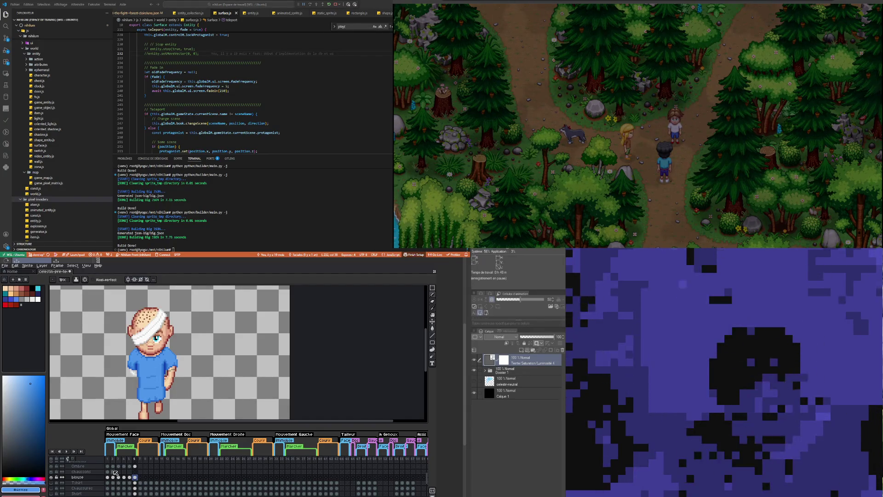
{"action": "left_click", "coordinate": [118, 466]}
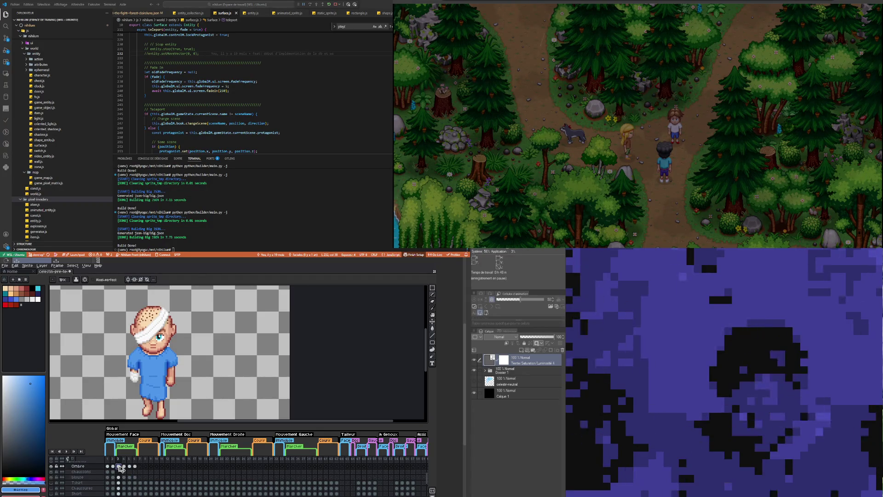
Step: Check the Ombre layer's cels in frames 5, 4 and 6
{"action": "left_click", "coordinate": [131, 467]}
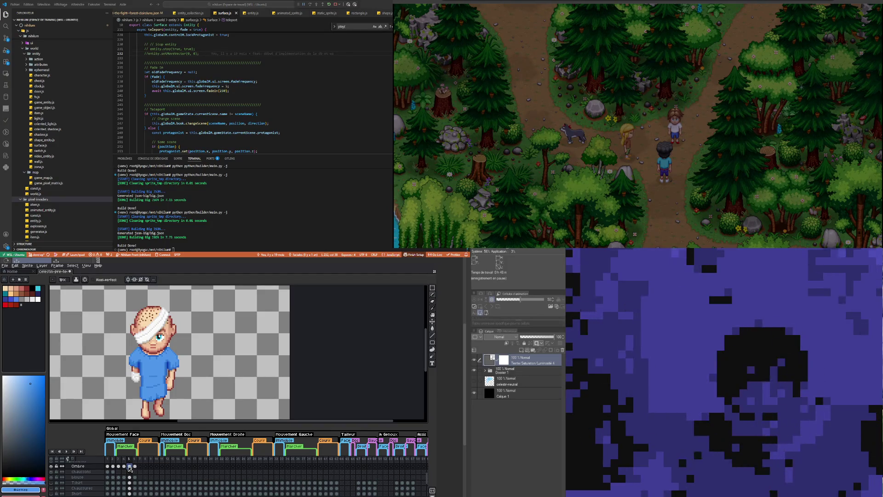
{"action": "left_click", "coordinate": [125, 467]}
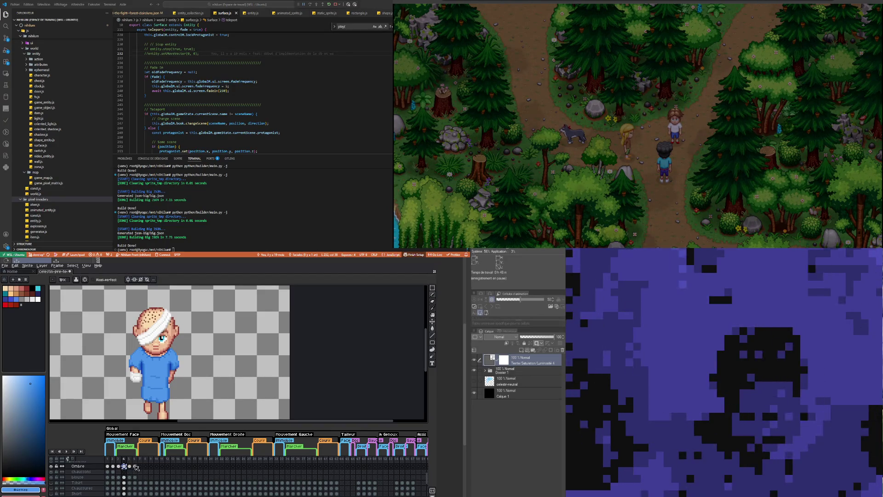
{"action": "left_click", "coordinate": [135, 466]}
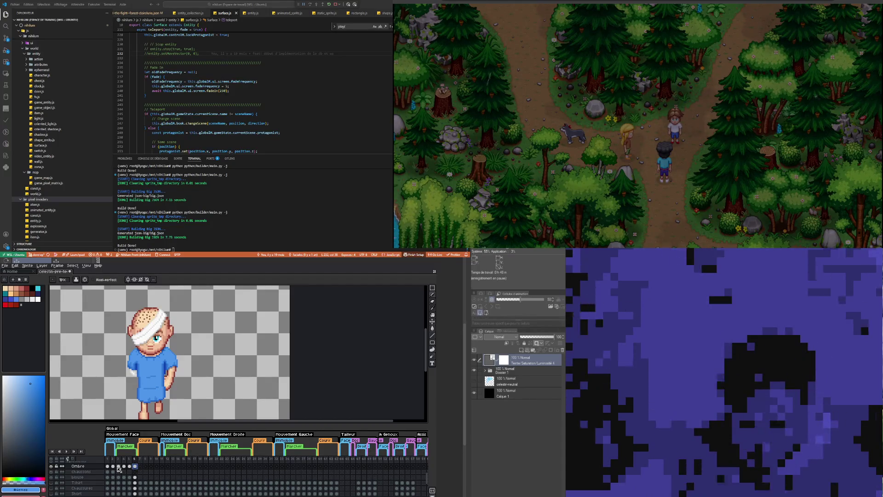
Step: Play the animation in a loop and zoom out and back in to review the motion
{"action": "left_click", "coordinate": [69, 452]}
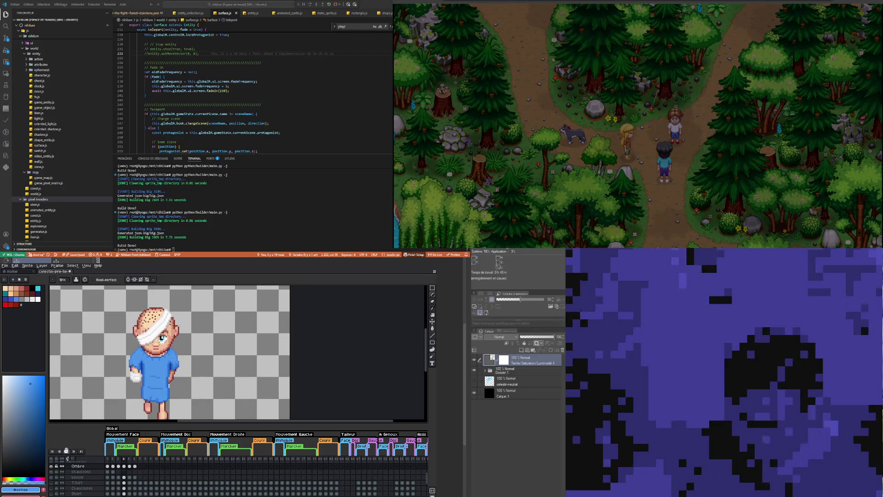
{"action": "scroll", "coordinate": [183, 386], "scroll_direction": "down", "scroll_amount": 1}
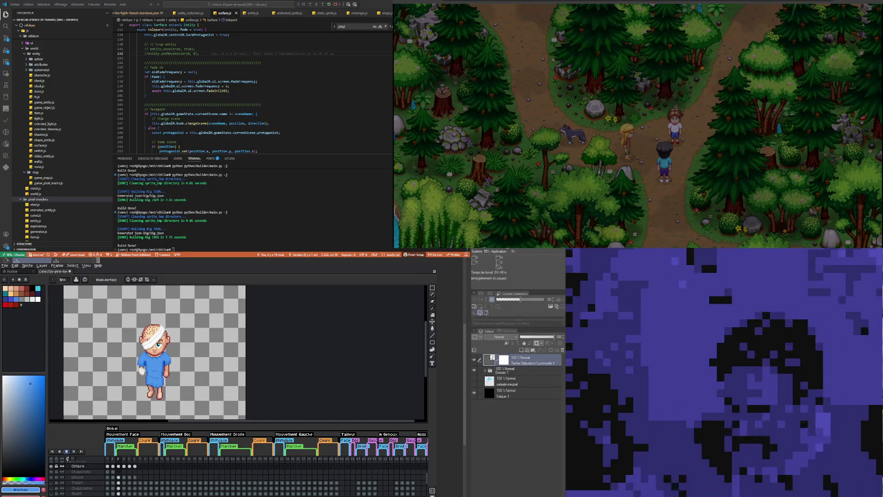
{"action": "key", "text": "minus"}
{"action": "key", "text": "plus"}
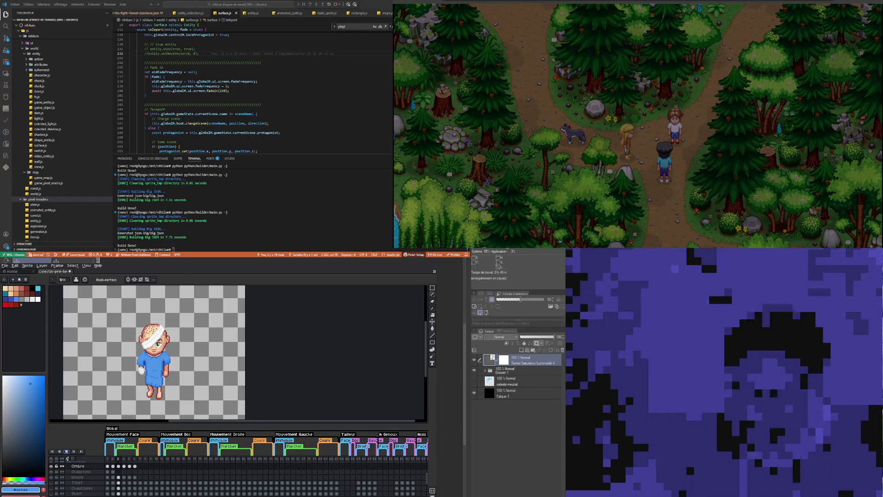
{"action": "key", "text": "minus"}
{"action": "key", "text": "plus"}
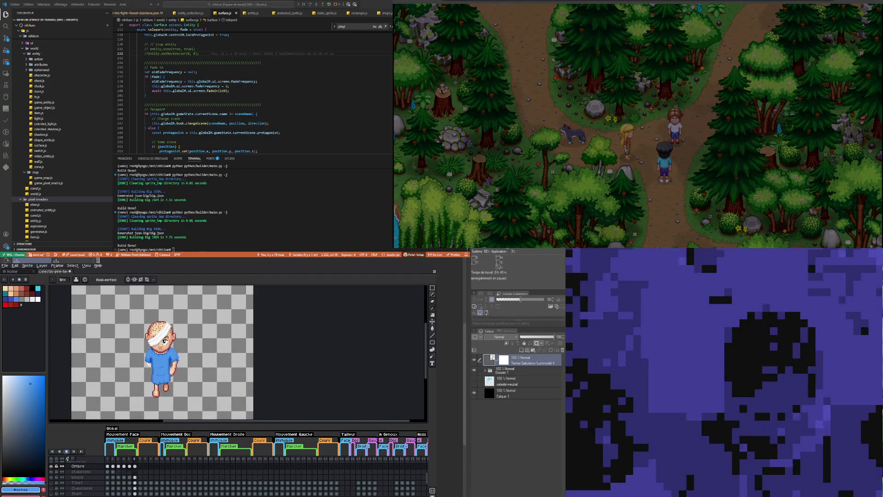
Step: Stop playback and compare the shoes on Chaussons frames 1, 2, 3 and 4
{"action": "left_click", "coordinate": [108, 472]}
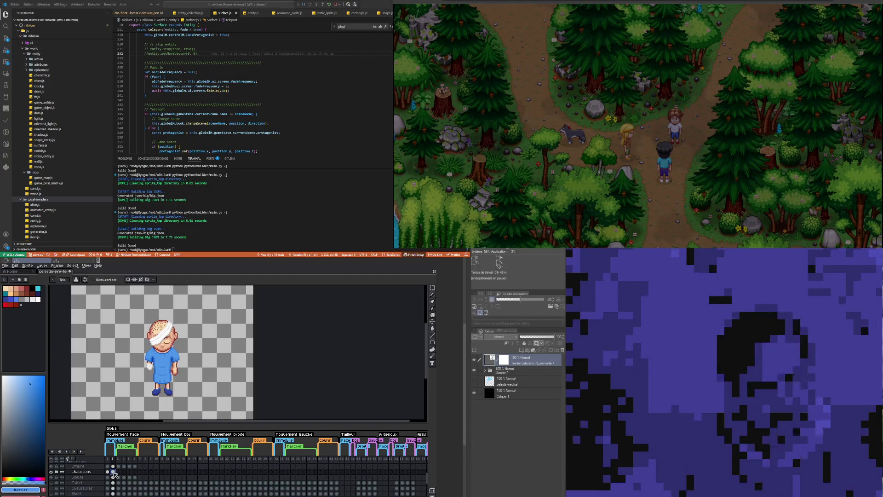
{"action": "left_click", "coordinate": [118, 471]}
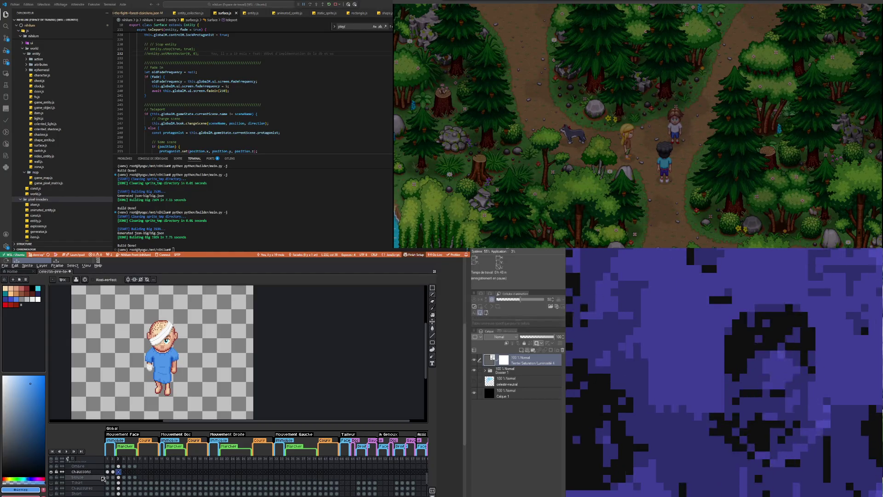
{"action": "left_click", "coordinate": [108, 471]}
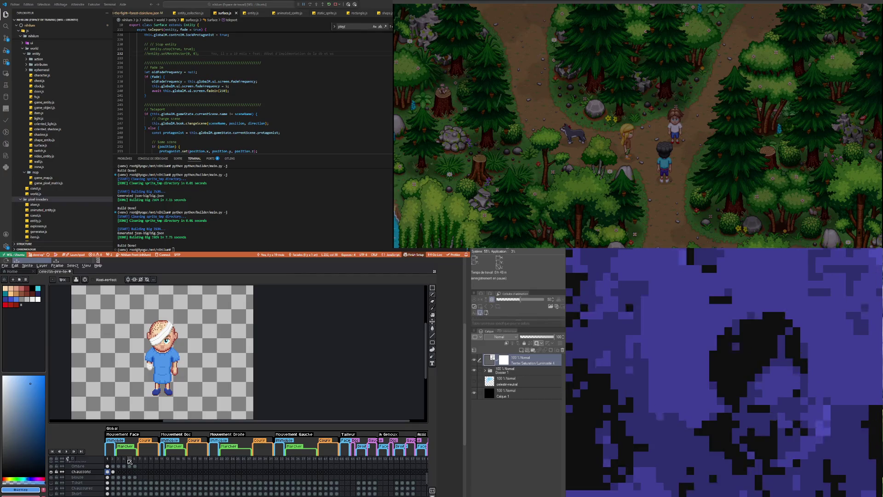
{"action": "left_click", "coordinate": [113, 472]}
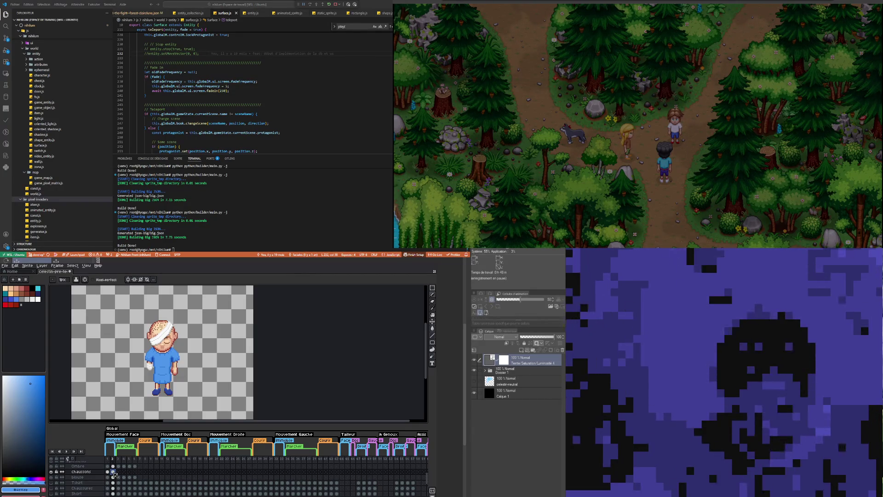
{"action": "left_click", "coordinate": [124, 473]}
{"action": "left_click", "coordinate": [108, 472]}
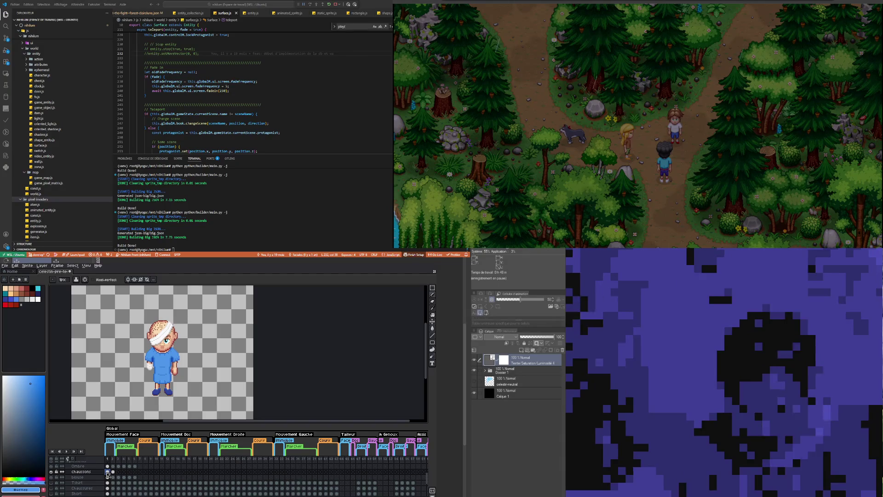
{"action": "left_click", "coordinate": [113, 472]}
{"action": "left_click", "coordinate": [108, 472]}
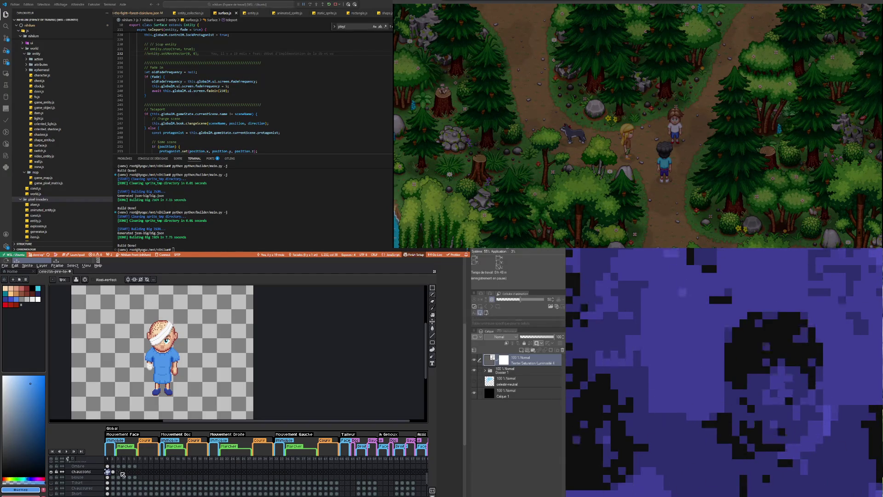
{"action": "left_click", "coordinate": [119, 472]}
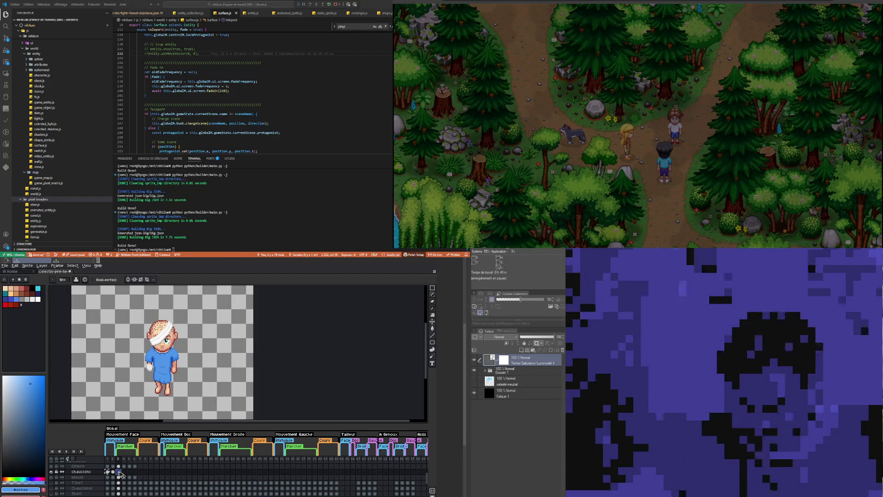
Step: Delete frame 4's shoes, then on frame 3 nudge both shoes one pixel right and down
{"action": "left_click", "coordinate": [124, 473]}
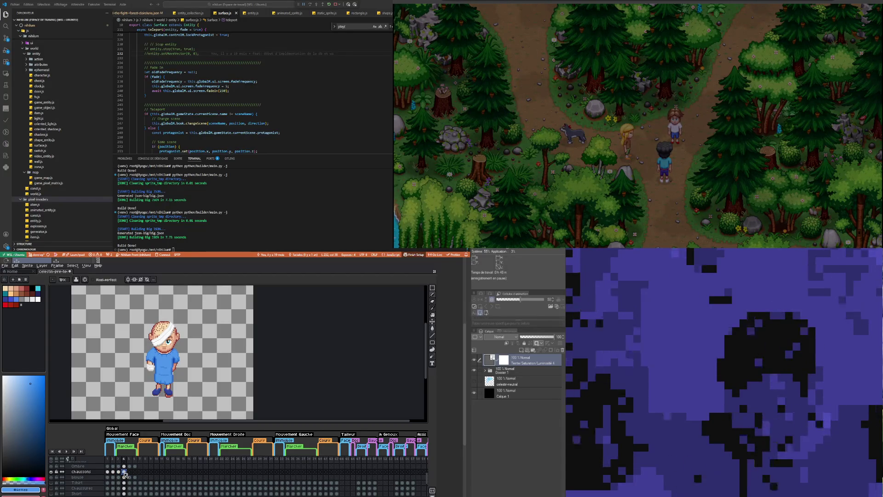
{"action": "key", "text": "Delete"}
{"action": "left_click", "coordinate": [118, 471]}
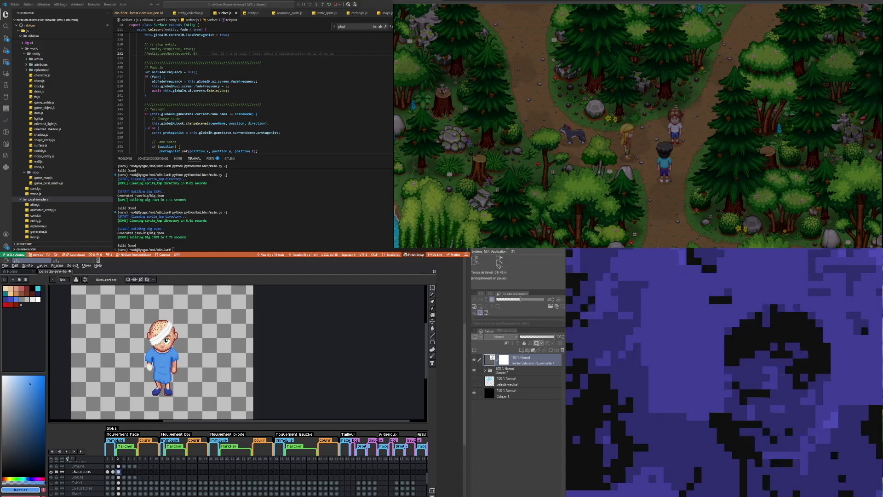
{"action": "left_click", "coordinate": [432, 287]}
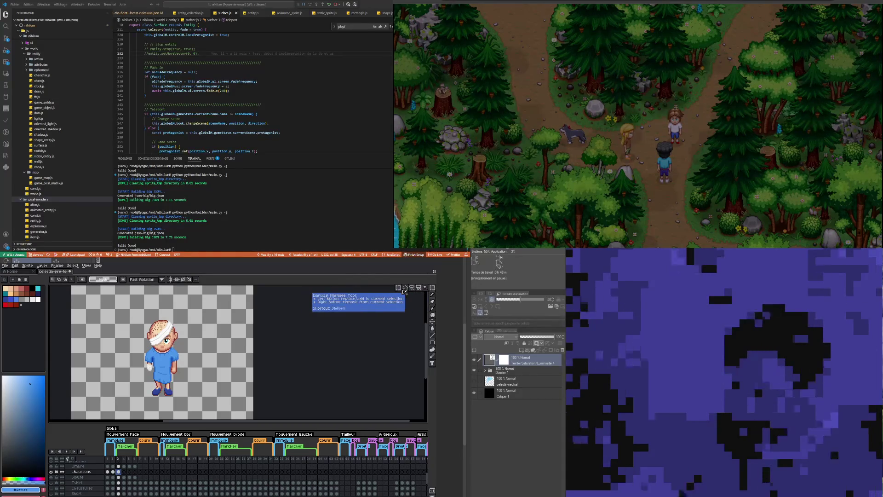
{"action": "scroll", "coordinate": [154, 398], "scroll_direction": "up", "scroll_amount": 2}
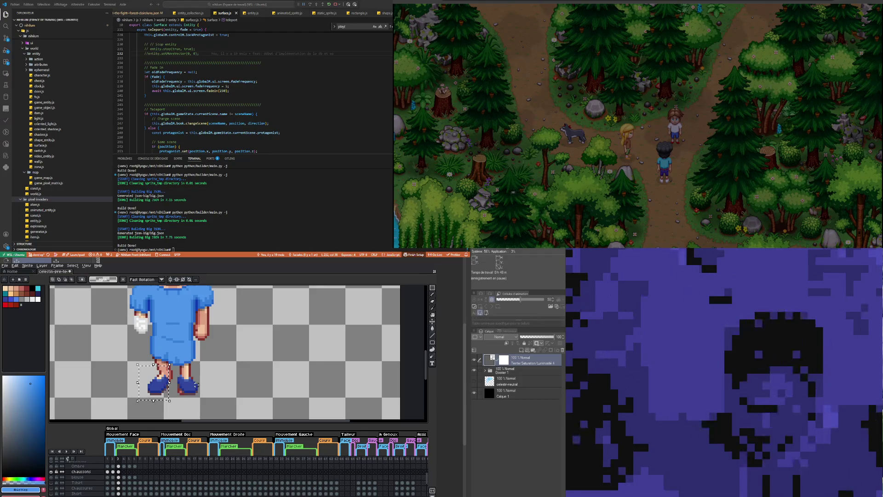
{"action": "left_click", "coordinate": [155, 395]}
{"action": "left_click_drag", "start_coordinate": [174, 400], "coordinate": [172, 400]}
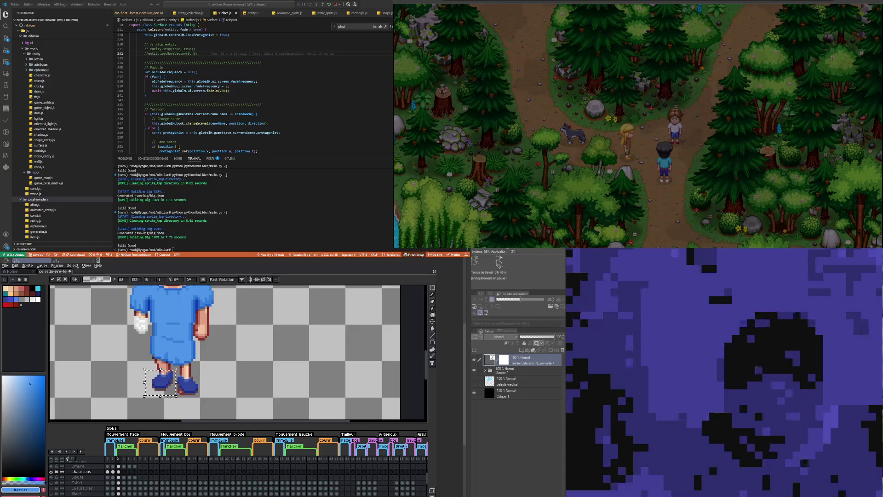
{"action": "key", "text": "Right"}
{"action": "key", "text": "Right"}
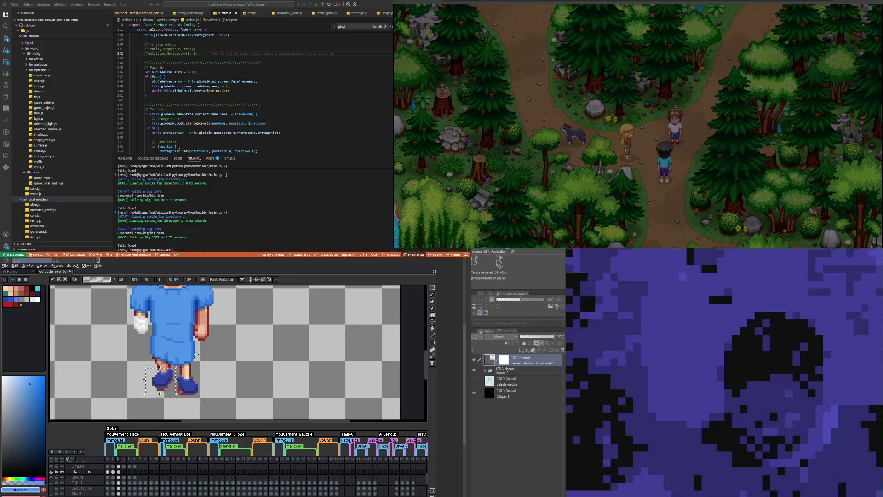
{"action": "key", "text": "Down"}
{"action": "key", "text": "ctrl+d"}
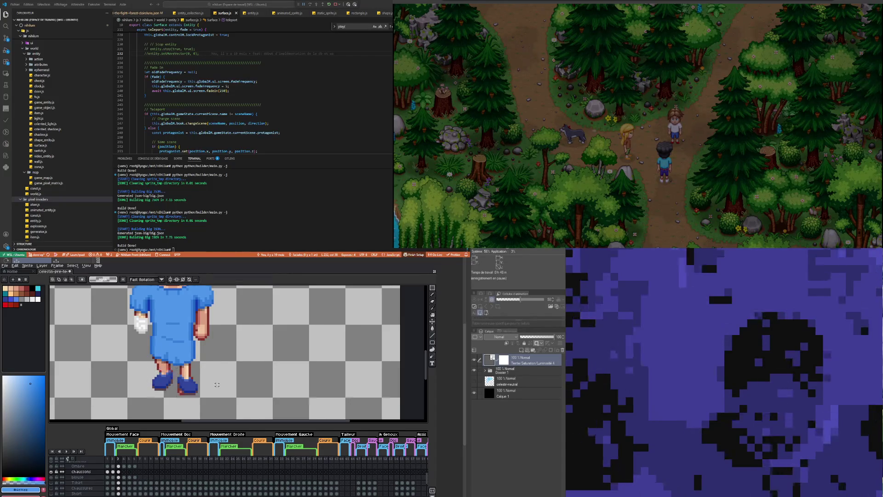
Step: Clear the right shoe and paste it further right, then deselect it
{"action": "left_click_drag", "start_coordinate": [177, 376], "coordinate": [214, 403]}
{"action": "key", "text": "Delete"}
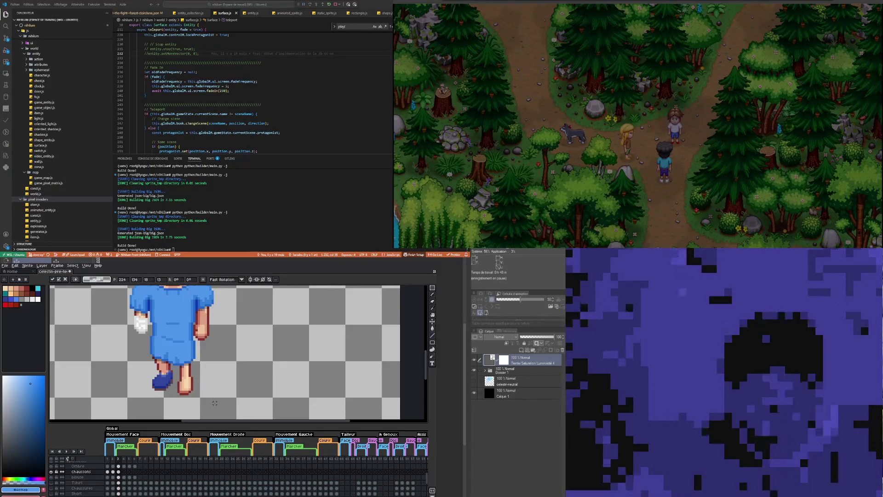
{"action": "key", "text": "ctrl+v"}
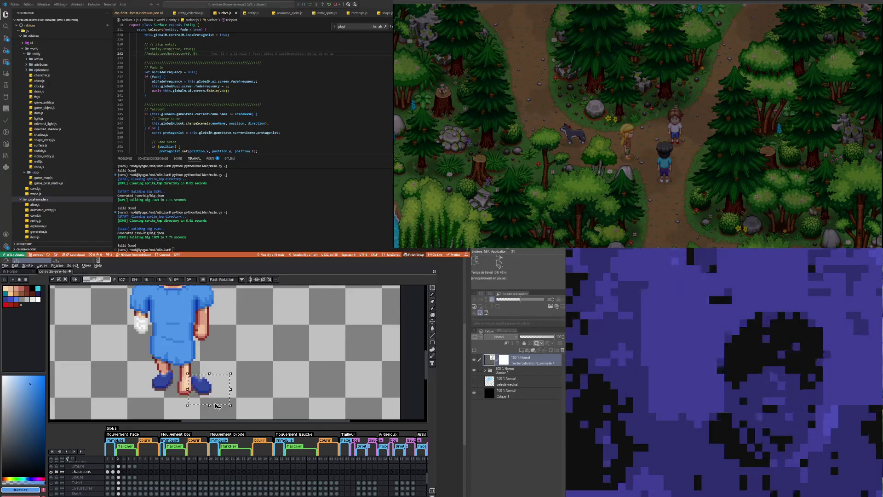
{"action": "left_click_drag", "start_coordinate": [217, 405], "coordinate": [223, 406]}
{"action": "left_click", "coordinate": [181, 396]}
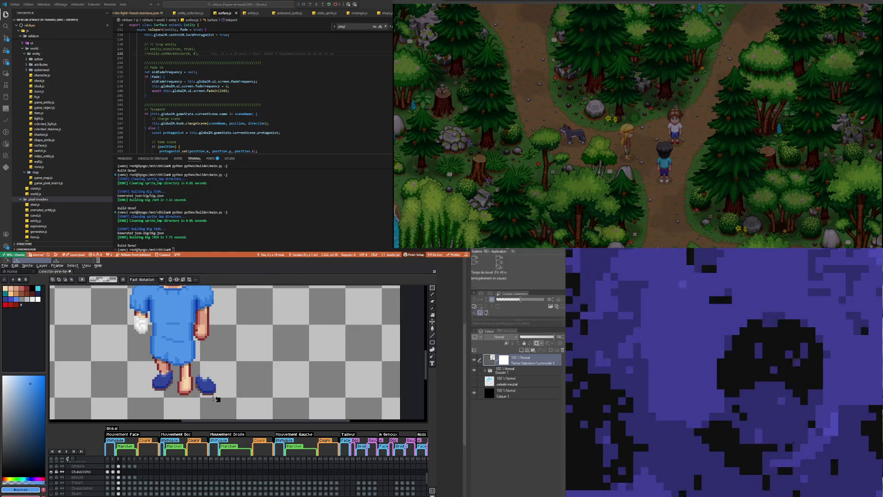
{"action": "left_click_drag", "start_coordinate": [219, 403], "coordinate": [190, 382]}
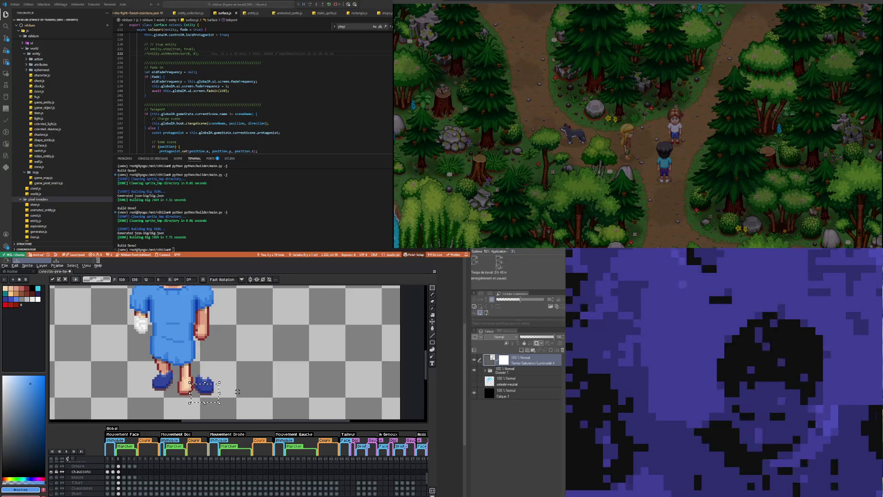
{"action": "left_click", "coordinate": [184, 379]}
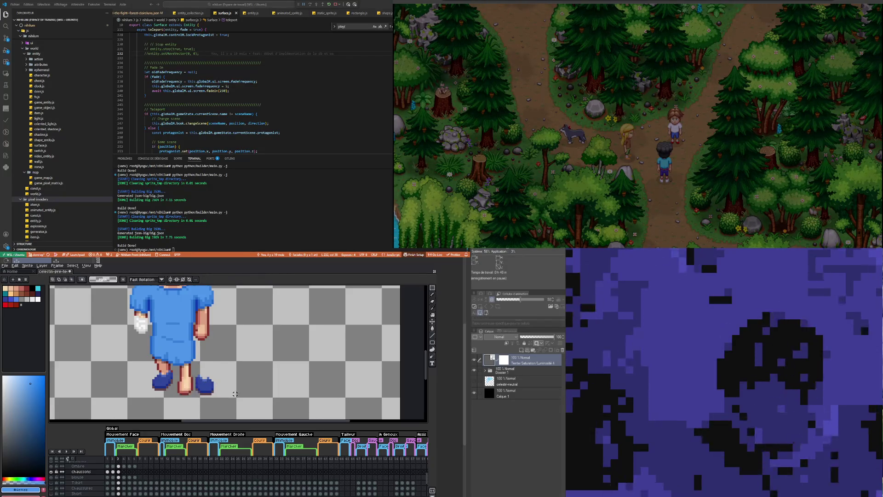
{"action": "scroll", "coordinate": [188, 382], "scroll_direction": "up", "scroll_amount": 1}
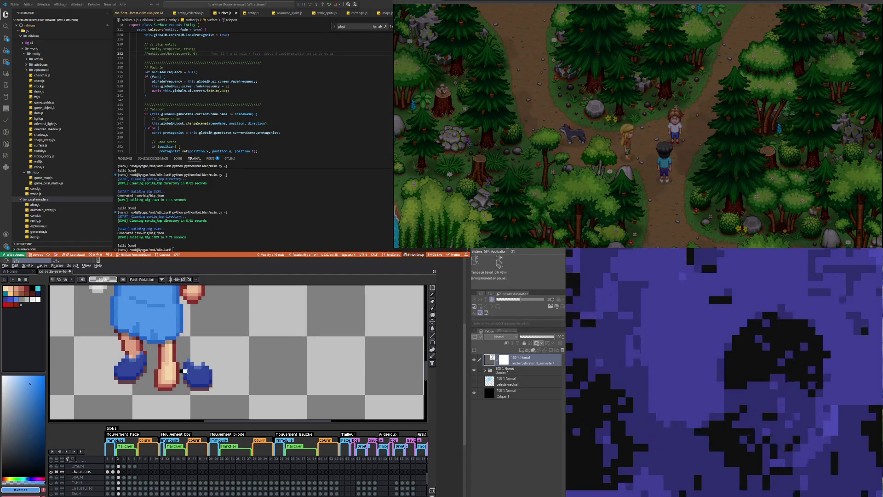
Step: Select the whole right shoe and drag it back beneath the boy's right foot
{"action": "left_click_drag", "start_coordinate": [179, 367], "coordinate": [185, 381]}
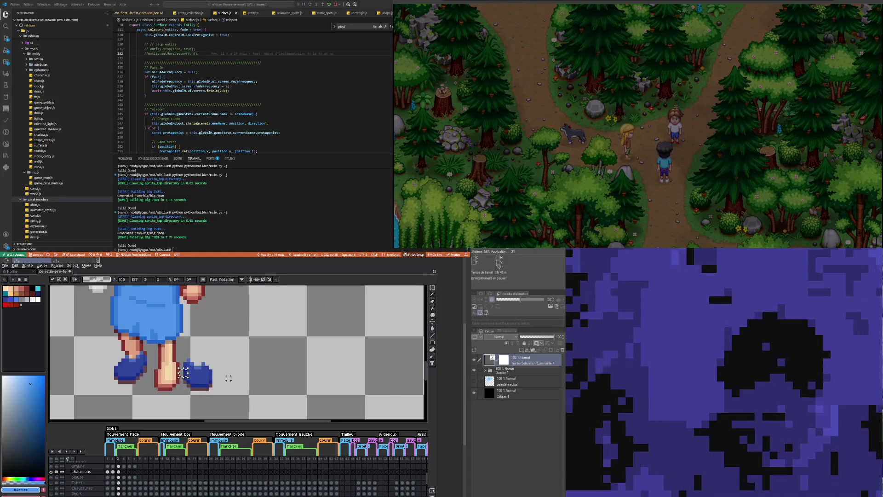
{"action": "left_click", "coordinate": [221, 400]}
{"action": "left_click_drag", "start_coordinate": [224, 402], "coordinate": [178, 379]}
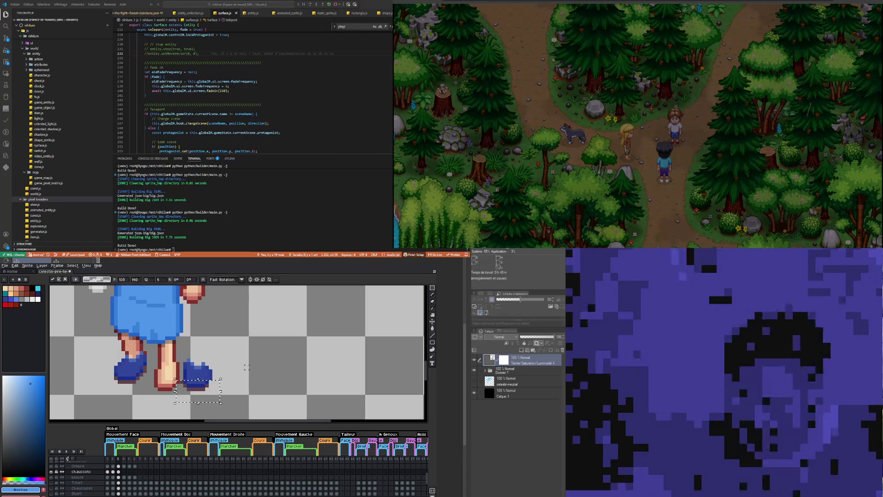
{"action": "left_click", "coordinate": [221, 389]}
{"action": "mouse_move", "coordinate": [232, 393]}
{"action": "left_mouse_down"}
{"action": "mouse_move", "coordinate": [184, 380]}
{"action": "mouse_move", "coordinate": [198, 381]}
{"action": "left_mouse_up"}
{"action": "left_click", "coordinate": [223, 381]}
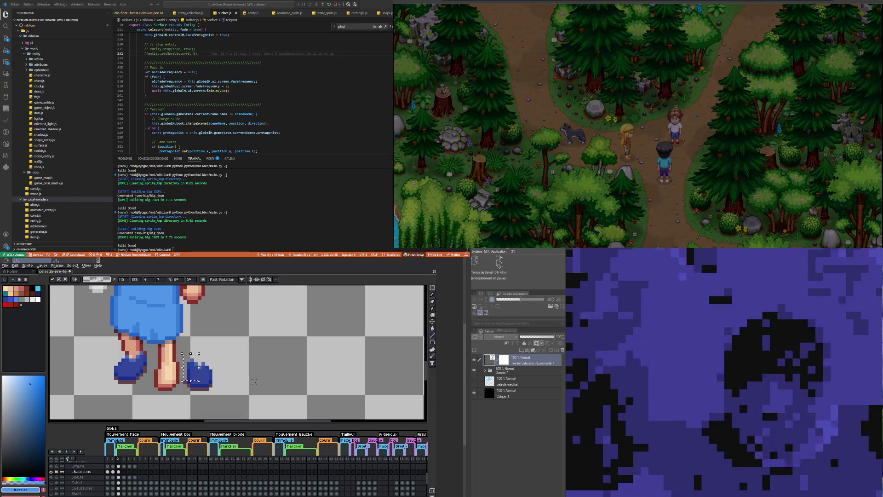
{"action": "left_click", "coordinate": [254, 382]}
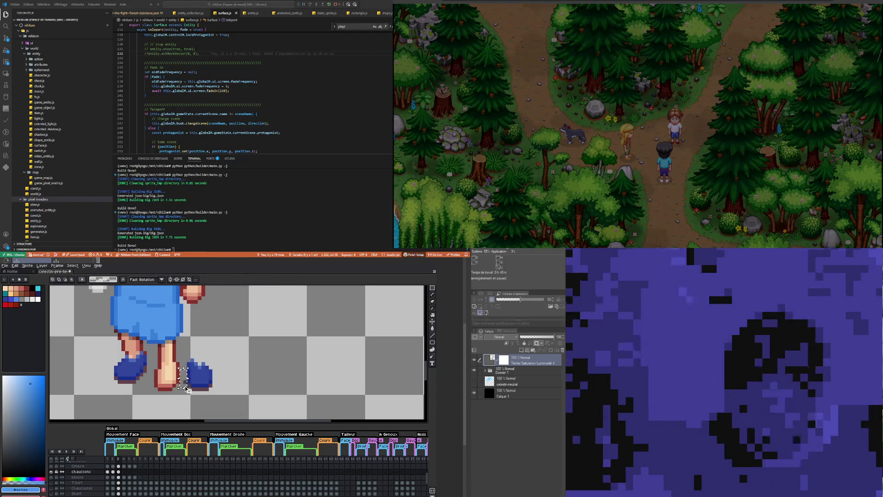
{"action": "mouse_move", "coordinate": [182, 351]}
{"action": "left_mouse_down"}
{"action": "mouse_move", "coordinate": [220, 399]}
{"action": "mouse_move", "coordinate": [172, 382]}
{"action": "left_mouse_up"}
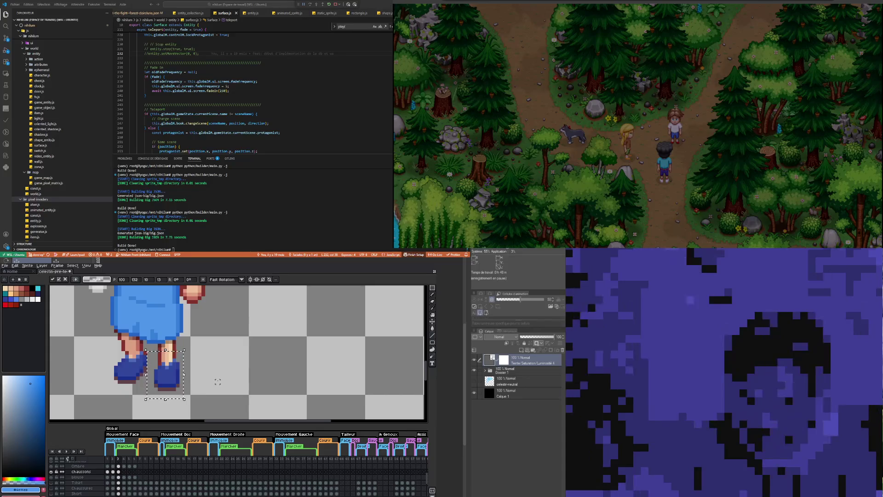
{"action": "mouse_move", "coordinate": [173, 379]}
{"action": "left_mouse_down"}
{"action": "mouse_move", "coordinate": [209, 375]}
{"action": "mouse_move", "coordinate": [171, 380]}
{"action": "mouse_move", "coordinate": [178, 379]}
{"action": "left_mouse_up"}
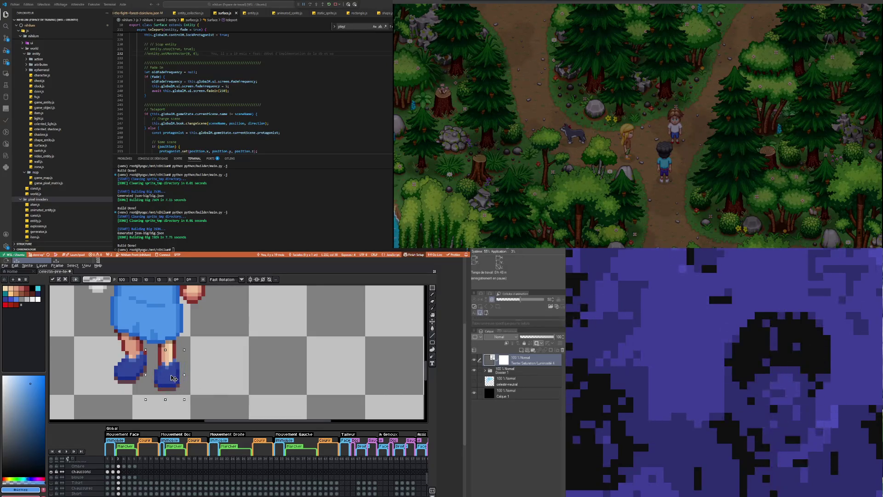
{"action": "left_click", "coordinate": [189, 396]}
{"action": "left_click_drag", "start_coordinate": [170, 383], "coordinate": [164, 378]}
{"action": "scroll", "coordinate": [225, 385], "scroll_direction": "up", "scroll_amount": 3}
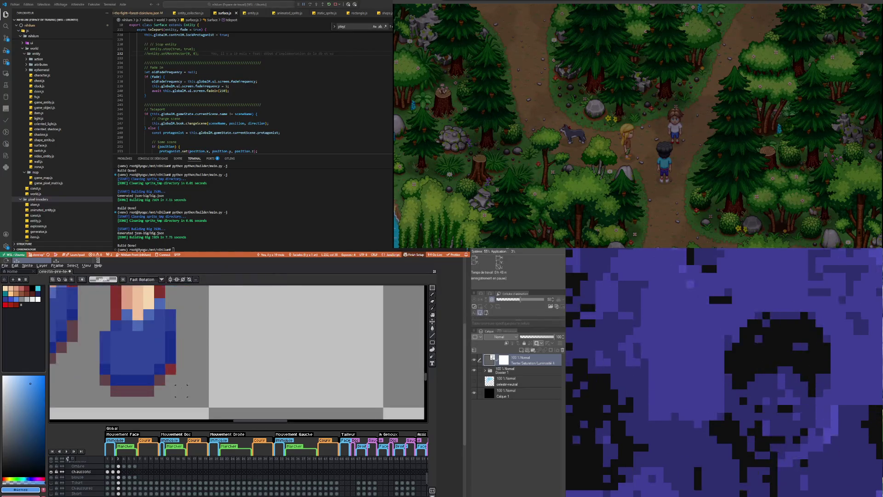
{"action": "left_click", "coordinate": [160, 381], "text": "alt"}
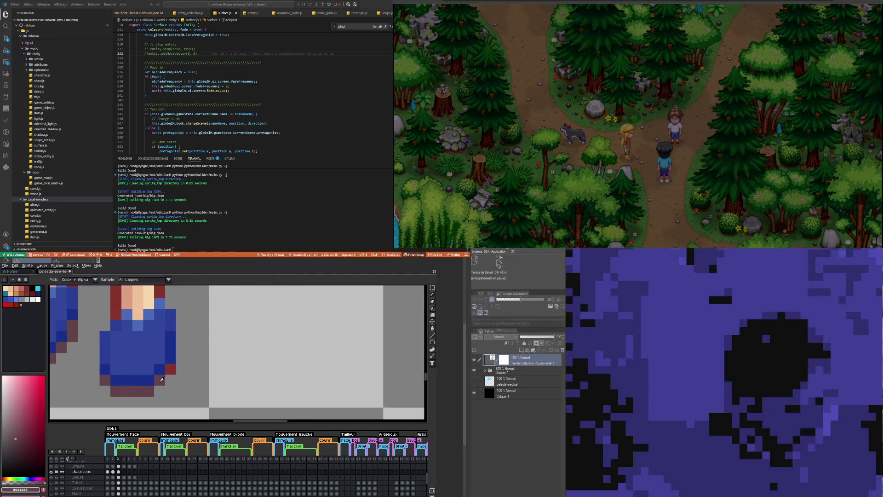
{"action": "scroll", "coordinate": [173, 368], "scroll_direction": "down", "scroll_amount": 2}
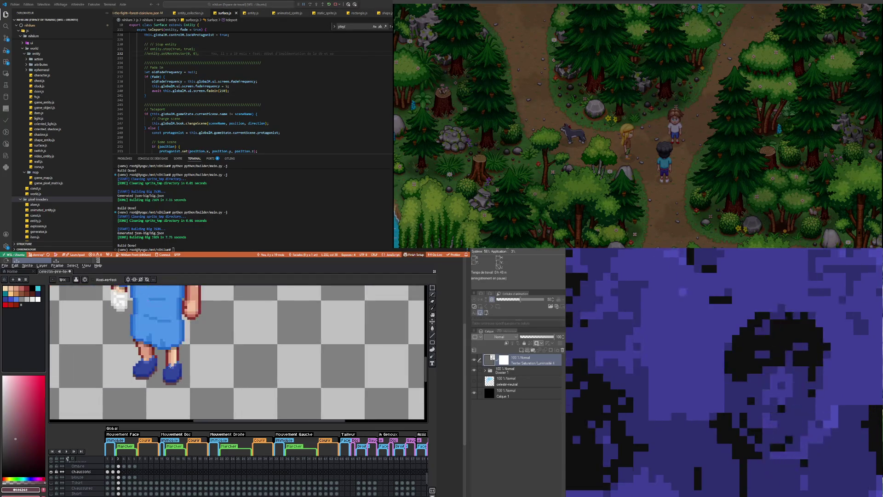
{"action": "scroll", "coordinate": [175, 366], "scroll_direction": "up", "scroll_amount": 3}
{"action": "left_click", "coordinate": [169, 363], "text": "alt"}
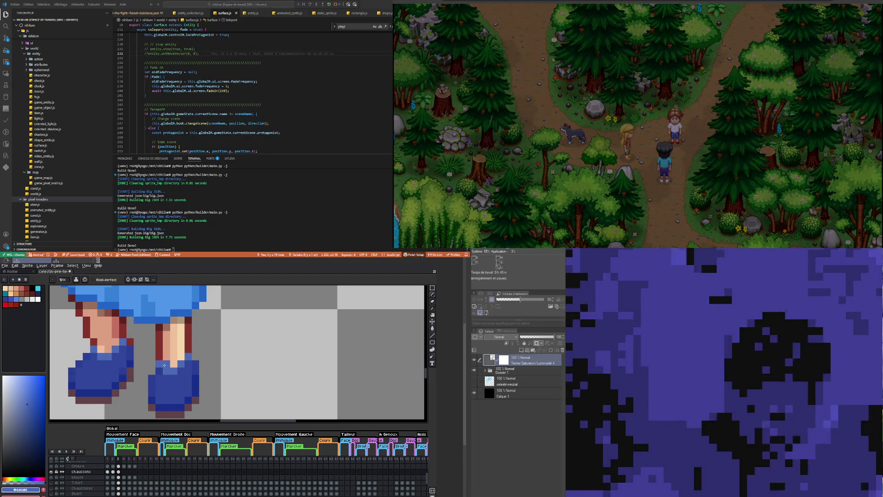
{"action": "key", "text": "b"}
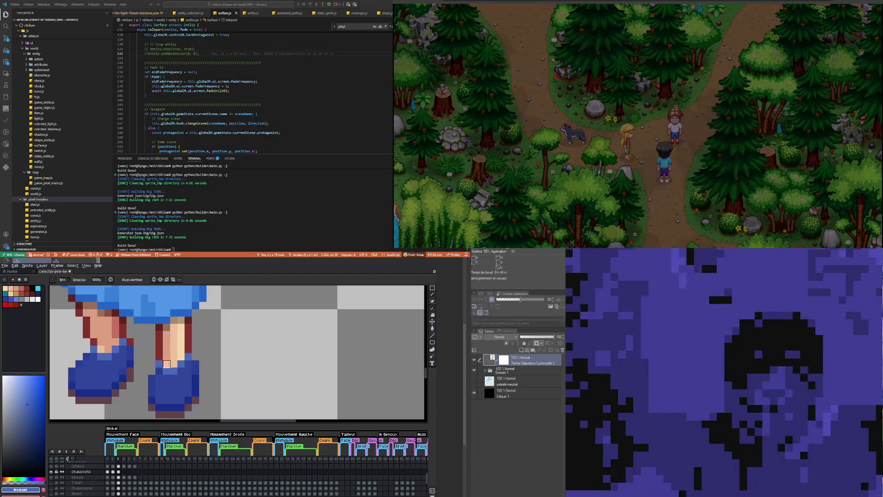
{"action": "scroll", "coordinate": [224, 380], "scroll_direction": "down", "scroll_amount": 2}
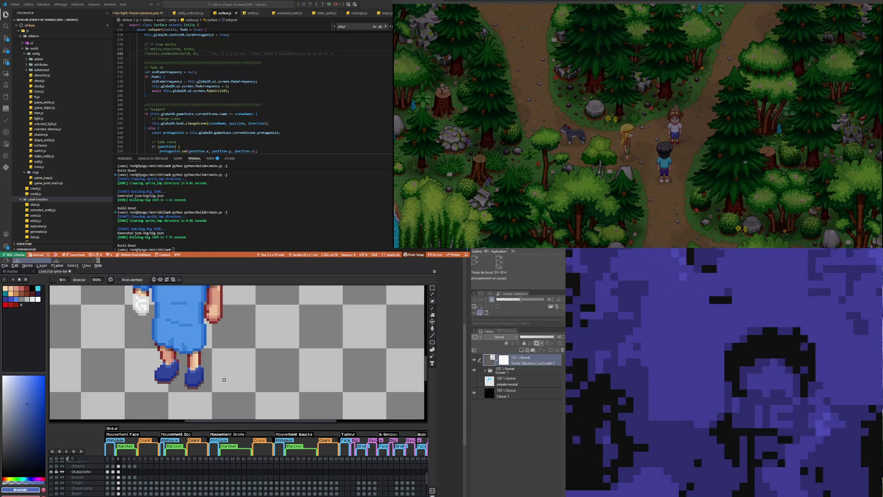
{"action": "scroll", "coordinate": [216, 370], "scroll_direction": "down", "scroll_amount": 1}
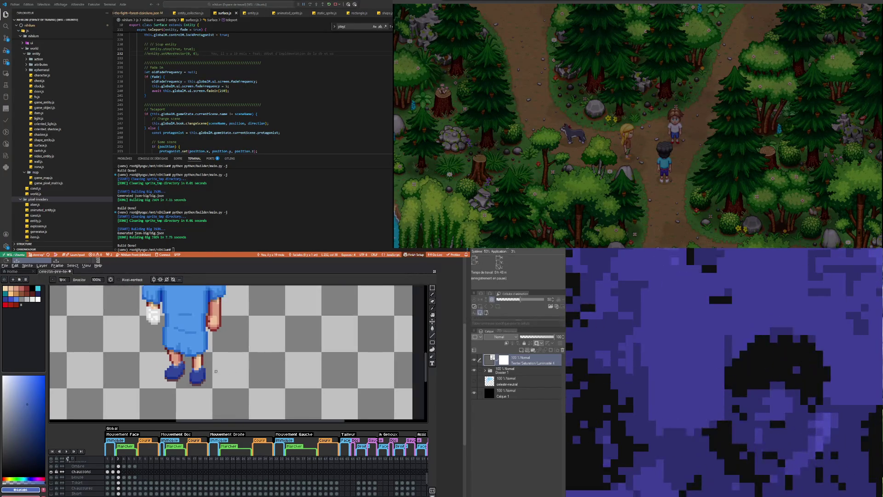
{"action": "scroll", "coordinate": [216, 371], "scroll_direction": "down", "scroll_amount": 1}
{"action": "scroll", "coordinate": [204, 361], "scroll_direction": "up", "scroll_amount": 2}
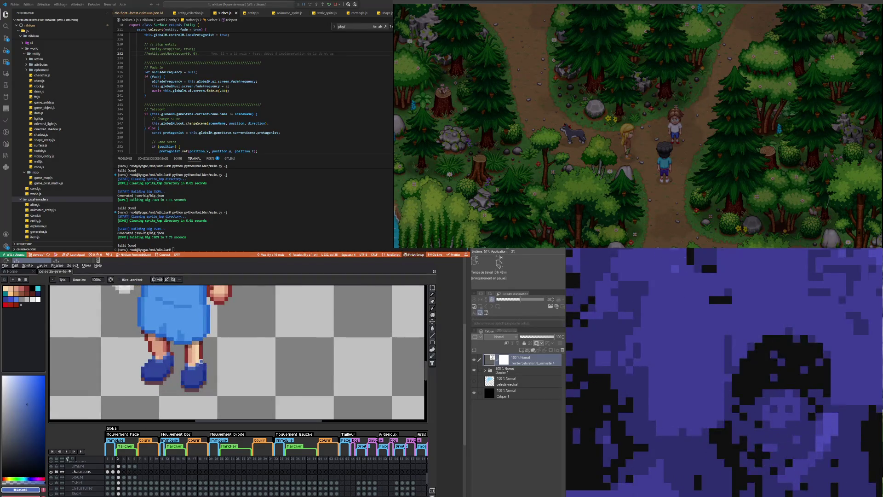
{"action": "left_click", "coordinate": [52, 471]}
{"action": "left_click", "coordinate": [52, 471]}
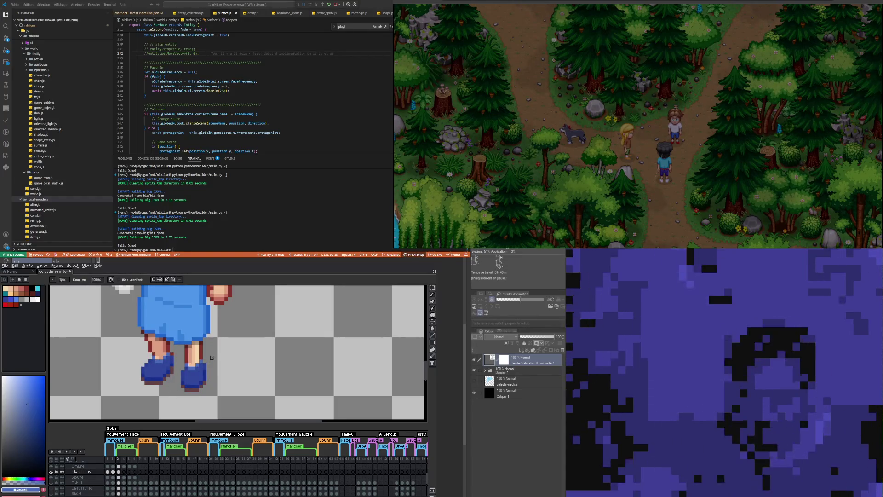
{"action": "scroll", "coordinate": [172, 387], "scroll_direction": "down", "scroll_amount": 2}
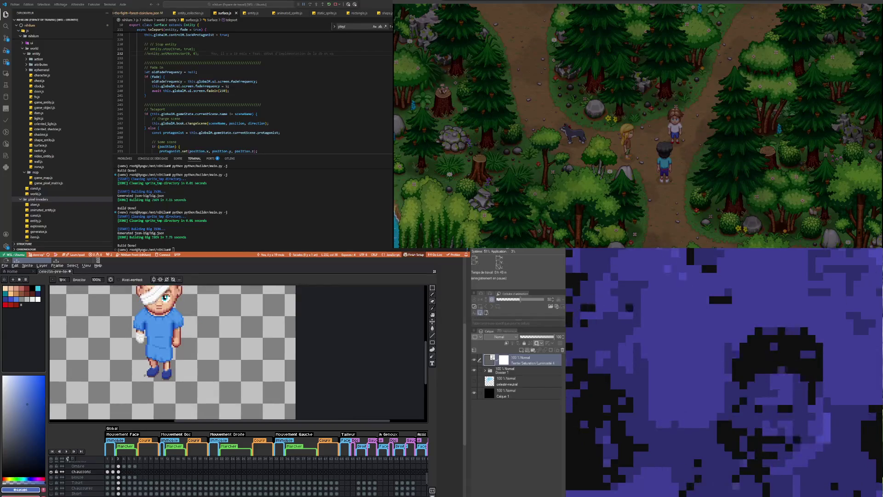
Step: Magic-wand select the left boot's pixels and shift them left in the walking frame
{"action": "scroll", "coordinate": [172, 375], "scroll_direction": "up", "scroll_amount": 2}
{"action": "left_click", "coordinate": [432, 287]}
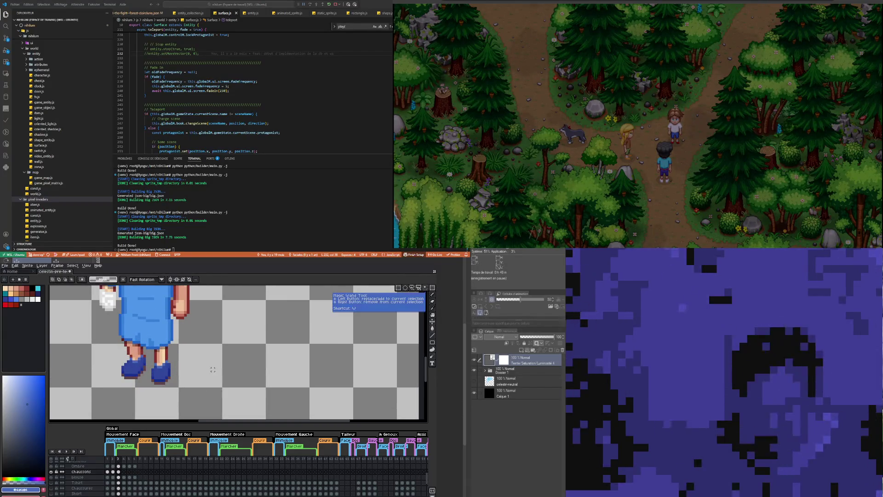
{"action": "scroll", "coordinate": [193, 376], "scroll_direction": "up", "scroll_amount": 1}
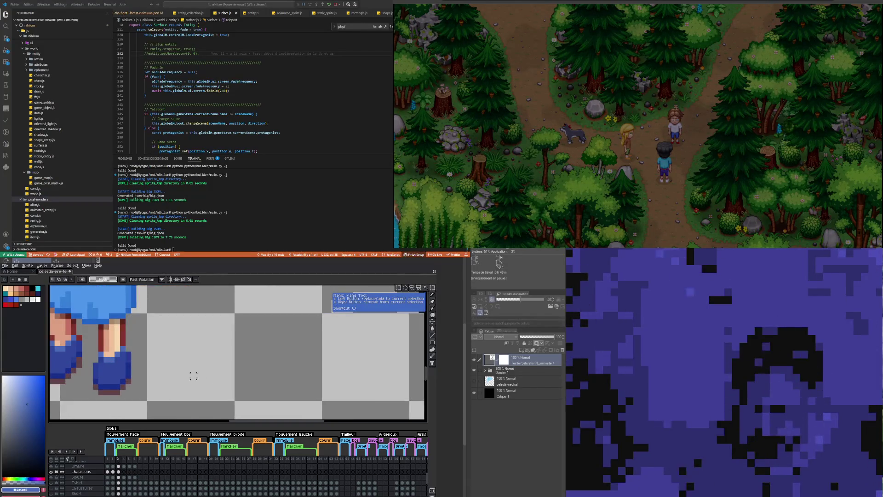
{"action": "left_click", "coordinate": [90, 359]}
{"action": "left_click_drag", "start_coordinate": [94, 368], "coordinate": [89, 367]}
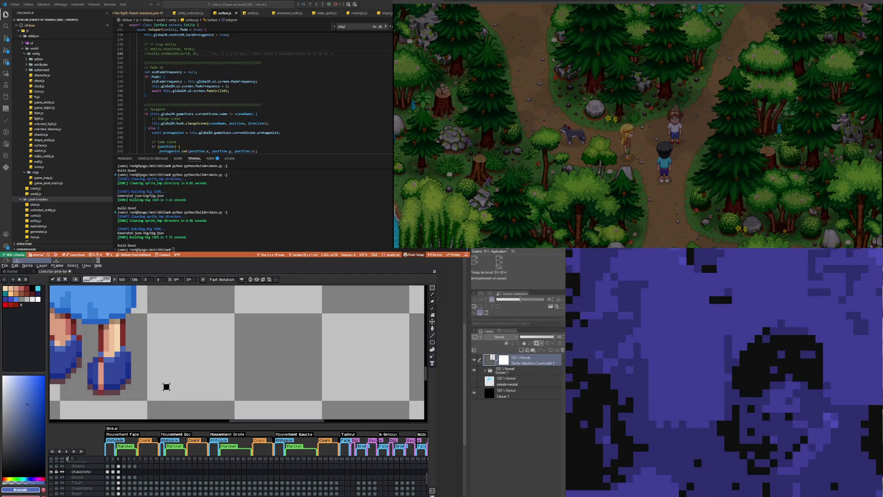
{"action": "key", "text": "Return"}
Step: Select the boot's dark outline column and move it to line up with the shifted boot
{"action": "left_click", "coordinate": [95, 375]}
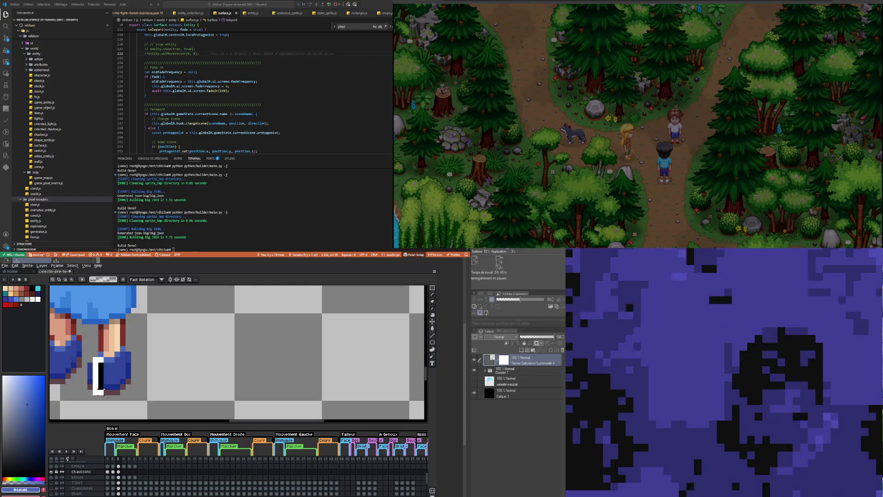
{"action": "left_click_drag", "start_coordinate": [98, 380], "coordinate": [104, 380]}
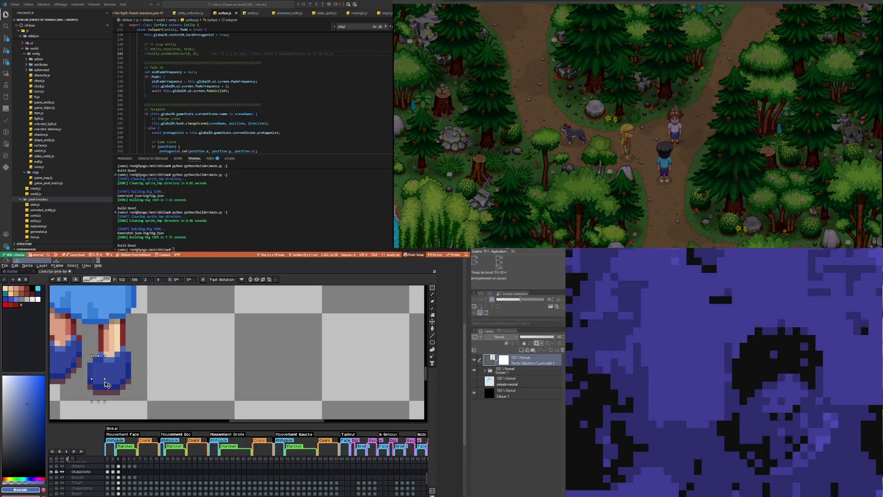
{"action": "key", "text": "Return"}
{"action": "scroll", "coordinate": [150, 387], "scroll_direction": "down", "scroll_amount": 3}
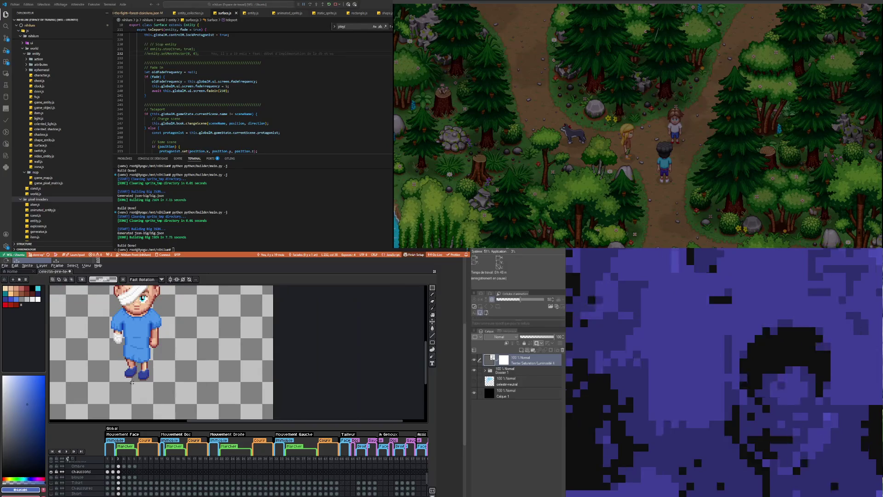
{"action": "scroll", "coordinate": [132, 382], "scroll_direction": "up", "scroll_amount": 2}
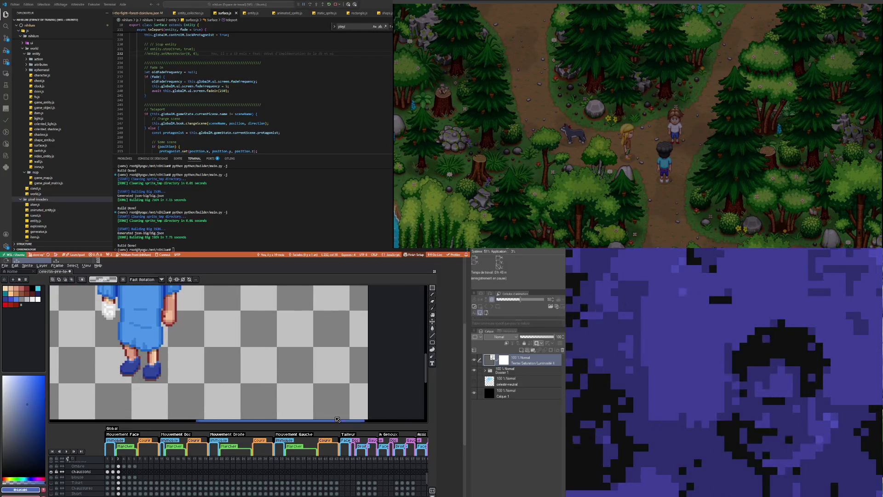
{"action": "scroll", "coordinate": [139, 365], "scroll_direction": "up", "scroll_amount": 2}
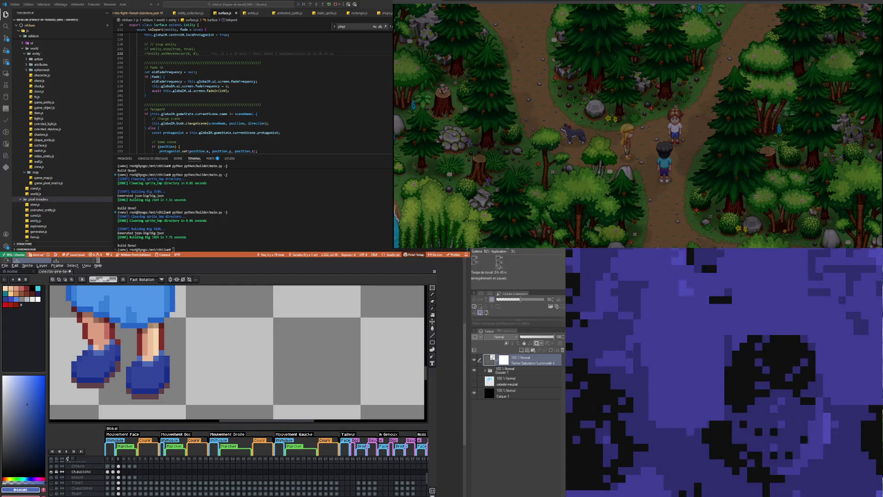
Step: Compare the Chaussons leg poses across frames 2, 3 and 4, ending on frame 5
{"action": "left_click", "coordinate": [113, 472]}
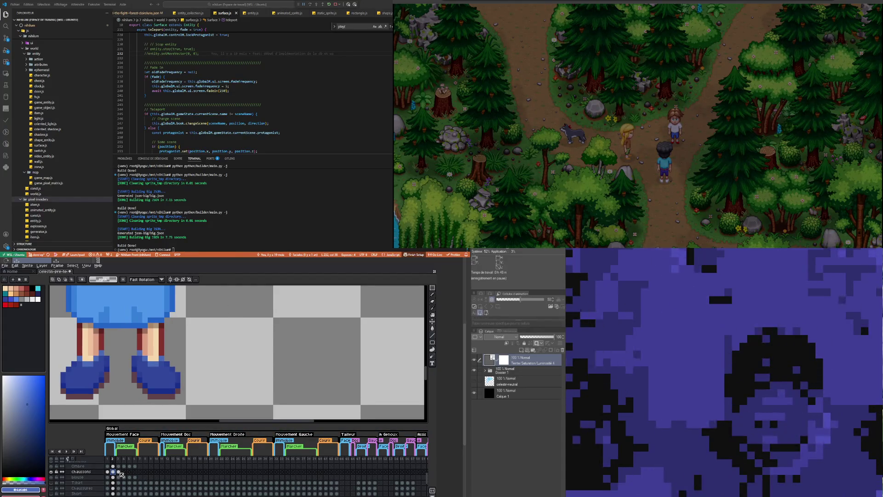
{"action": "left_click", "coordinate": [118, 472]}
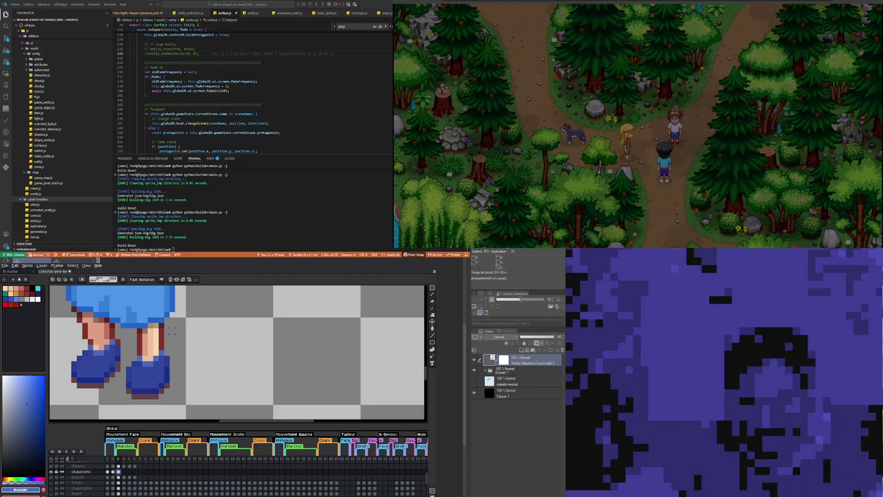
{"action": "scroll", "coordinate": [128, 390], "scroll_direction": "down", "scroll_amount": 4}
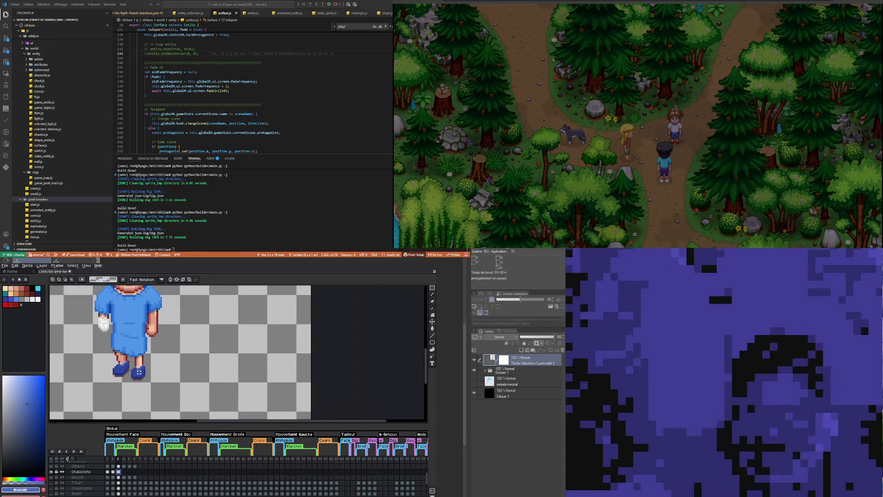
{"action": "scroll", "coordinate": [103, 365], "scroll_direction": "up", "scroll_amount": 1}
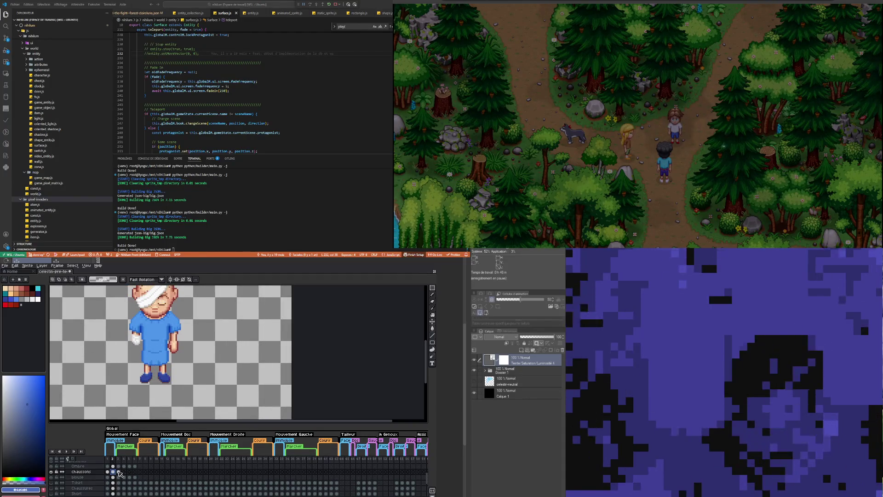
{"action": "left_click", "coordinate": [124, 472]}
{"action": "left_click", "coordinate": [118, 471]}
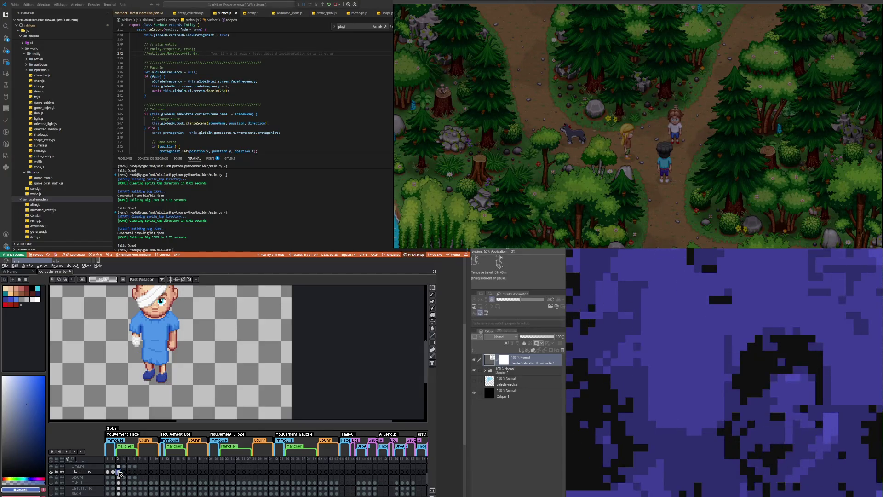
{"action": "left_click", "coordinate": [125, 472]}
{"action": "left_click", "coordinate": [130, 471]}
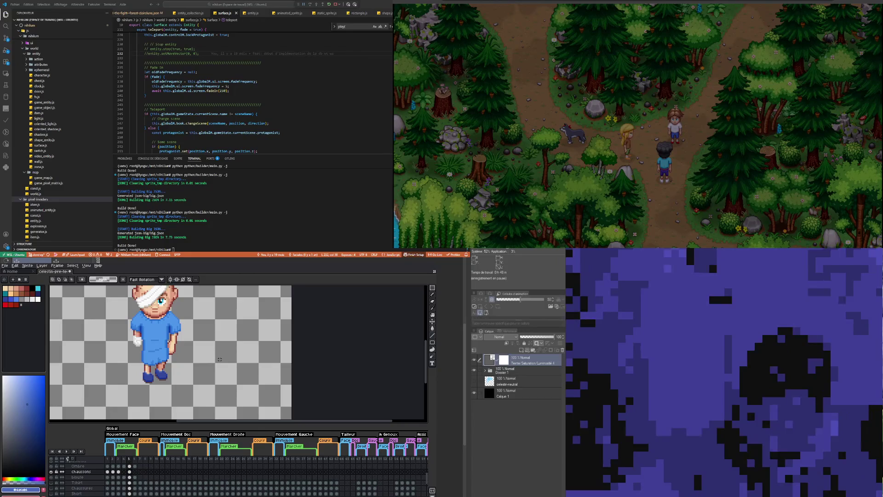
{"action": "scroll", "coordinate": [134, 392], "scroll_direction": "down", "scroll_amount": 2}
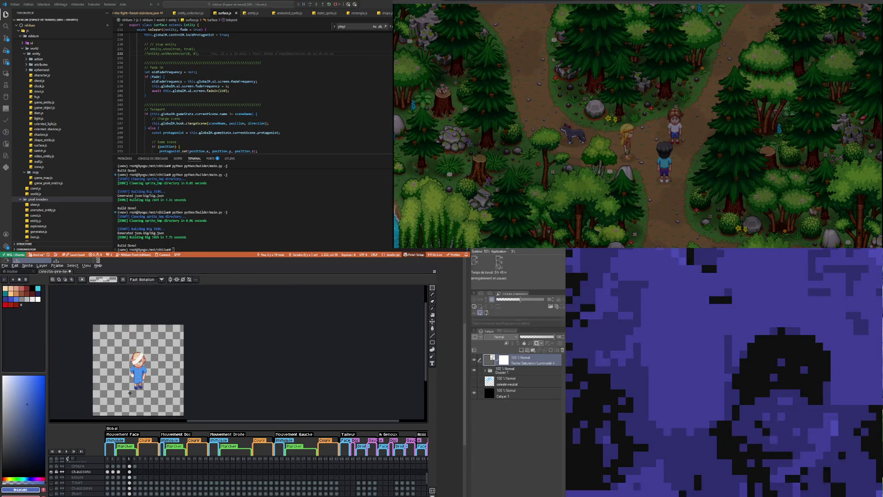
Step: Compare frames 3 and 4, then switch to frame 5 to fix its shoes
{"action": "scroll", "coordinate": [130, 393], "scroll_direction": "up", "scroll_amount": 1}
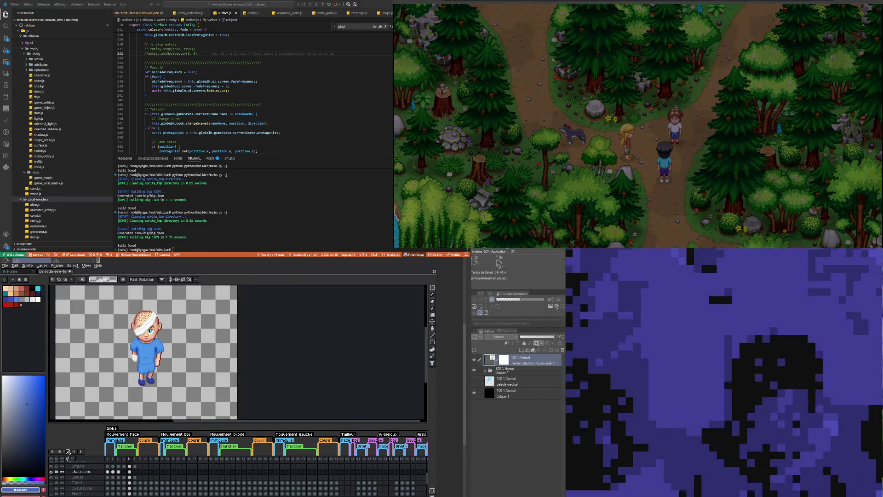
{"action": "left_click", "coordinate": [118, 472]}
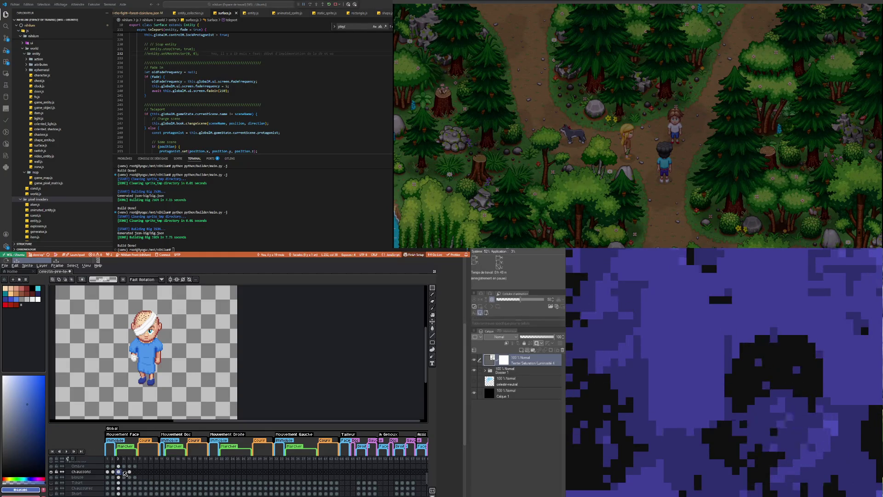
{"action": "left_click", "coordinate": [125, 472]}
{"action": "left_click", "coordinate": [119, 472]}
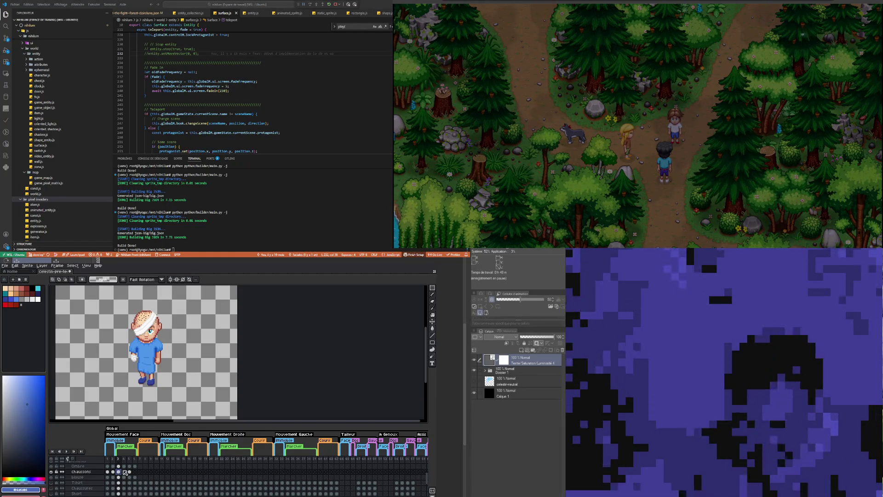
{"action": "left_click", "coordinate": [130, 472]}
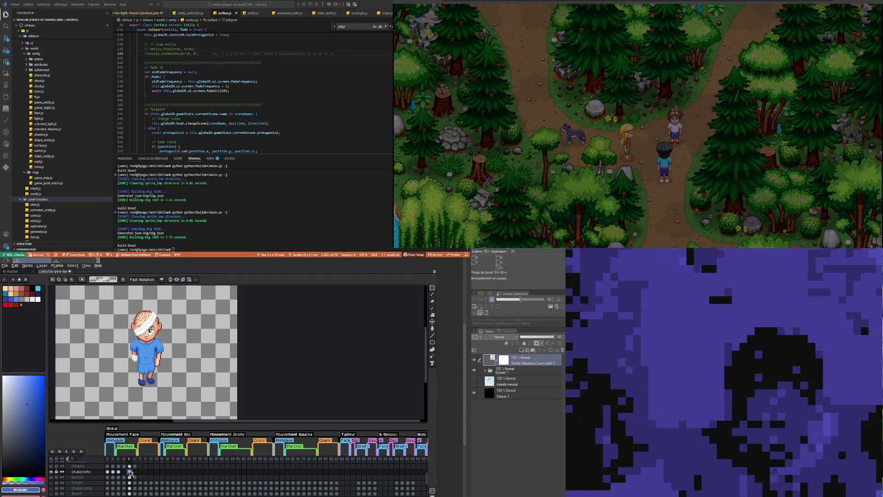
Step: Marquee-select frame 5's left shoe and nudge it one pixel left
{"action": "scroll", "coordinate": [137, 388], "scroll_direction": "up", "scroll_amount": 1}
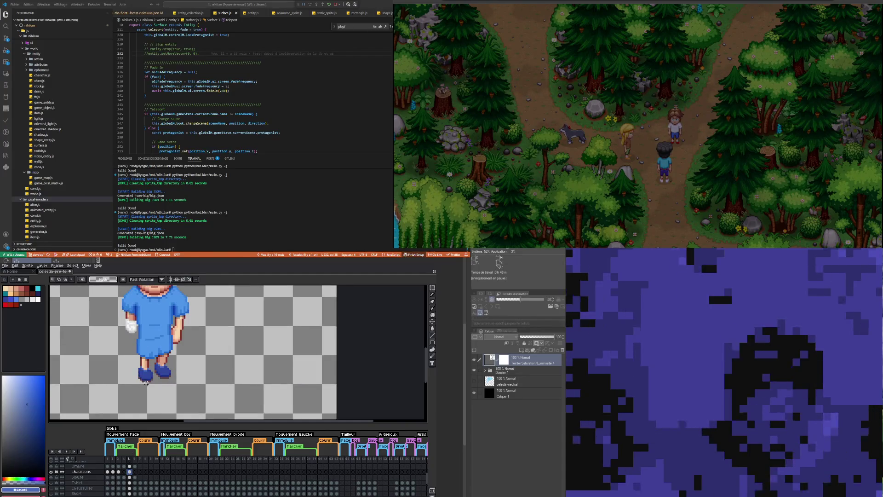
{"action": "scroll", "coordinate": [146, 382], "scroll_direction": "up", "scroll_amount": 1}
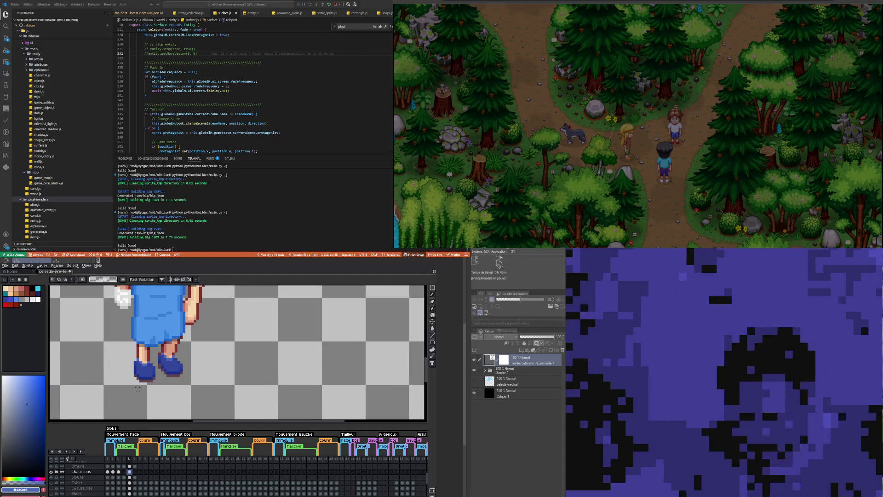
{"action": "left_click_drag", "start_coordinate": [137, 389], "coordinate": [137, 380]}
{"action": "key", "text": "Left"}
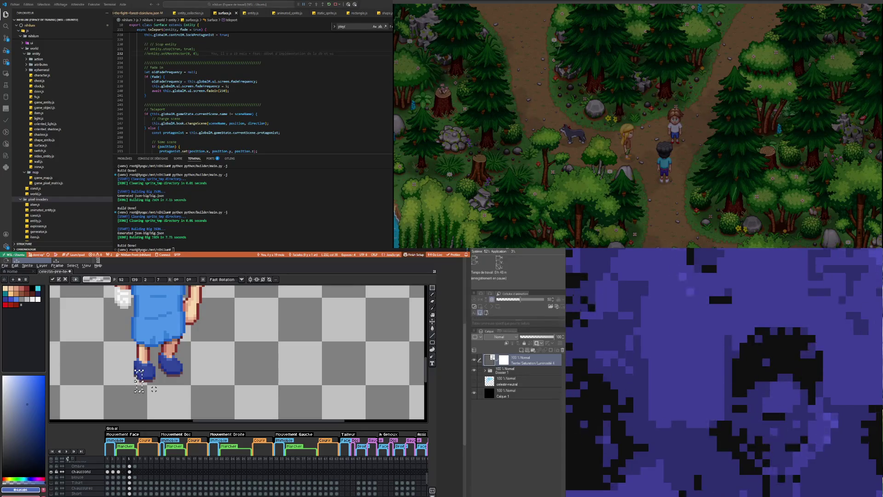
{"action": "key", "text": "Return"}
Step: Lower the left shoe one pixel, then nudge it one more pixel left and down
{"action": "scroll", "coordinate": [148, 364], "scroll_direction": "up", "scroll_amount": 2}
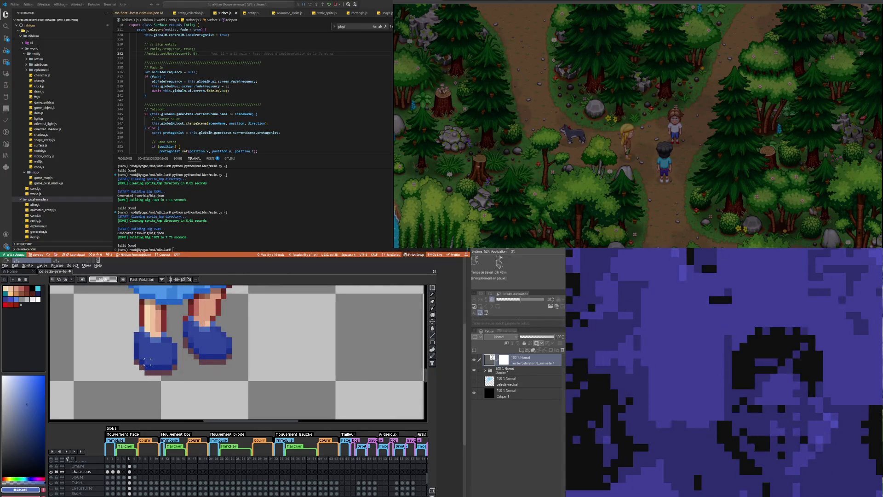
{"action": "key", "text": "Down"}
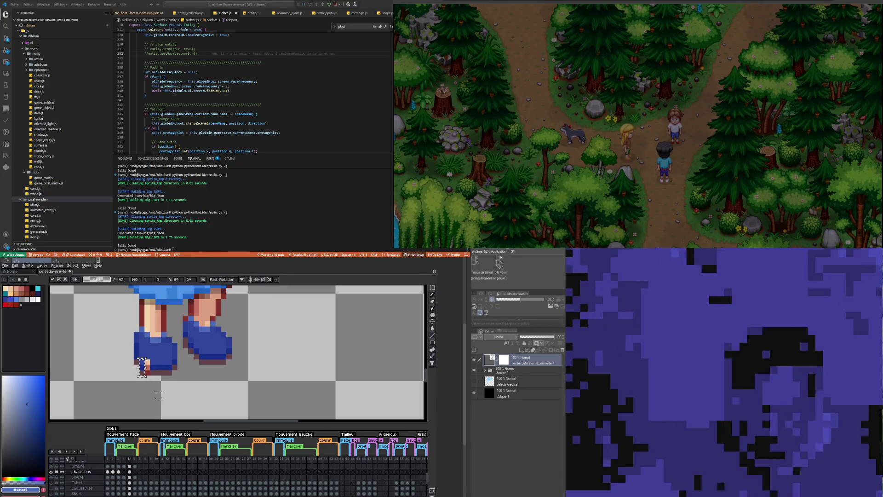
{"action": "key", "text": "Return"}
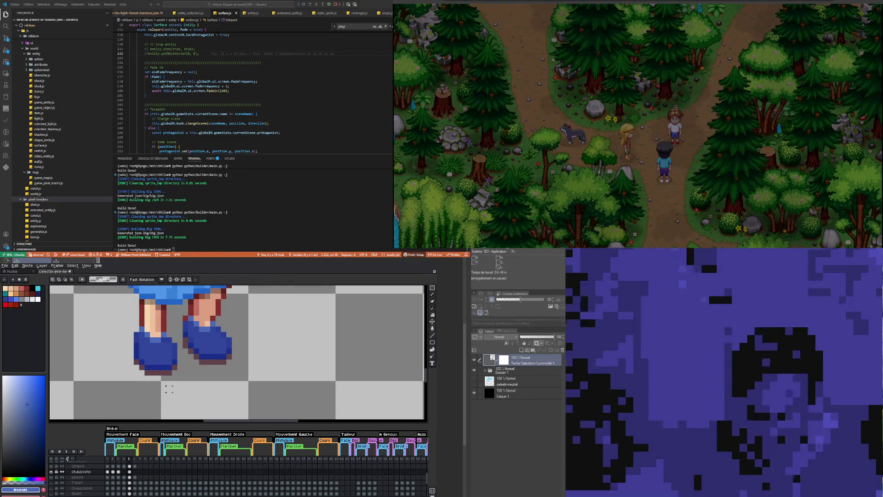
{"action": "key", "text": "Left"}
{"action": "key", "text": "Down"}
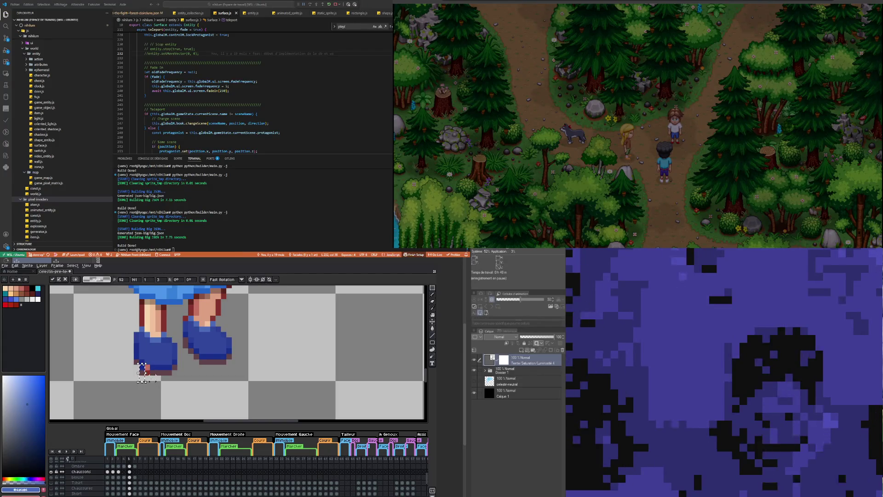
{"action": "left_click", "coordinate": [148, 384]}
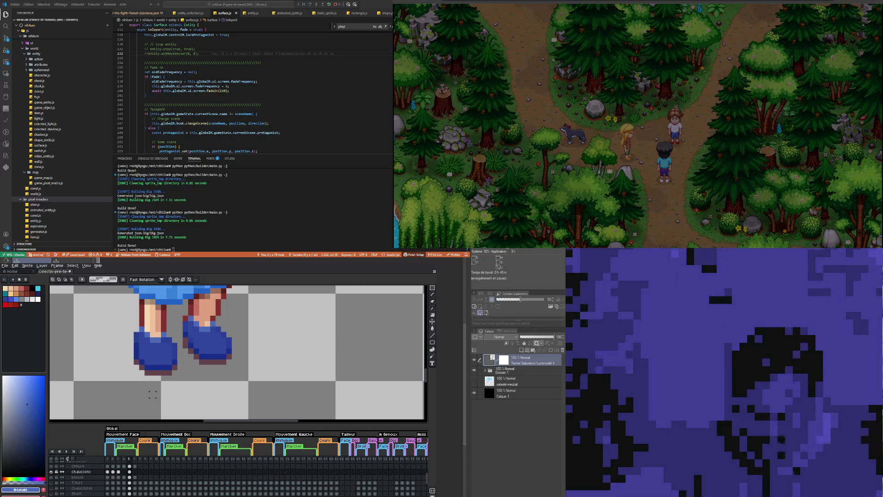
{"action": "scroll", "coordinate": [146, 388], "scroll_direction": "down", "scroll_amount": 1}
{"action": "scroll", "coordinate": [146, 387], "scroll_direction": "up", "scroll_amount": 2}
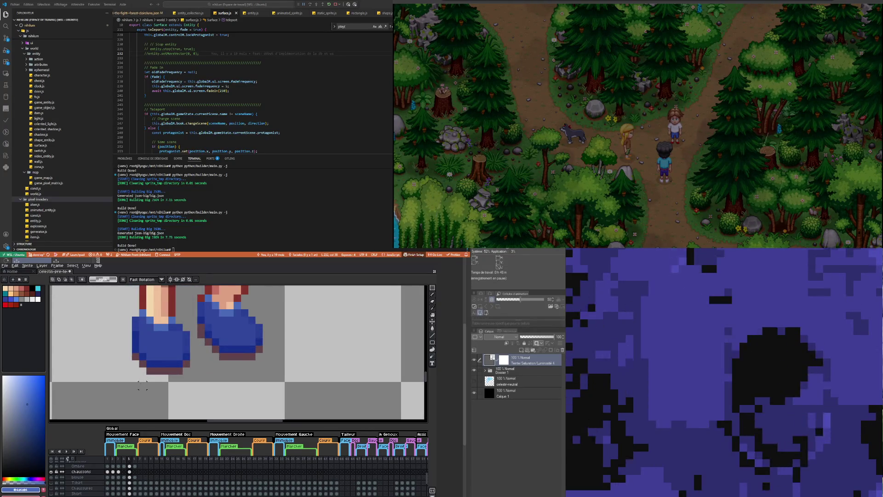
Step: Pick the shoe's blue as the pencil colour and compare frame 3 with frame 5
{"action": "key", "text": "i"}
{"action": "left_click", "coordinate": [145, 354]}
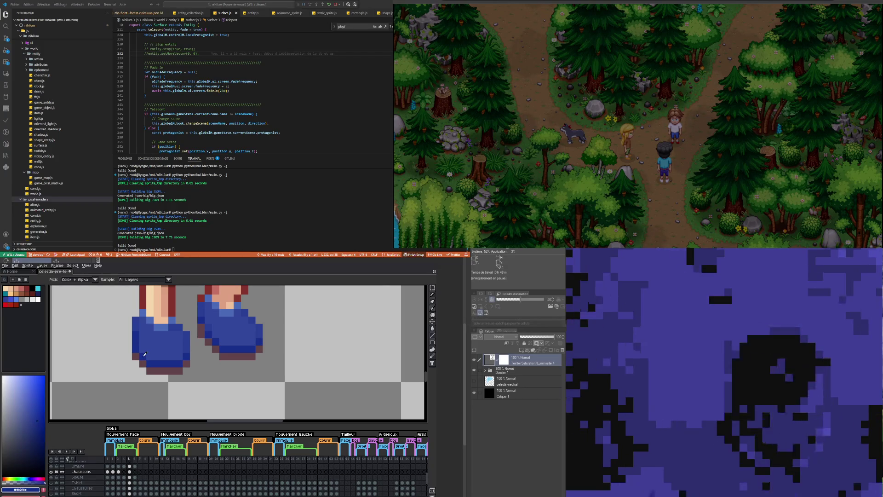
{"action": "key", "text": "b"}
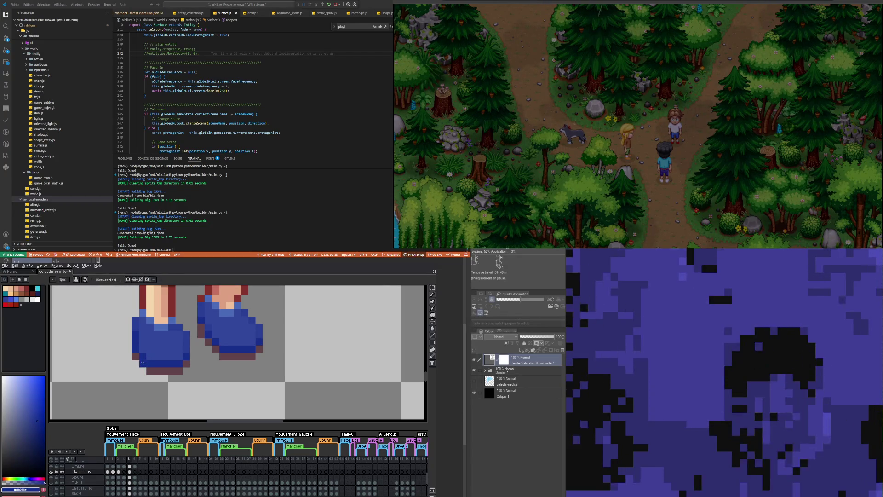
{"action": "left_click", "coordinate": [118, 471]}
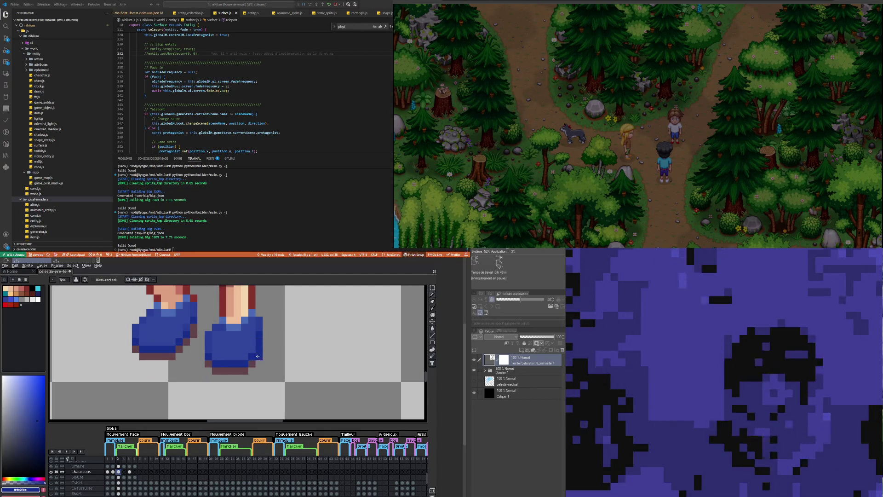
{"action": "left_click", "coordinate": [129, 472]}
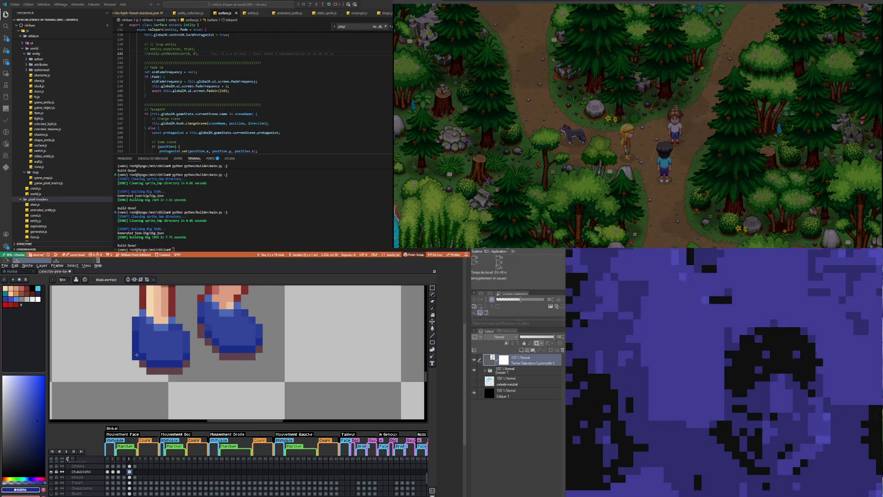
Step: Sample the sole's brown and add one brown pixel left of the sole in frame 5
{"action": "key", "text": "i"}
{"action": "left_click", "coordinate": [166, 369]}
{"action": "key", "text": "b"}
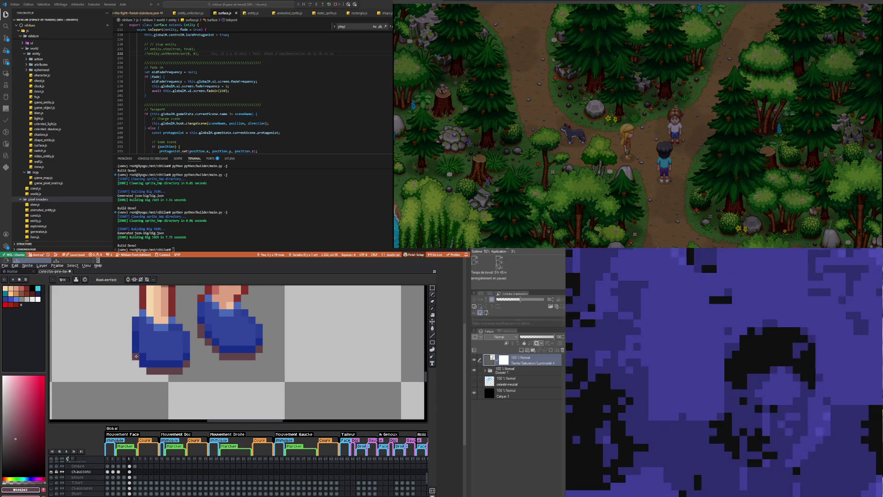
{"action": "left_click", "coordinate": [136, 363]}
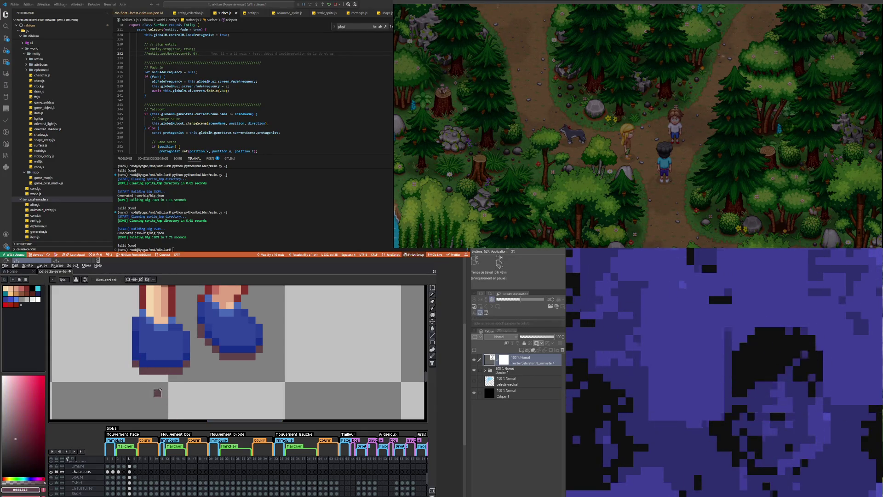
{"action": "scroll", "coordinate": [176, 416], "scroll_direction": "down", "scroll_amount": 3}
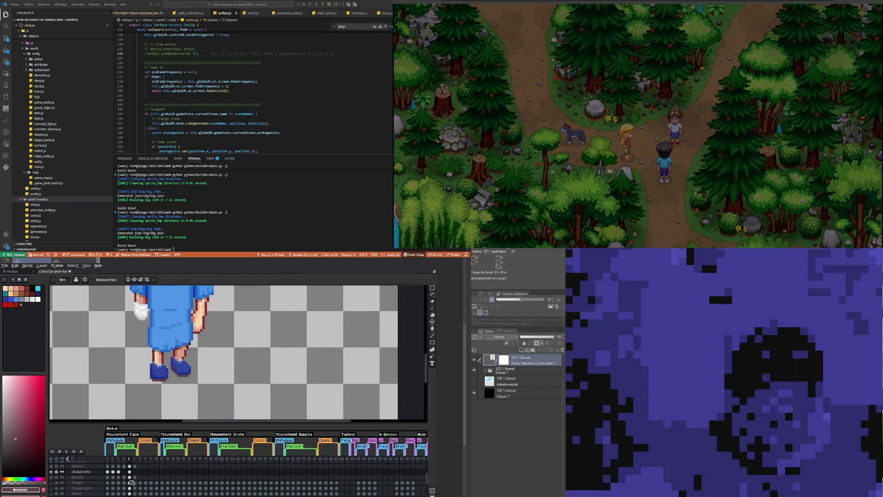
Step: Compare against frame 3's leg pose, zooming in and out to inspect the shoes
{"action": "left_click", "coordinate": [118, 471]}
{"action": "scroll", "coordinate": [189, 369], "scroll_direction": "up", "scroll_amount": 3}
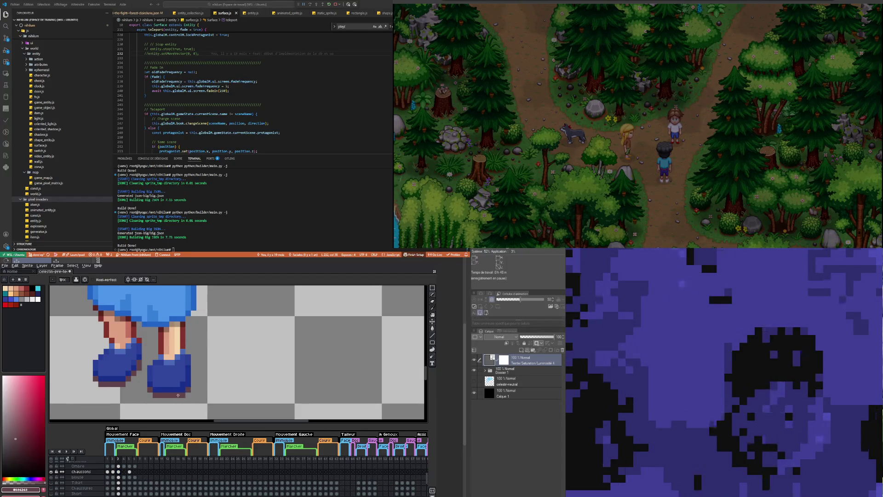
{"action": "scroll", "coordinate": [178, 395], "scroll_direction": "down", "scroll_amount": 3}
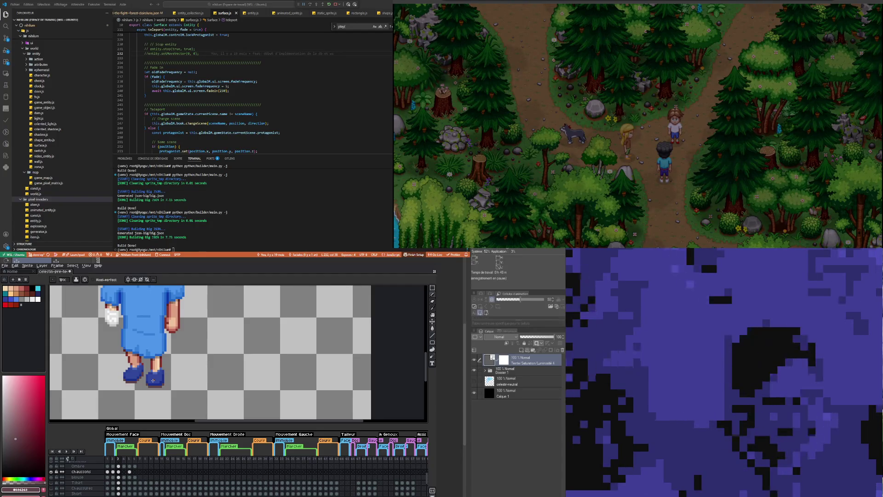
{"action": "scroll", "coordinate": [153, 381], "scroll_direction": "up", "scroll_amount": 2}
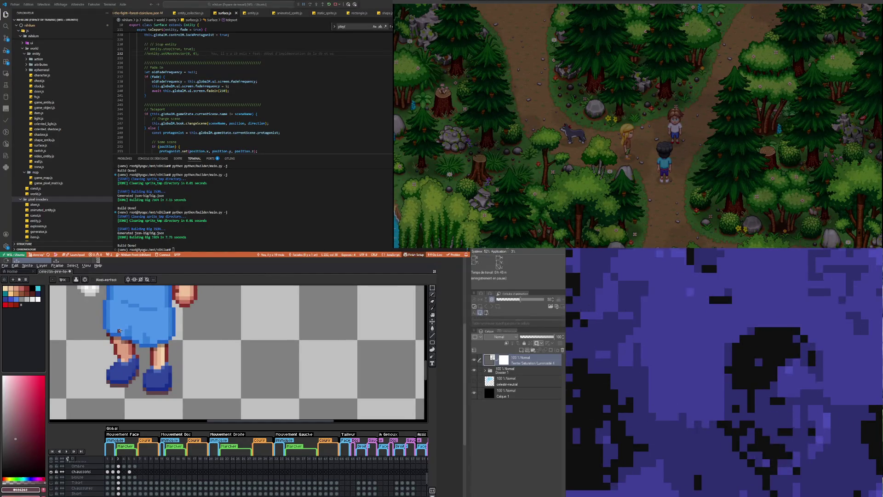
{"action": "scroll", "coordinate": [185, 373], "scroll_direction": "down", "scroll_amount": 1}
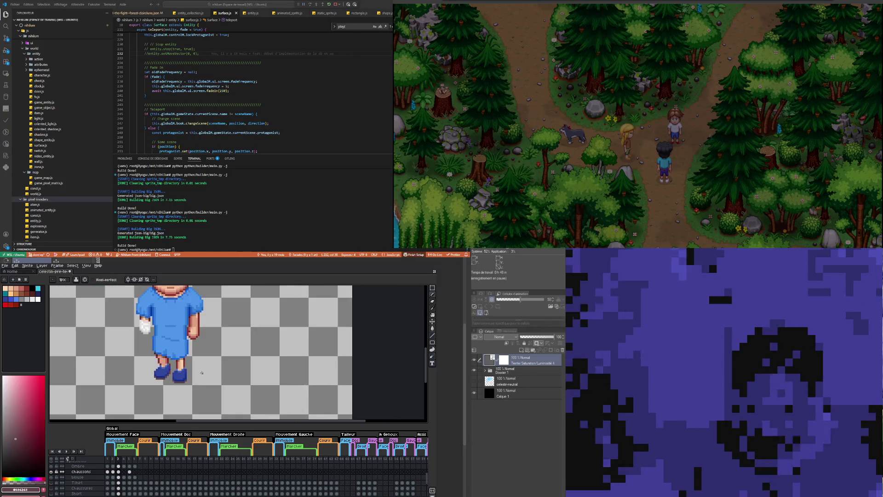
{"action": "scroll", "coordinate": [176, 373], "scroll_direction": "up", "scroll_amount": 1}
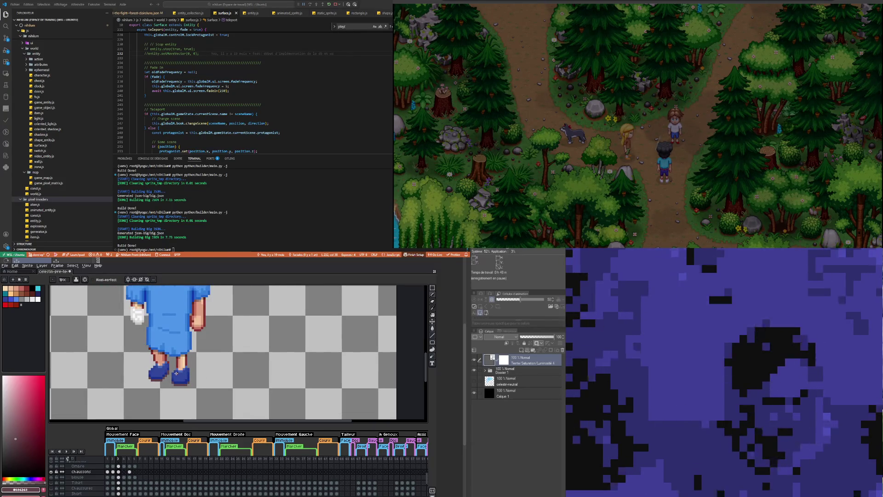
{"action": "scroll", "coordinate": [212, 377], "scroll_direction": "up", "scroll_amount": 1}
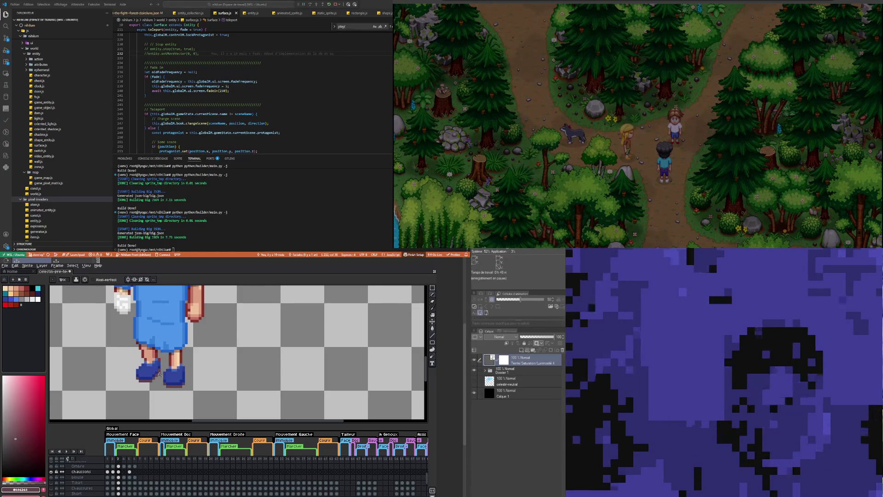
{"action": "scroll", "coordinate": [188, 357], "scroll_direction": "down", "scroll_amount": 4}
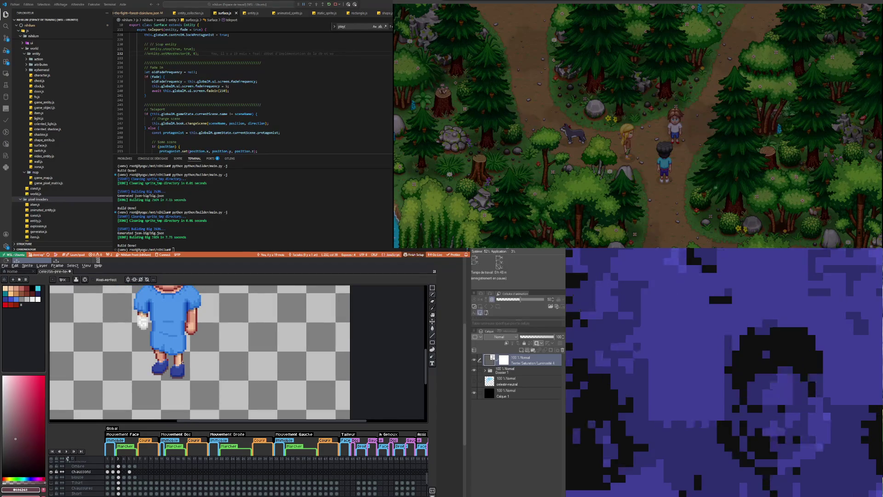
{"action": "scroll", "coordinate": [178, 371], "scroll_direction": "up", "scroll_amount": 2}
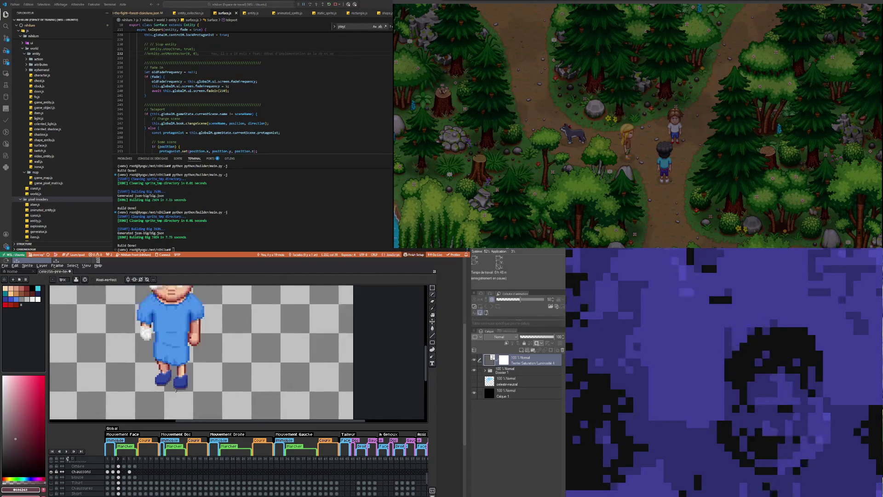
Step: Check frames 5 and 4, return to frame 3, and pick the shoe's blue for the pencil
{"action": "left_click", "coordinate": [129, 471]}
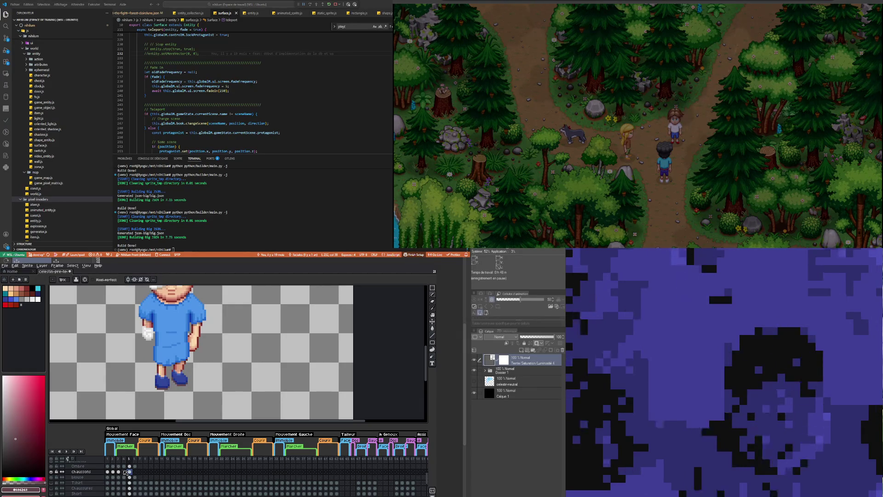
{"action": "left_click", "coordinate": [119, 471]}
{"action": "left_click", "coordinate": [123, 471]}
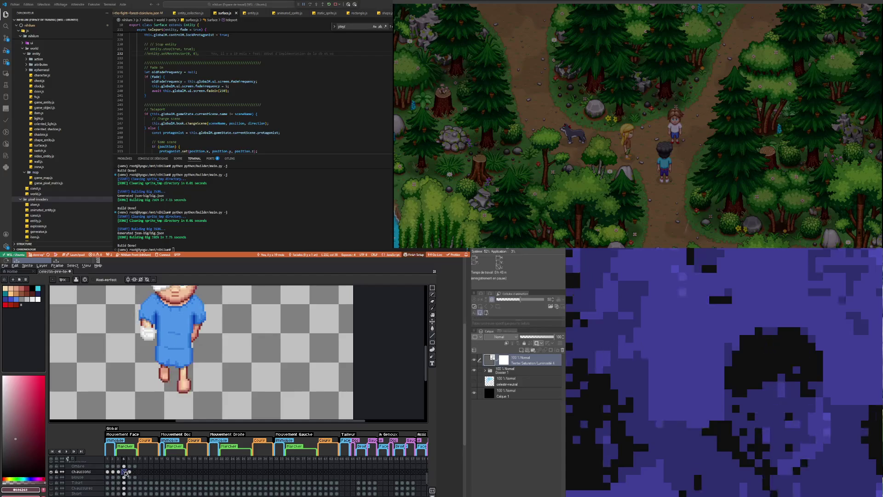
{"action": "key", "text": "Left"}
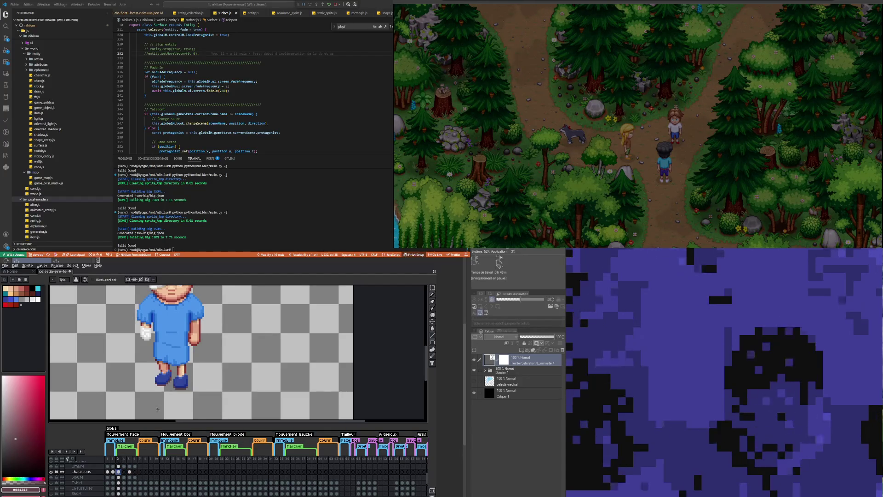
{"action": "scroll", "coordinate": [160, 367], "scroll_direction": "up", "scroll_amount": 3}
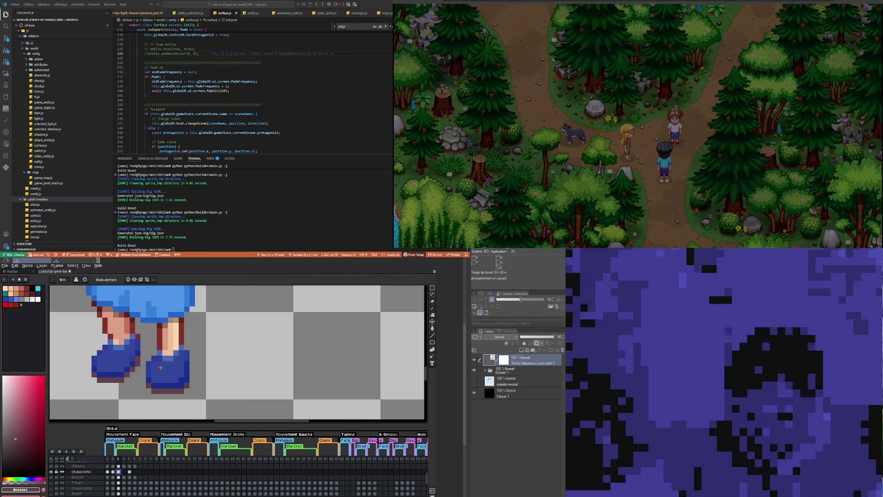
{"action": "key", "text": "i"}
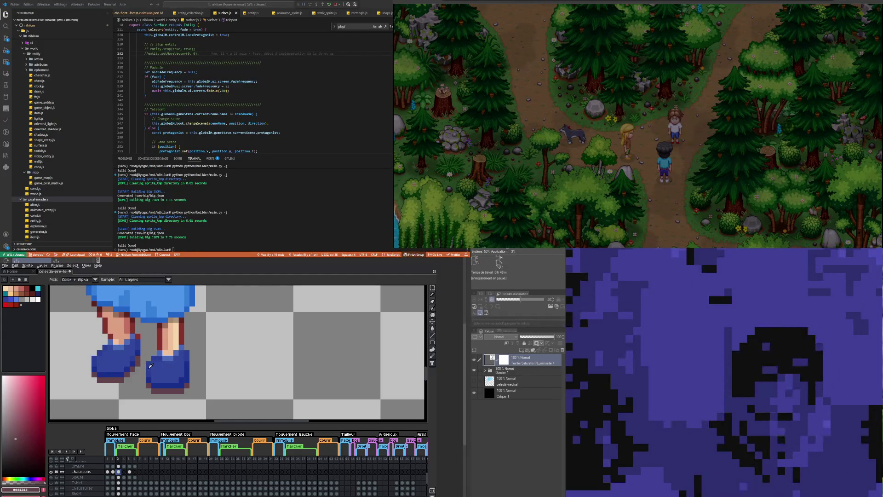
{"action": "left_click", "coordinate": [150, 365]}
{"action": "key", "text": "b"}
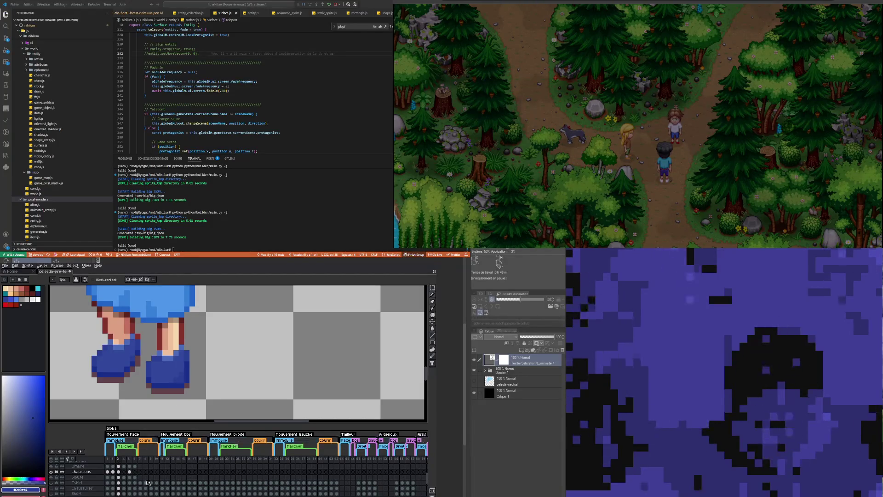
Step: Flip between frames 5 and 3, zooming to compare their leg poses
{"action": "left_click", "coordinate": [129, 467]}
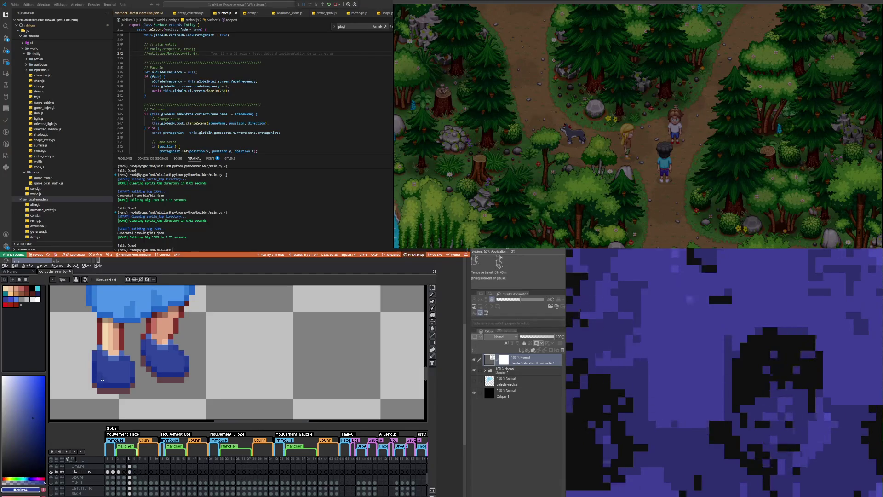
{"action": "scroll", "coordinate": [103, 380], "scroll_direction": "down", "scroll_amount": 2}
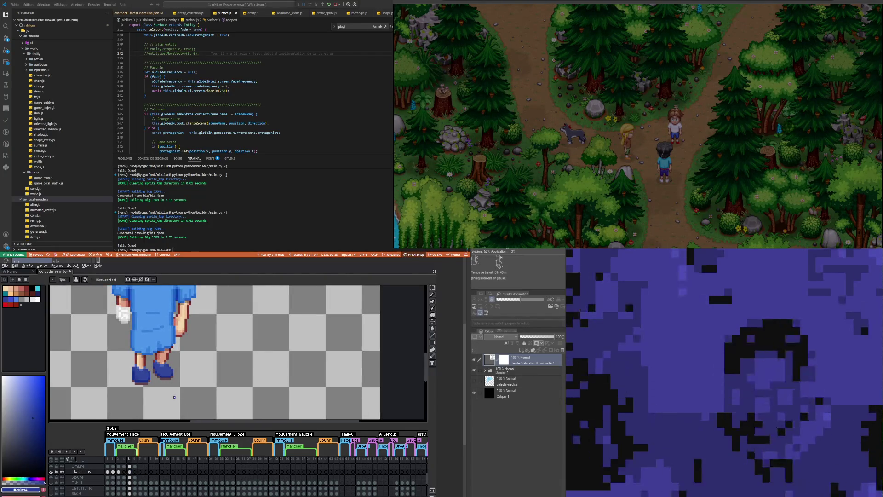
{"action": "scroll", "coordinate": [146, 369], "scroll_direction": "up", "scroll_amount": 2}
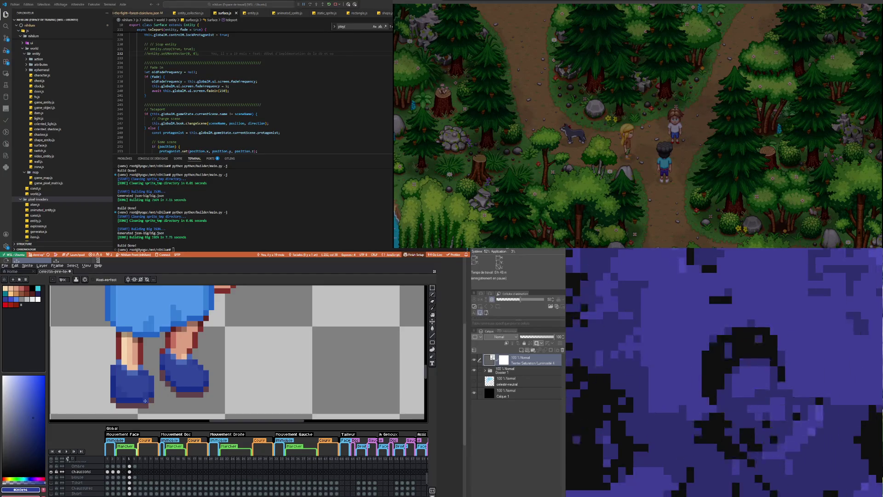
{"action": "left_click", "coordinate": [118, 472]}
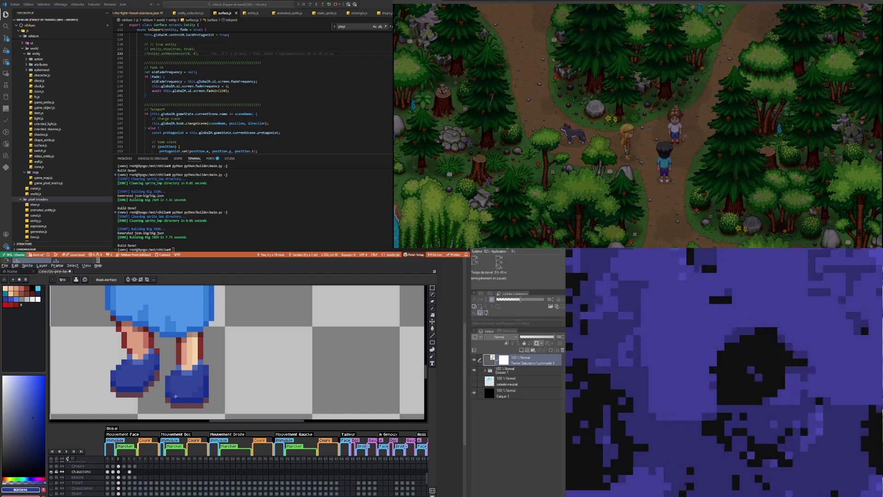
{"action": "key", "text": "alt"}
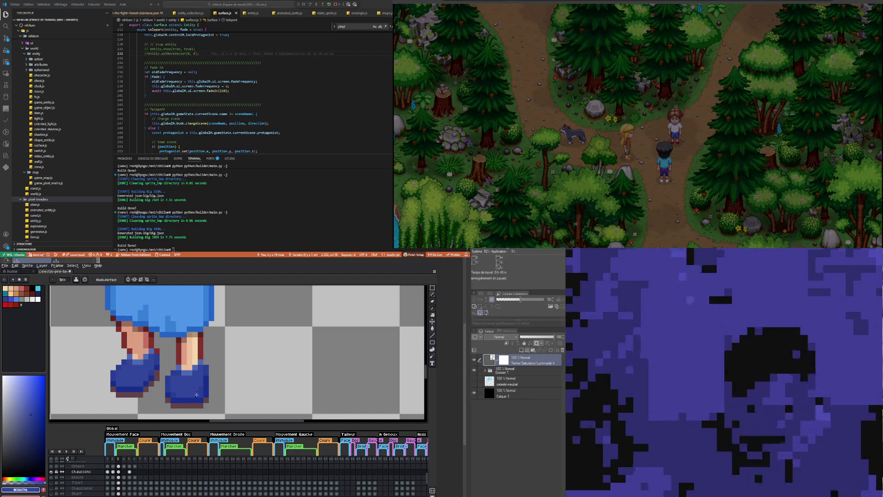
{"action": "left_click", "coordinate": [132, 471]}
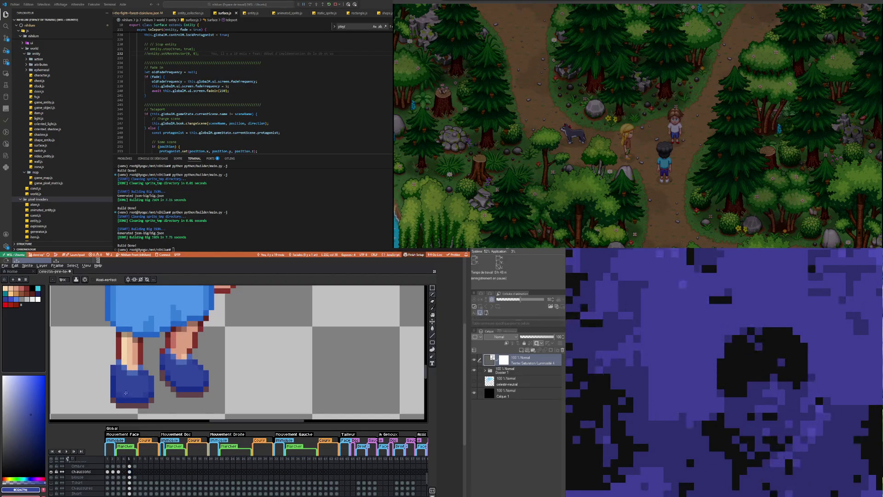
{"action": "scroll", "coordinate": [138, 385], "scroll_direction": "down", "scroll_amount": 3}
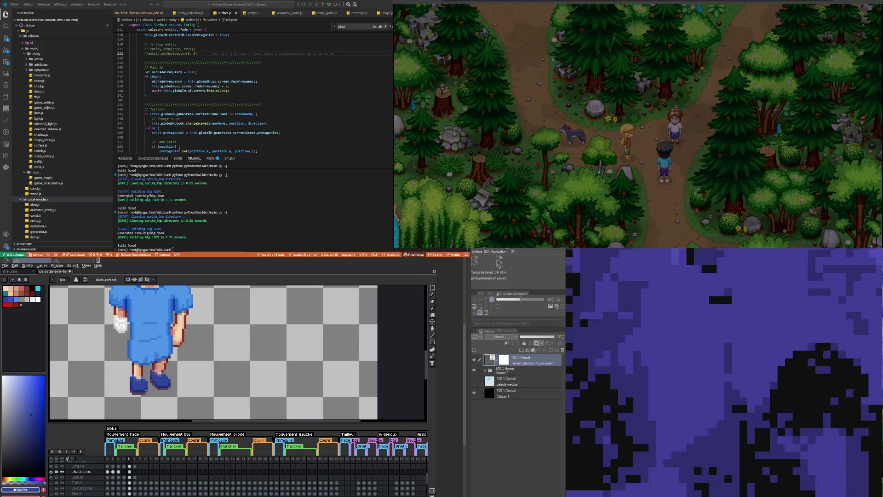
{"action": "scroll", "coordinate": [155, 380], "scroll_direction": "up", "scroll_amount": 2}
{"action": "scroll", "coordinate": [154, 380], "scroll_direction": "up", "scroll_amount": 2}
{"action": "scroll", "coordinate": [155, 380], "scroll_direction": "down", "scroll_amount": 4}
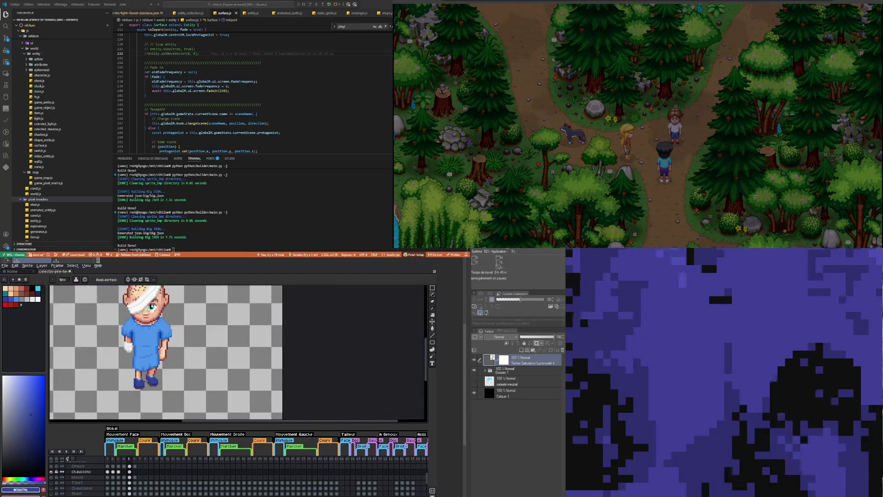
{"action": "scroll", "coordinate": [143, 384], "scroll_direction": "up", "scroll_amount": 2}
{"action": "scroll", "coordinate": [143, 385], "scroll_direction": "up", "scroll_amount": 2}
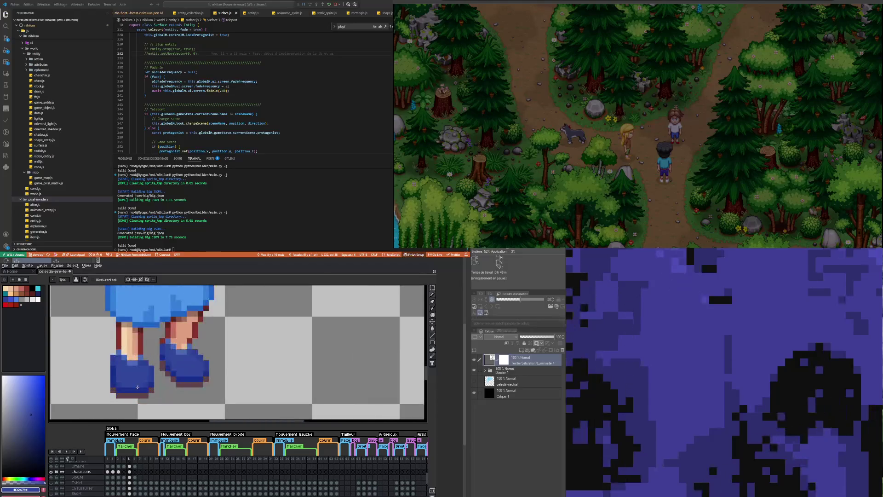
{"action": "scroll", "coordinate": [141, 376], "scroll_direction": "up", "scroll_amount": 1}
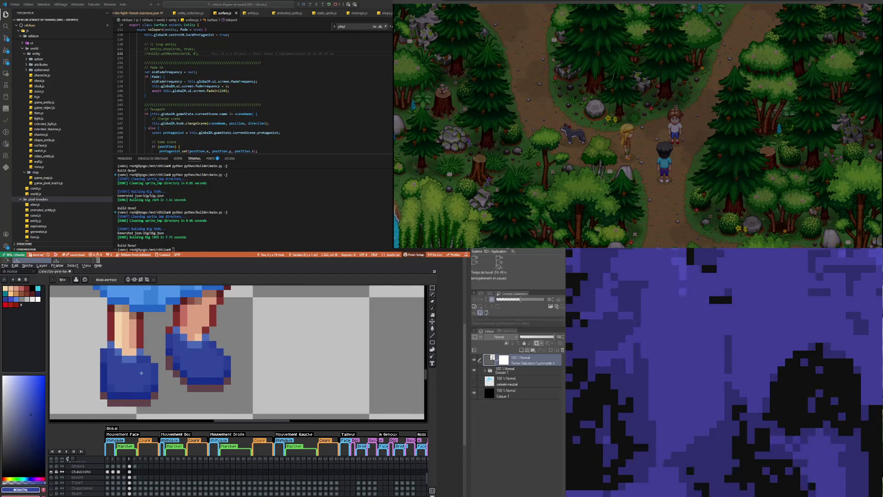
{"action": "scroll", "coordinate": [141, 372], "scroll_direction": "down", "scroll_amount": 4}
{"action": "scroll", "coordinate": [141, 393], "scroll_direction": "up", "scroll_amount": 2}
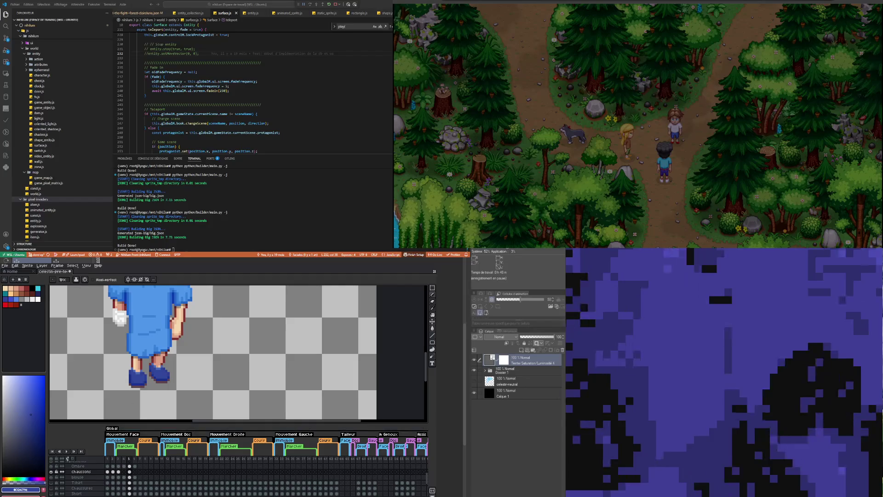
Step: Review frames 3, 1 and 4, settle on frame 3, and pick the Rectangular Marquee
{"action": "left_click", "coordinate": [119, 472]}
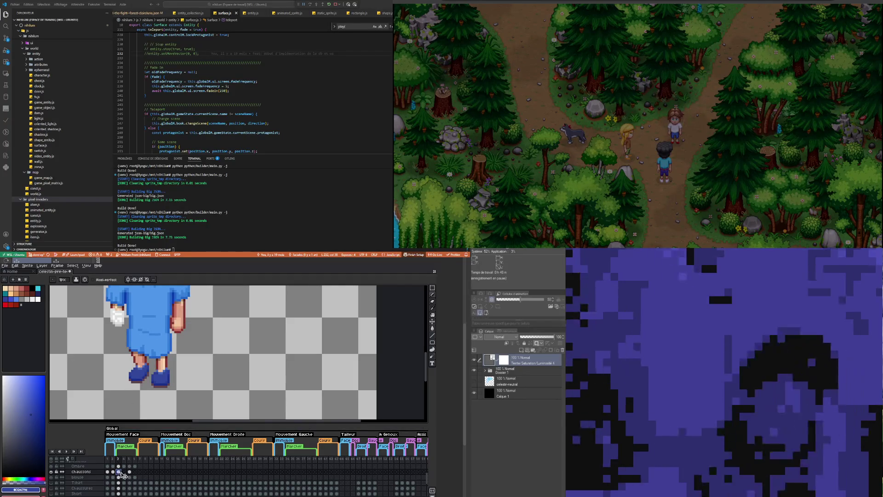
{"action": "left_click", "coordinate": [108, 472]}
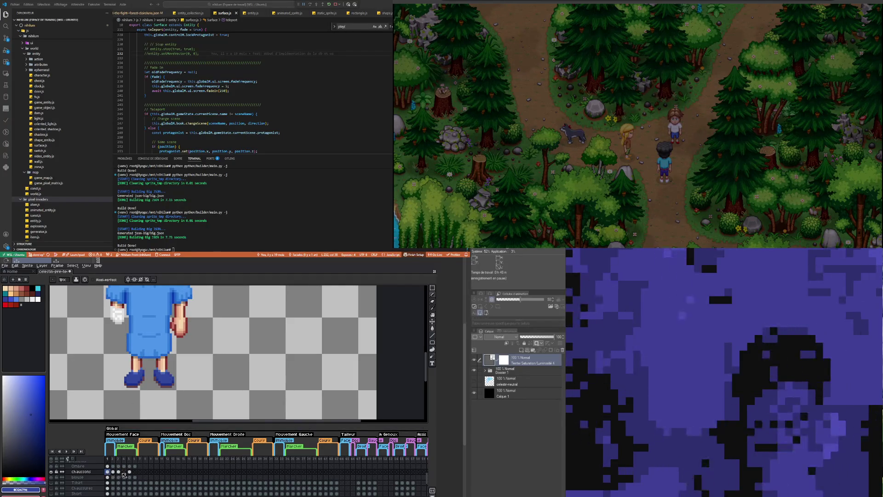
{"action": "left_click", "coordinate": [124, 471]}
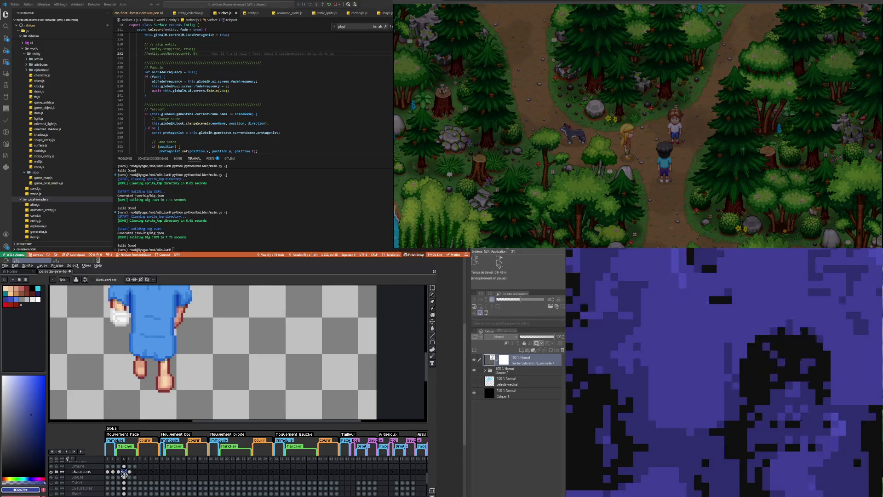
{"action": "left_click", "coordinate": [119, 472]}
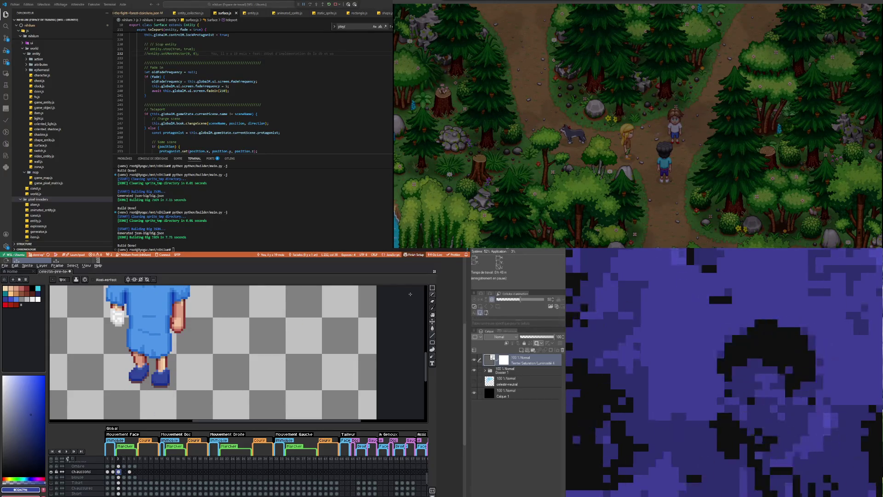
{"action": "left_click", "coordinate": [432, 288]}
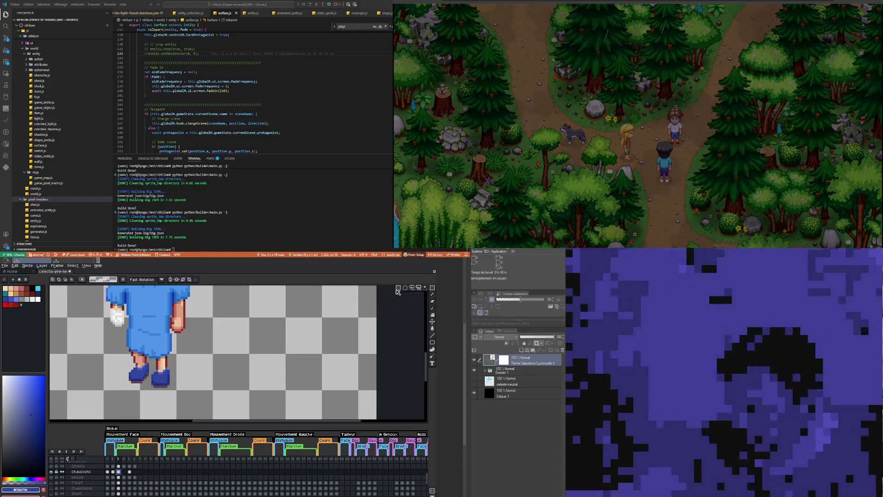
Step: Copy both blue shoes from frame 3 and paste them onto frame 4's bare feet
{"action": "left_click_drag", "start_coordinate": [114, 390], "coordinate": [182, 362]}
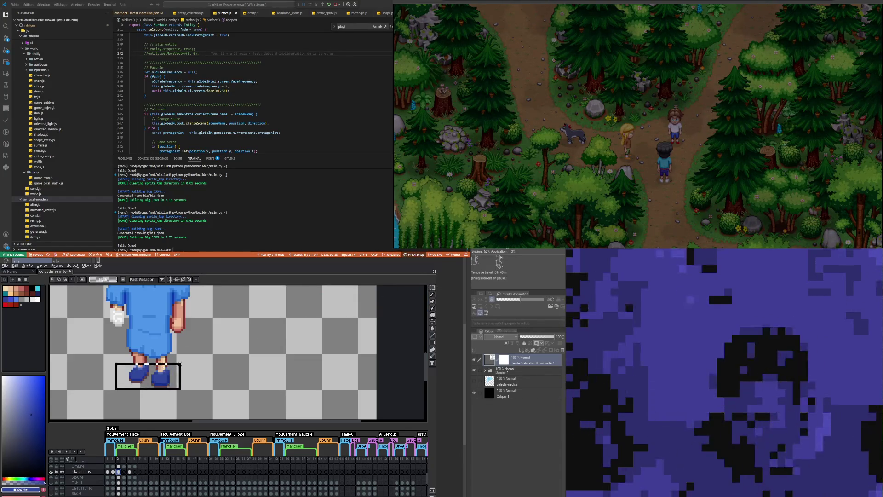
{"action": "left_click", "coordinate": [124, 471]}
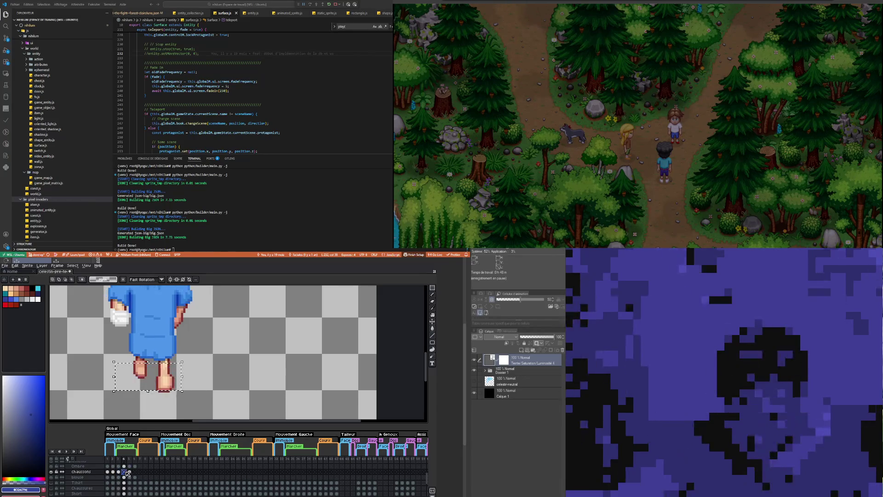
{"action": "key", "text": "ctrl+v"}
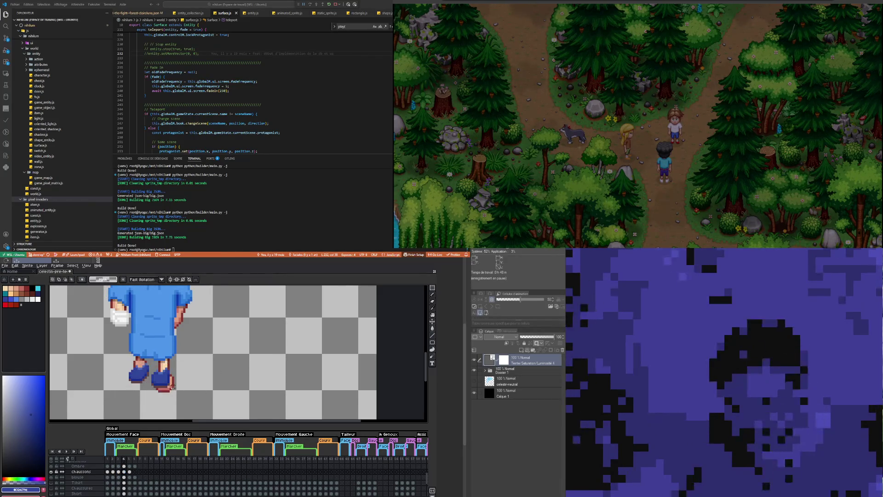
{"action": "left_click_drag", "start_coordinate": [154, 368], "coordinate": [184, 397]}
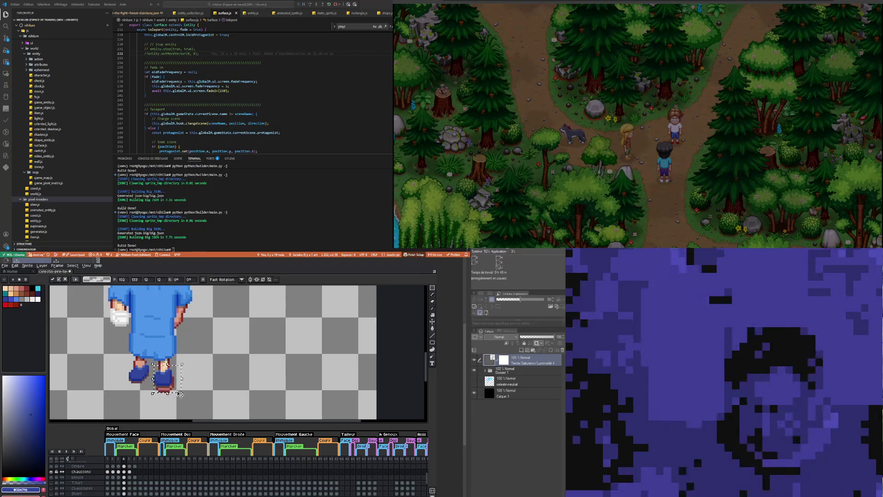
{"action": "key", "text": "ctrl+d"}
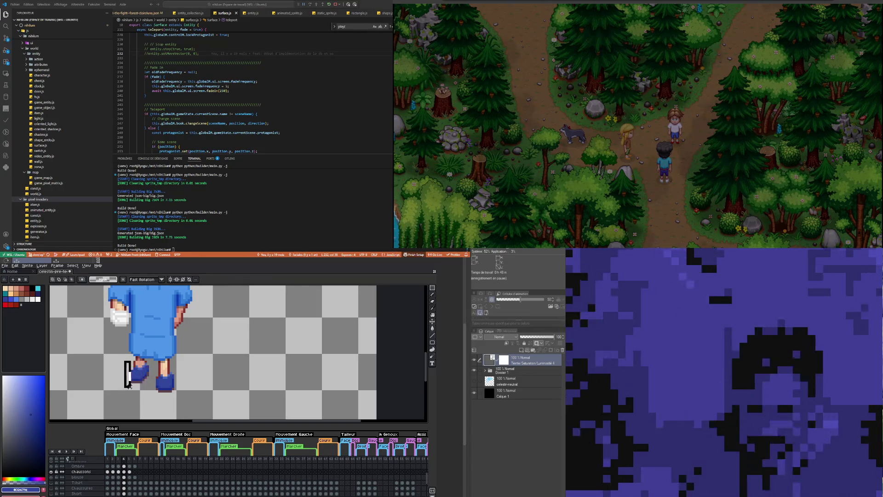
Step: Reselect frame 4's left shoe and shift it lower and slightly left
{"action": "left_click_drag", "start_coordinate": [129, 387], "coordinate": [133, 390]}
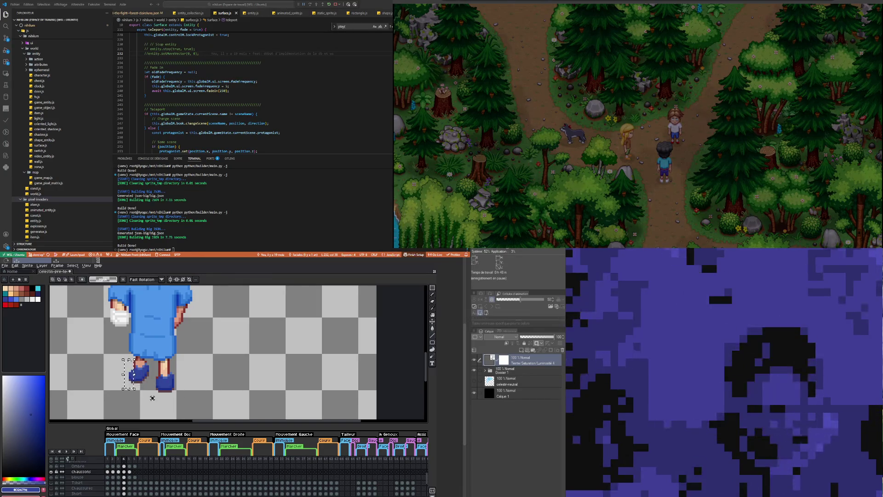
{"action": "mouse_move", "coordinate": [148, 375]}
{"action": "left_mouse_down"}
{"action": "mouse_move", "coordinate": [138, 389]}
{"action": "mouse_move", "coordinate": [155, 393]}
{"action": "left_mouse_up"}
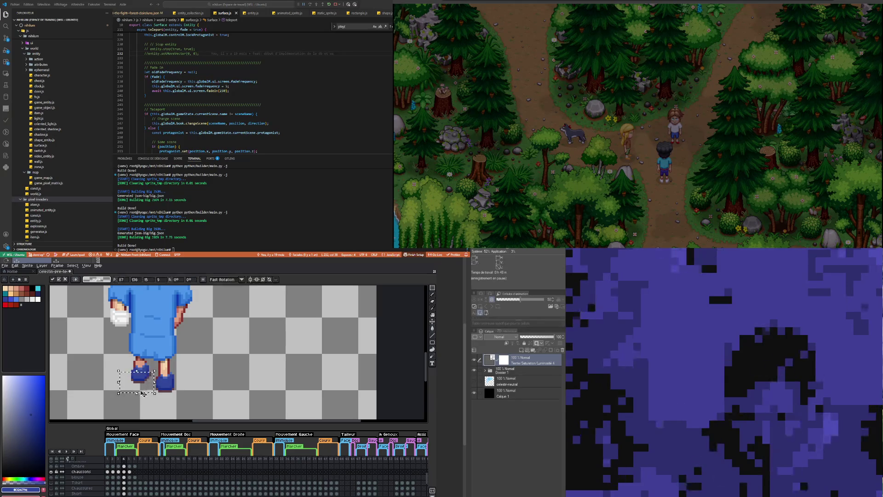
{"action": "left_click", "coordinate": [103, 370]}
{"action": "scroll", "coordinate": [148, 384], "scroll_direction": "up", "scroll_amount": 1}
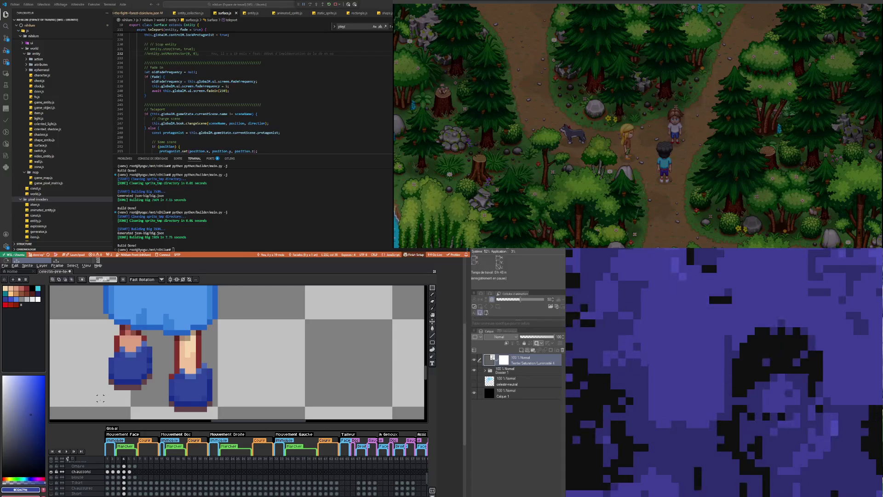
{"action": "mouse_move", "coordinate": [102, 339]}
{"action": "left_mouse_down"}
{"action": "mouse_move", "coordinate": [153, 390]}
{"action": "mouse_move", "coordinate": [90, 374]}
{"action": "mouse_move", "coordinate": [139, 416]}
{"action": "left_mouse_up"}
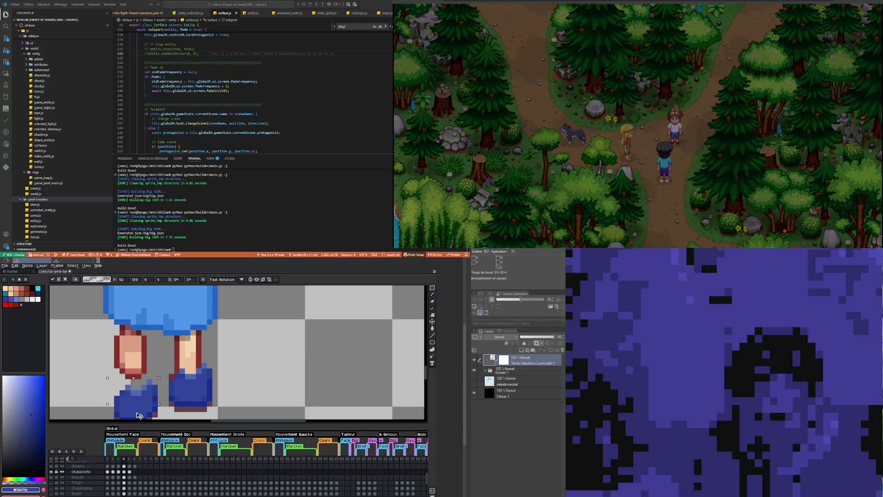
{"action": "scroll", "coordinate": [119, 368], "scroll_direction": "down", "scroll_amount": 2}
{"action": "scroll", "coordinate": [97, 367], "scroll_direction": "up", "scroll_amount": 1}
{"action": "left_click", "coordinate": [96, 367]}
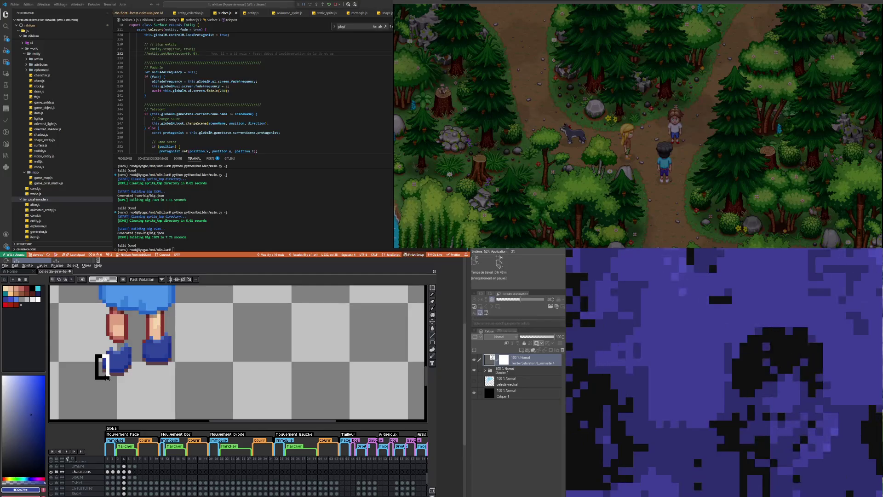
{"action": "left_click_drag", "start_coordinate": [107, 378], "coordinate": [106, 378]}
{"action": "left_click", "coordinate": [96, 341]}
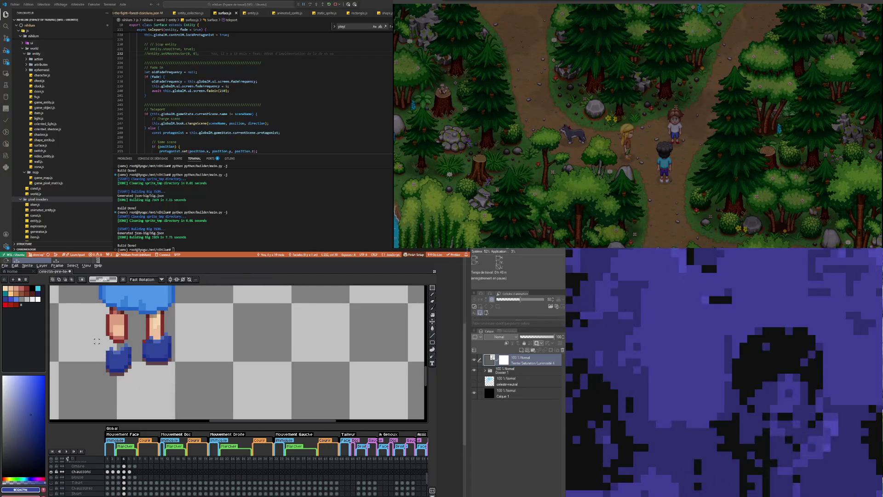
{"action": "left_click_drag", "start_coordinate": [134, 374], "coordinate": [116, 384]}
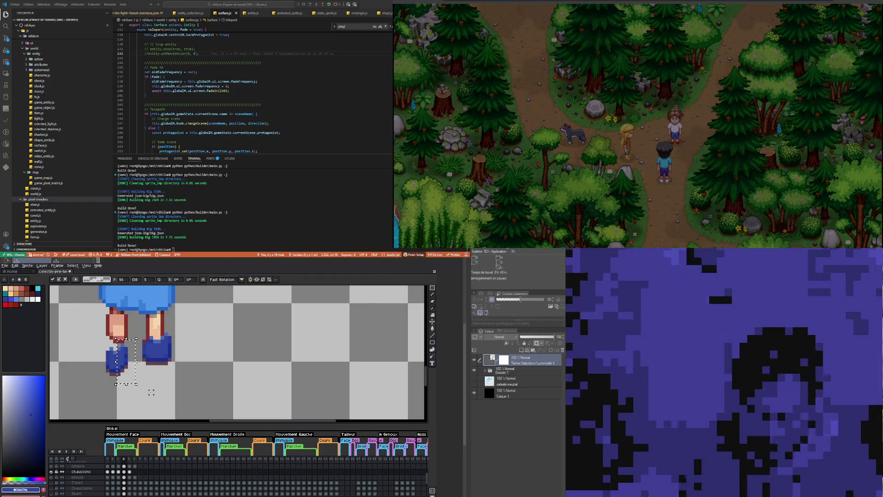
{"action": "key", "text": "ctrl+d"}
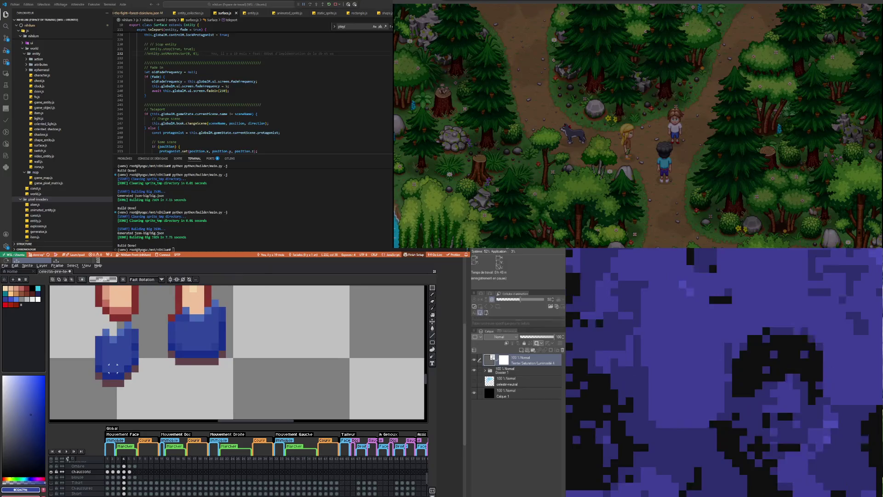
Step: Pick the dark reddish-brown from the sprite and retouch the left shoe's edge with the pencil
{"action": "scroll", "coordinate": [119, 367], "scroll_direction": "up", "scroll_amount": 1}
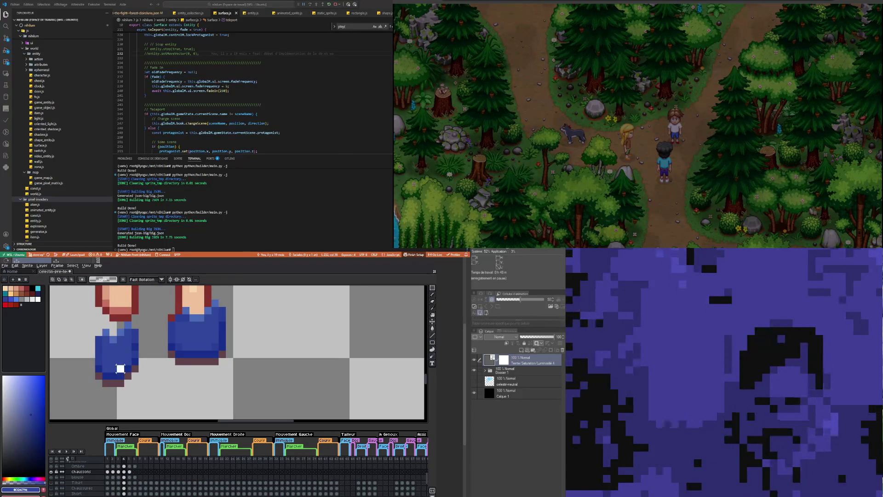
{"action": "left_click_drag", "start_coordinate": [115, 364], "coordinate": [132, 380]}
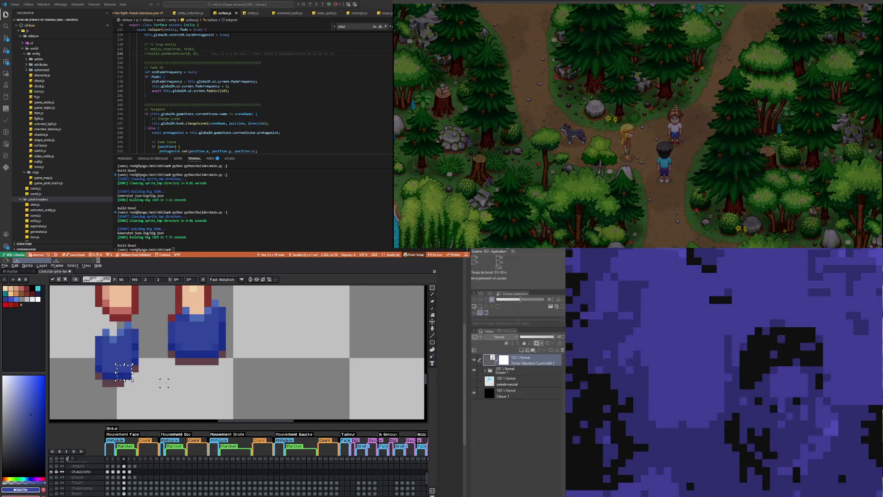
{"action": "left_click", "coordinate": [121, 390]}
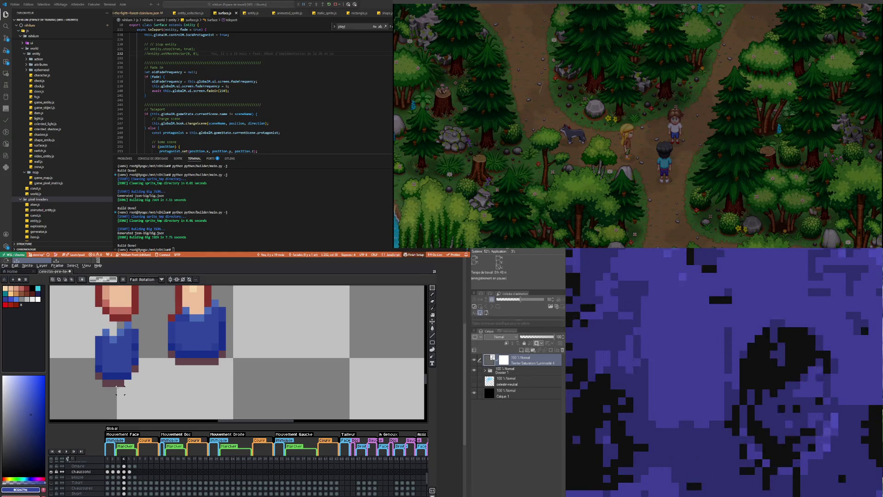
{"action": "key", "text": "i"}
{"action": "left_click", "coordinate": [118, 381]}
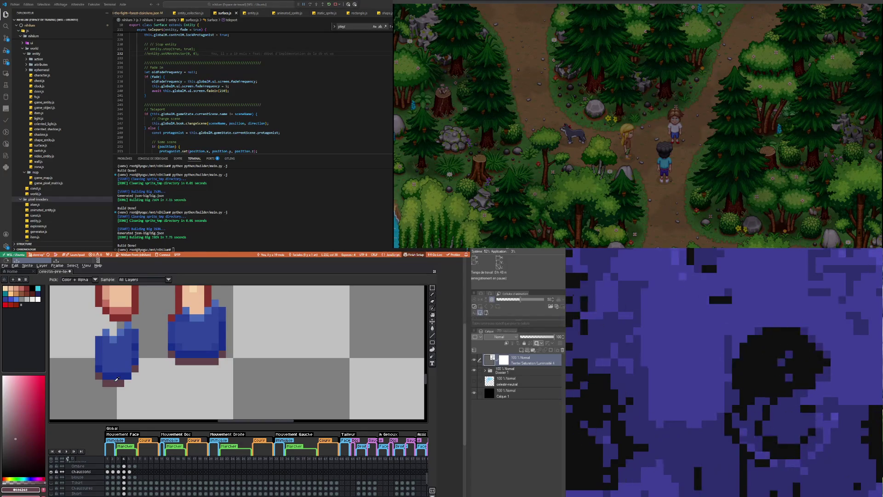
{"action": "key", "text": "b"}
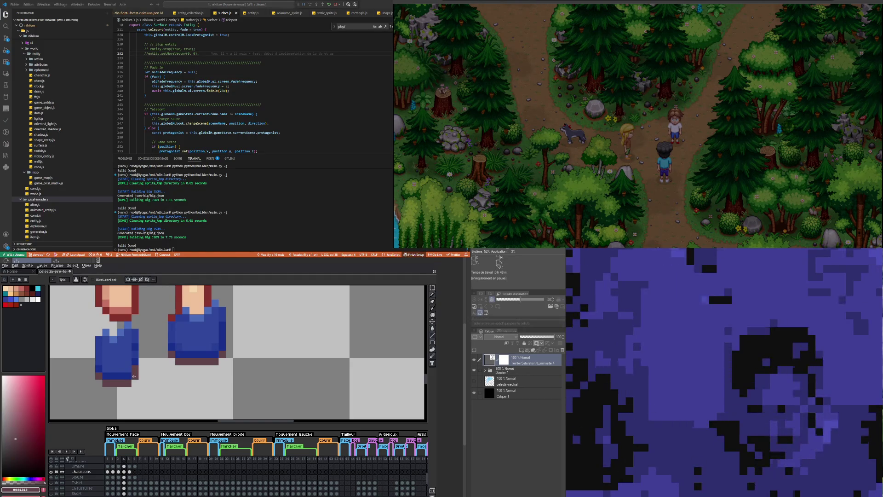
Step: Pick the shoe's dark blue and touch up the left shoe's pixels with it
{"action": "key", "text": "i"}
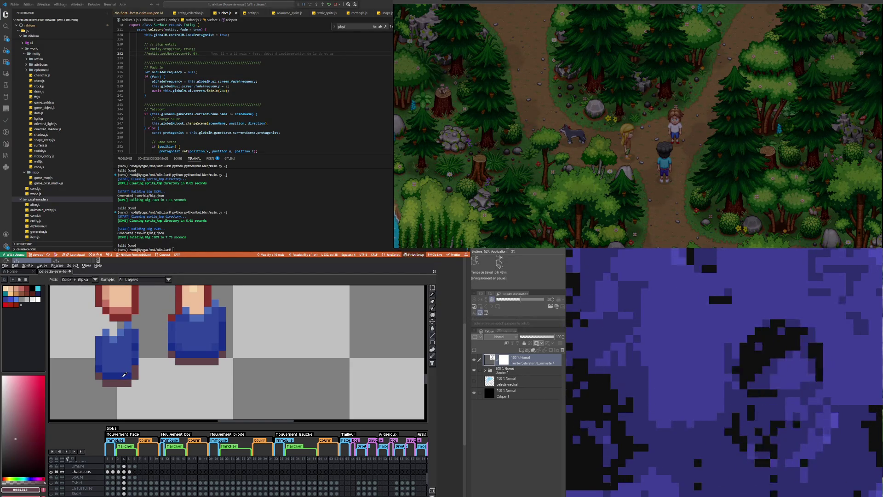
{"action": "left_click", "coordinate": [124, 375]}
{"action": "key", "text": "b"}
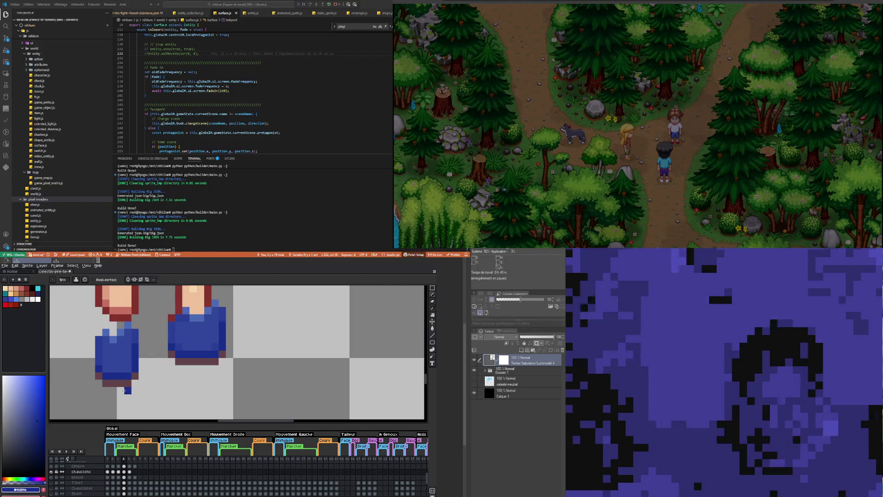
{"action": "scroll", "coordinate": [132, 390], "scroll_direction": "down", "scroll_amount": 2}
{"action": "scroll", "coordinate": [131, 390], "scroll_direction": "up", "scroll_amount": 2}
{"action": "scroll", "coordinate": [126, 390], "scroll_direction": "up", "scroll_amount": 1}
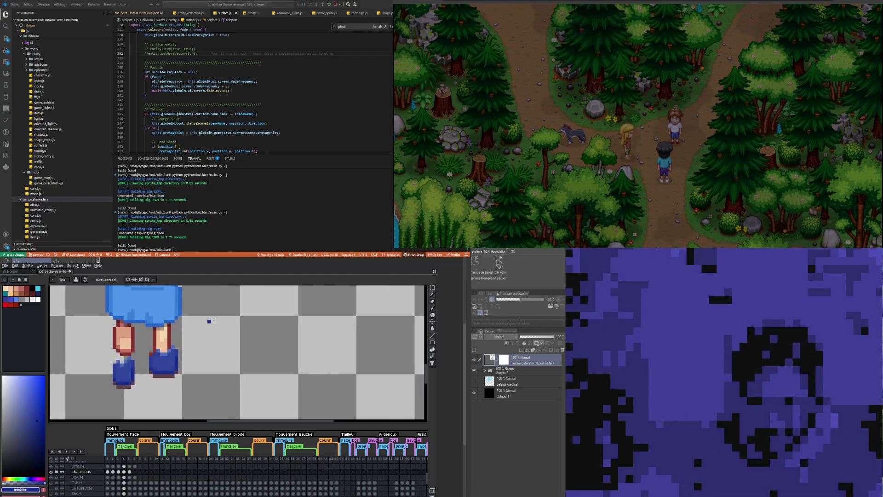
Step: Marquee-select the left blue shoe and nudge it up one pixel, closer to the leg
{"action": "left_click", "coordinate": [432, 287]}
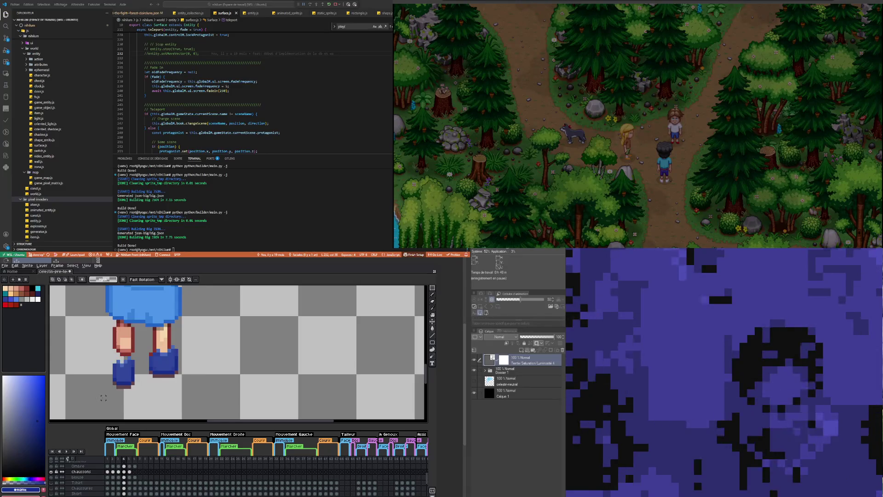
{"action": "left_click_drag", "start_coordinate": [107, 397], "coordinate": [115, 380]}
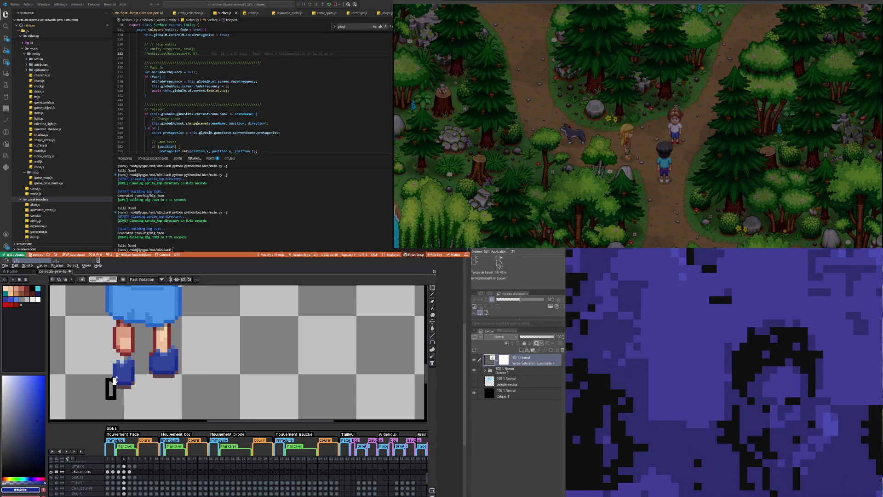
{"action": "key", "text": "ctrl+d"}
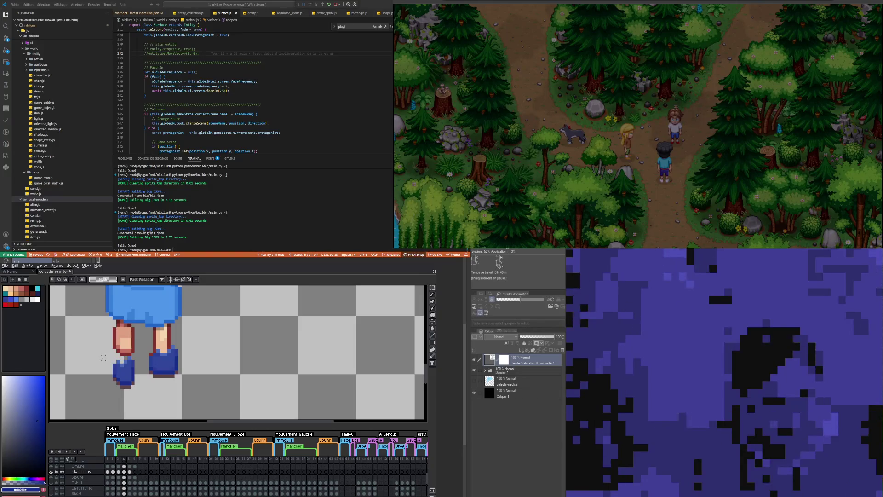
{"action": "left_click_drag", "start_coordinate": [101, 355], "coordinate": [140, 399]}
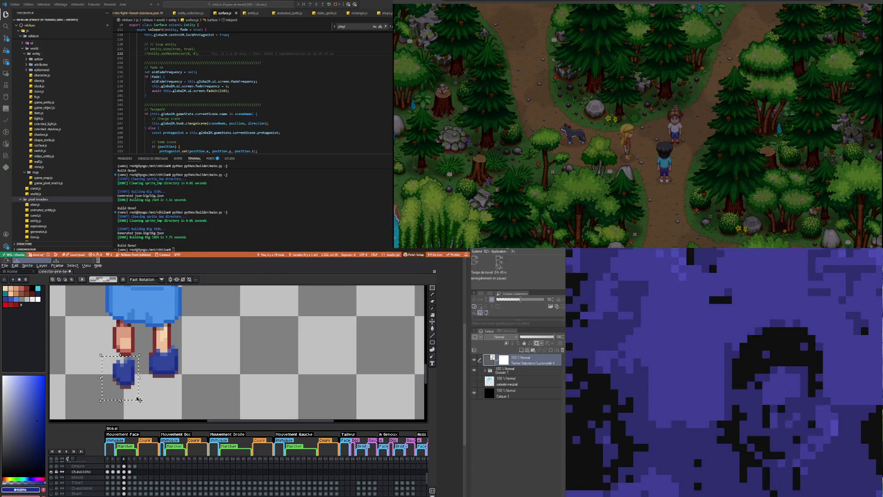
{"action": "key", "text": "Up"}
{"action": "key", "text": "Up"}
{"action": "key", "text": "Up"}
{"action": "key", "text": "Up"}
{"action": "key", "text": "Up"}
{"action": "key", "text": "Up"}
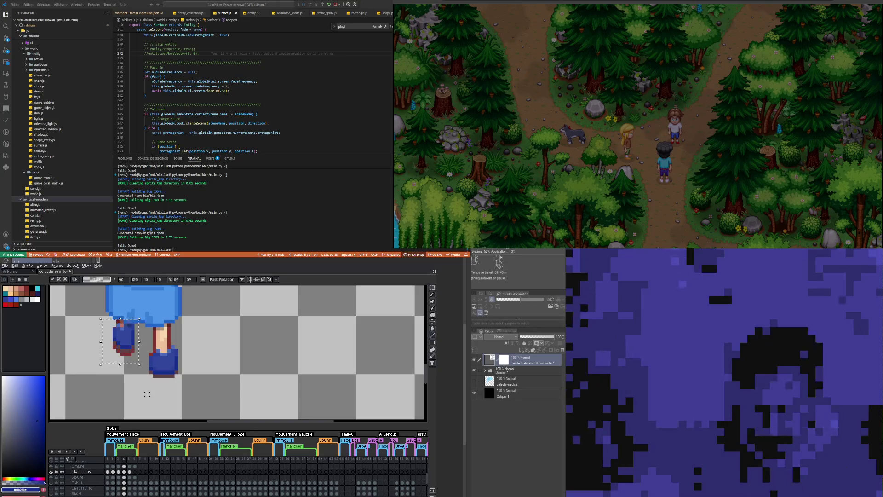
{"action": "key", "text": "Return"}
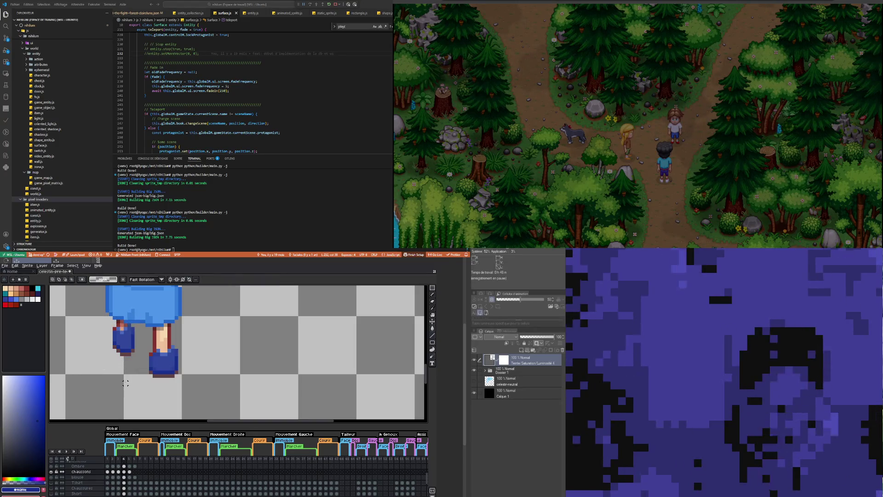
{"action": "scroll", "coordinate": [133, 373], "scroll_direction": "down", "scroll_amount": 1}
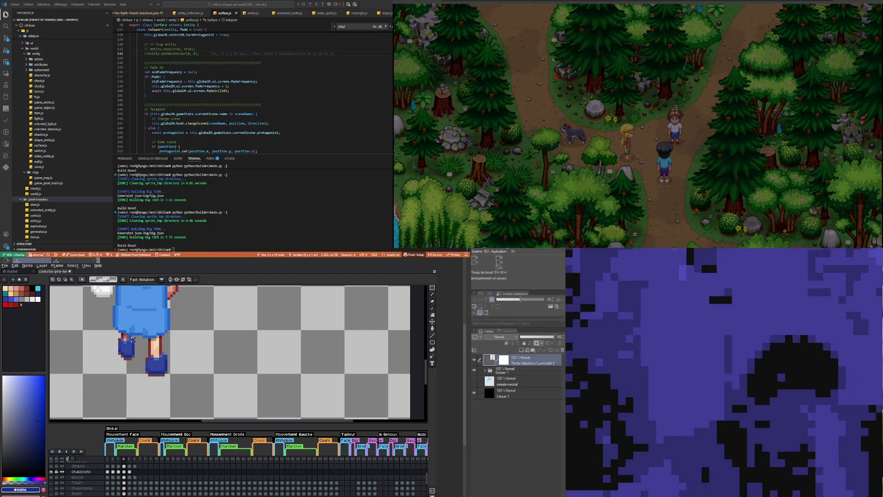
{"action": "scroll", "coordinate": [118, 335], "scroll_direction": "up", "scroll_amount": 2}
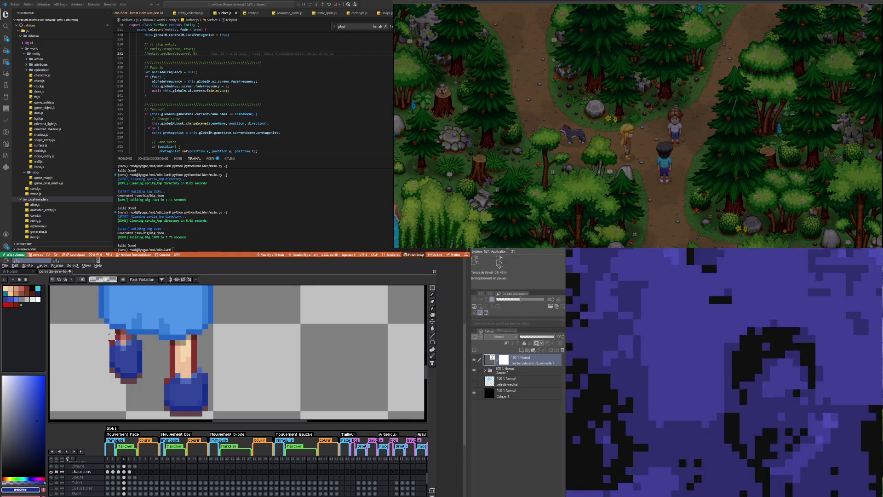
Step: Select the top pixels of the left shoe and shift them into a new shape
{"action": "scroll", "coordinate": [110, 334], "scroll_direction": "down", "scroll_amount": 2}
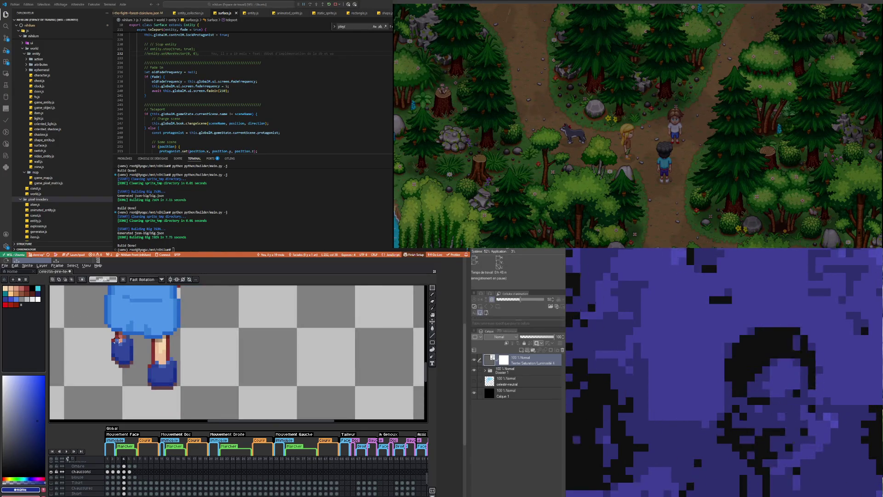
{"action": "scroll", "coordinate": [115, 340], "scroll_direction": "up", "scroll_amount": 2}
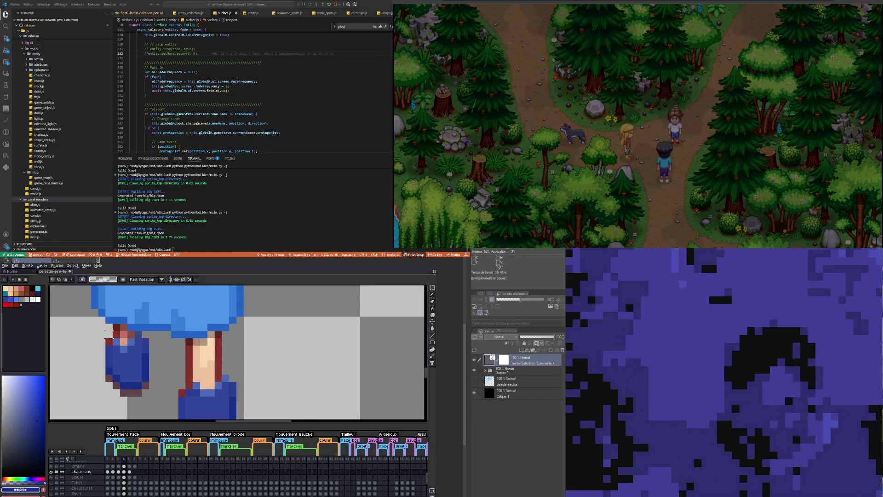
{"action": "mouse_move", "coordinate": [135, 341]}
{"action": "left_mouse_down"}
{"action": "mouse_move", "coordinate": [111, 329]}
{"action": "mouse_move", "coordinate": [125, 334]}
{"action": "left_mouse_up"}
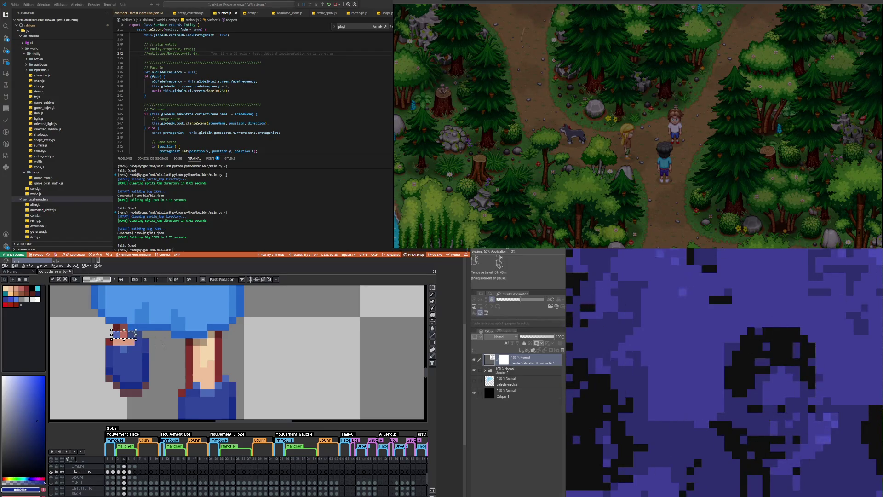
{"action": "key", "text": "ctrl+d"}
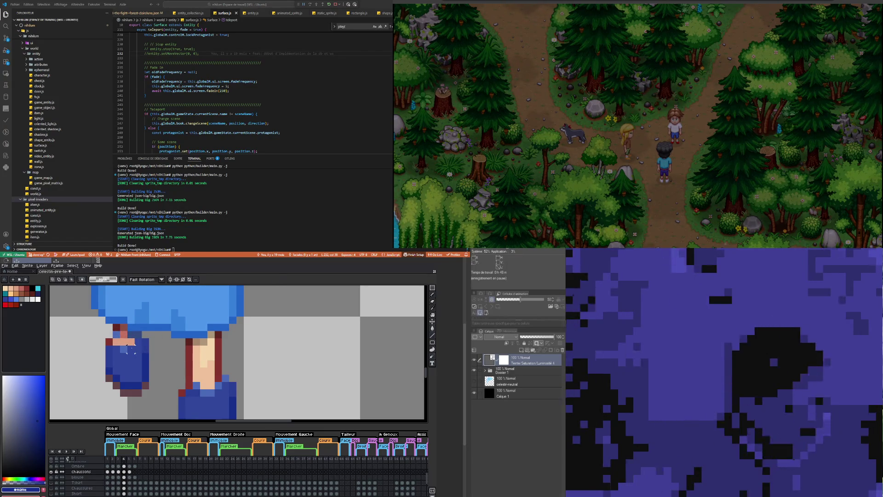
Step: Sample the shoe's dark blue from the sprite as the pencil colour
{"action": "key", "text": "i"}
{"action": "left_click", "coordinate": [126, 347]}
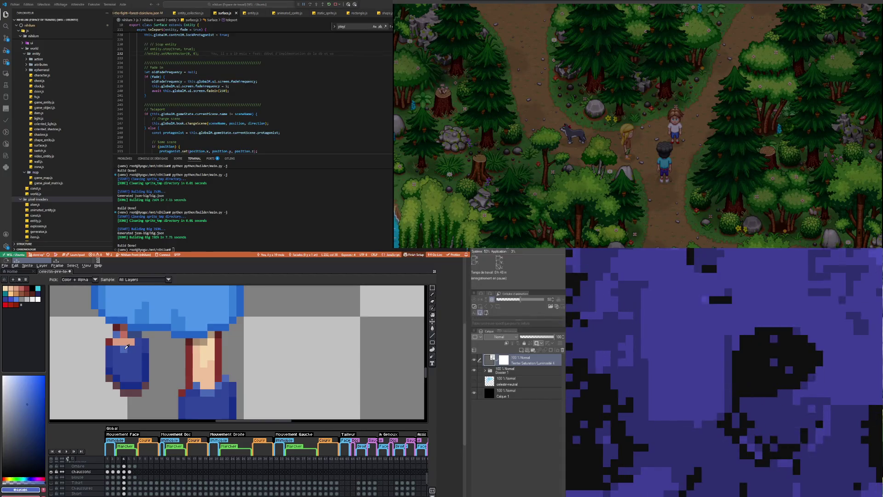
{"action": "key", "text": "b"}
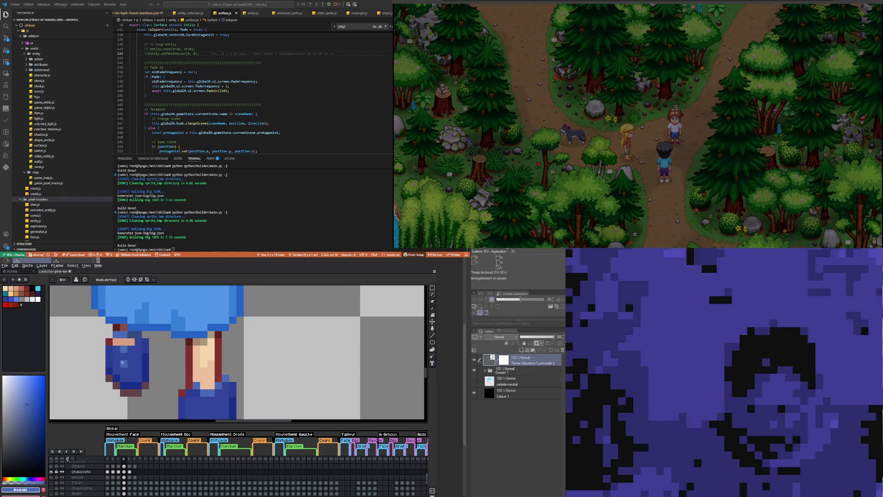
{"action": "key", "text": "i"}
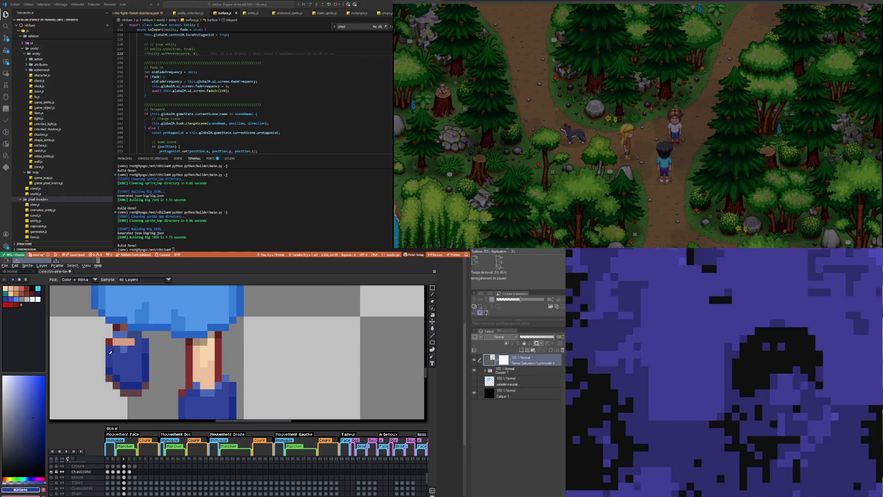
{"action": "left_click", "coordinate": [109, 353]}
{"action": "key", "text": "b"}
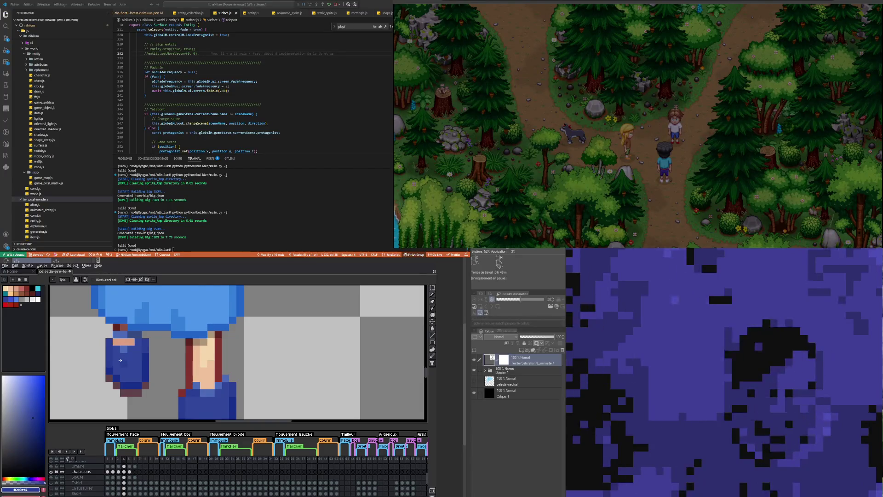
Step: Paint the skin pixels above the left shoe dark blue, then sample the shoe's lighter blue
{"action": "key", "text": "alt"}
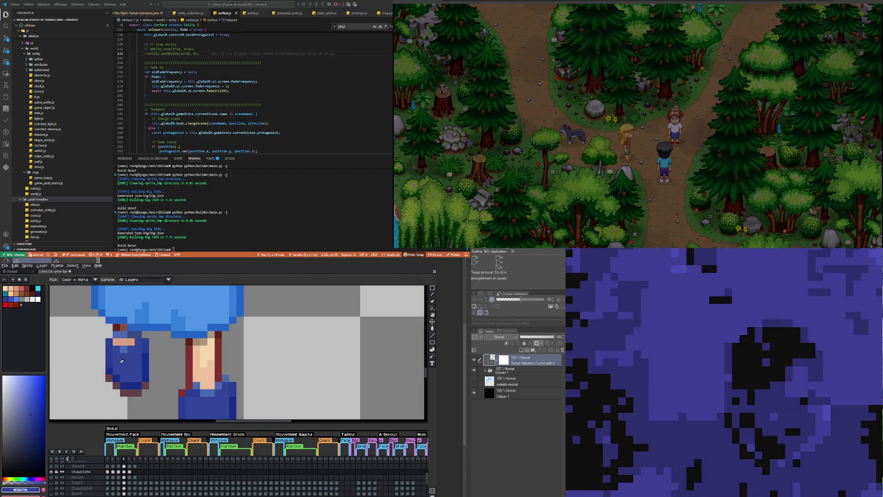
{"action": "left_click", "coordinate": [116, 343]}
{"action": "left_click", "coordinate": [125, 342]}
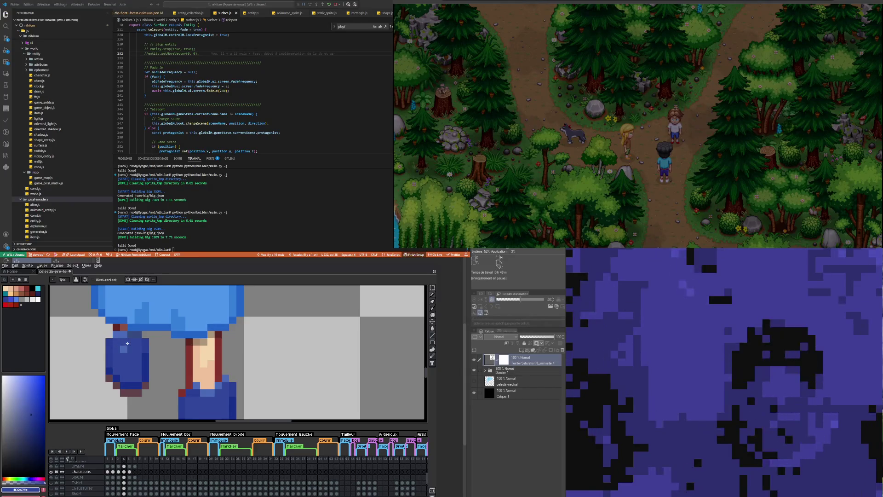
{"action": "left_click", "coordinate": [131, 342]}
{"action": "left_click", "coordinate": [102, 364]}
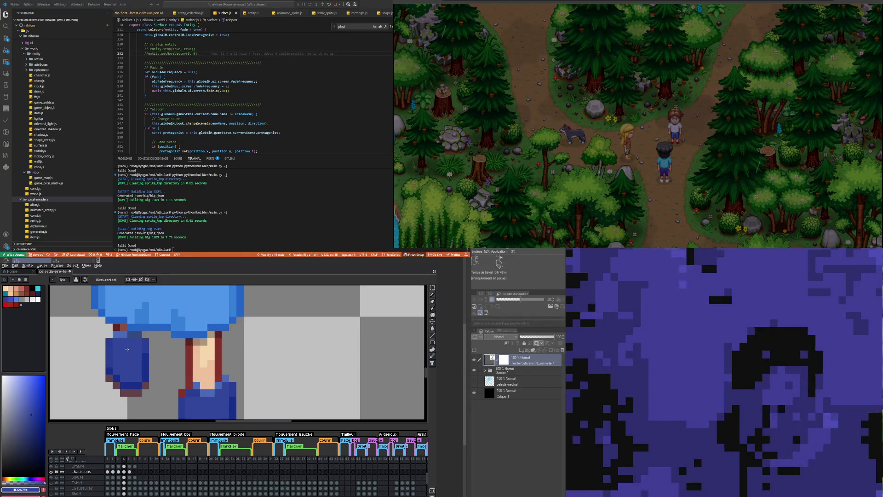
{"action": "scroll", "coordinate": [126, 349], "scroll_direction": "down", "scroll_amount": 2}
{"action": "scroll", "coordinate": [132, 350], "scroll_direction": "up", "scroll_amount": 2}
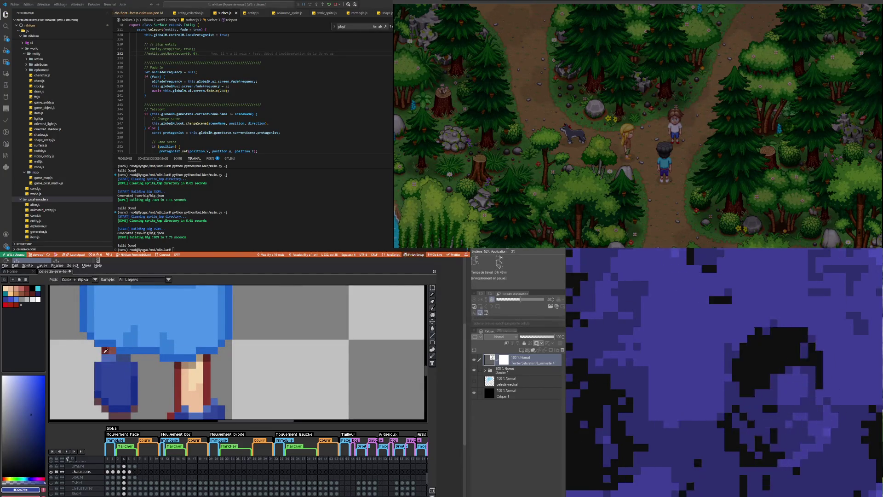
{"action": "left_click", "coordinate": [113, 365], "text": "alt"}
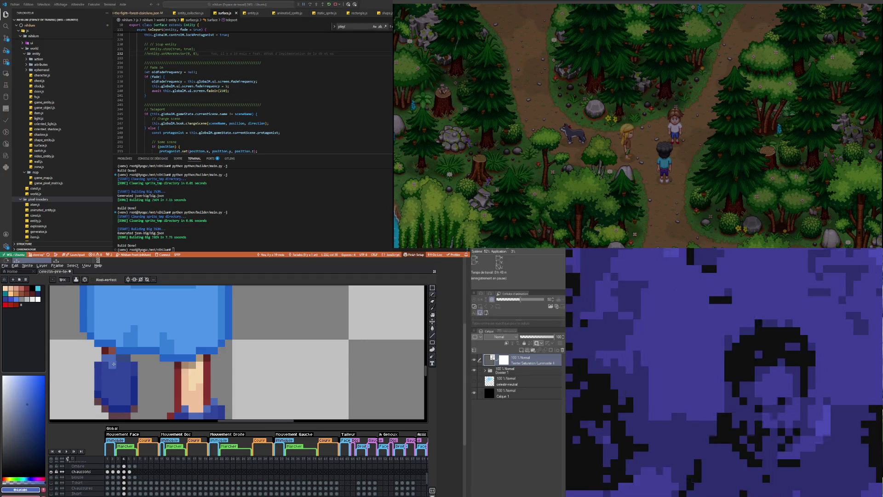
{"action": "scroll", "coordinate": [119, 367], "scroll_direction": "down", "scroll_amount": 2}
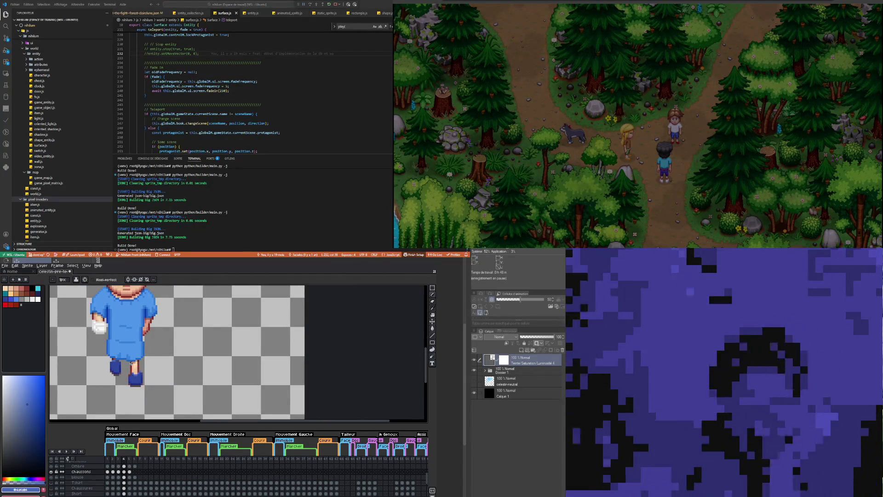
{"action": "scroll", "coordinate": [136, 383], "scroll_direction": "up", "scroll_amount": 1}
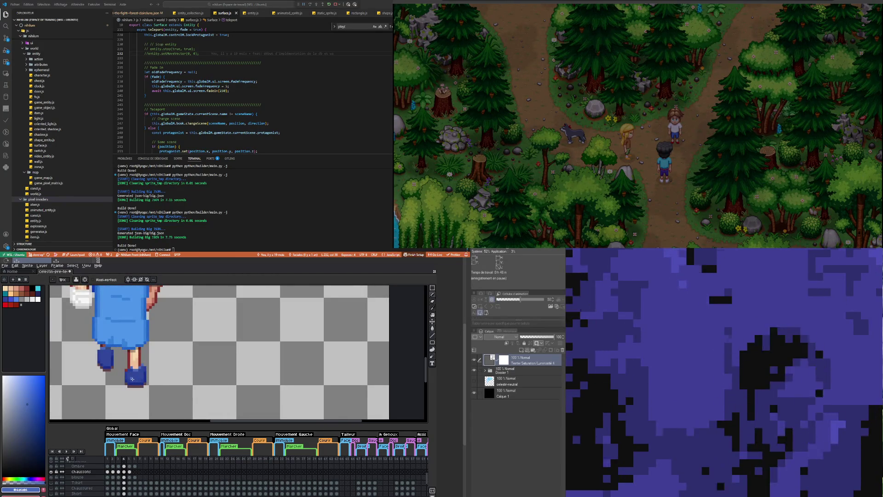
{"action": "scroll", "coordinate": [132, 378], "scroll_direction": "up", "scroll_amount": 2}
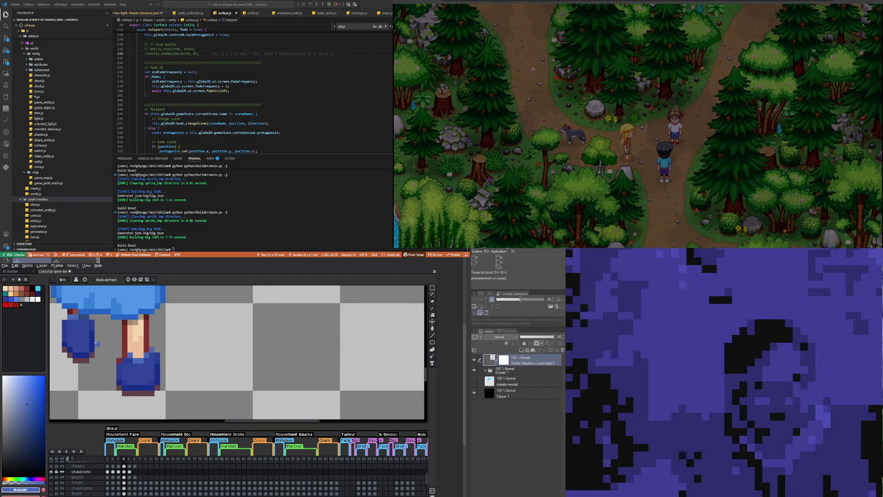
{"action": "scroll", "coordinate": [95, 342], "scroll_direction": "up", "scroll_amount": 1}
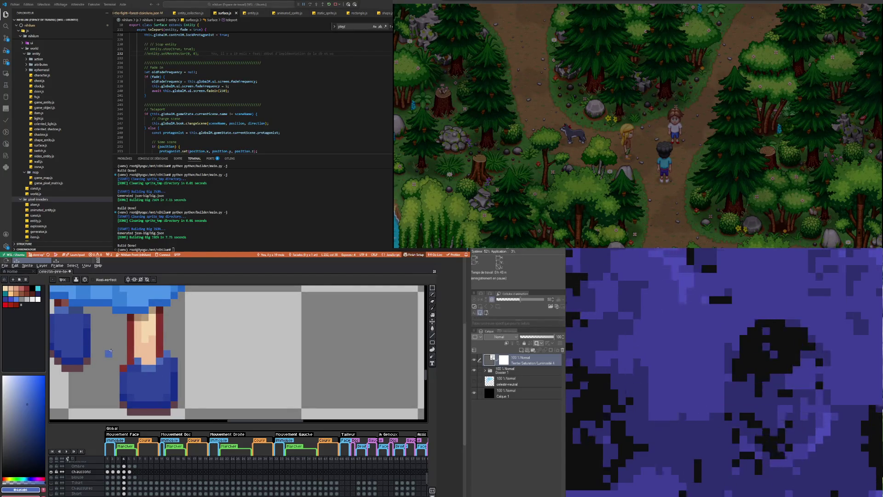
{"action": "key", "text": "i"}
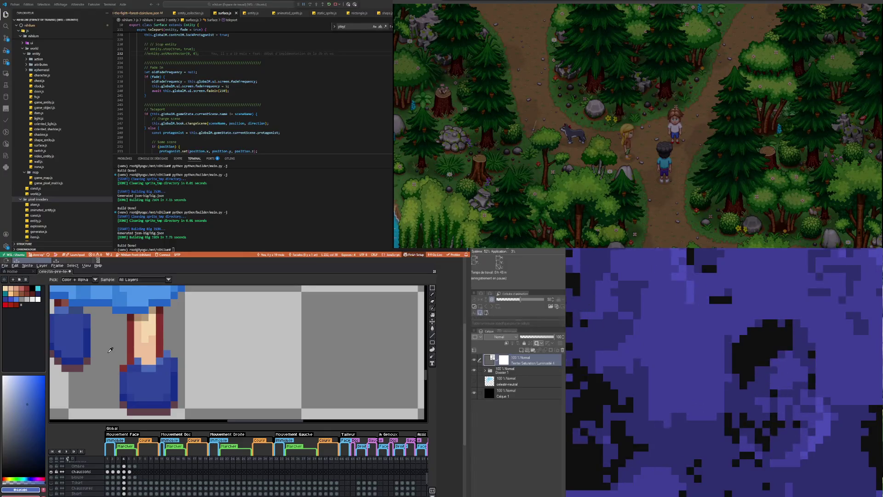
{"action": "scroll", "coordinate": [117, 353], "scroll_direction": "up", "scroll_amount": 1}
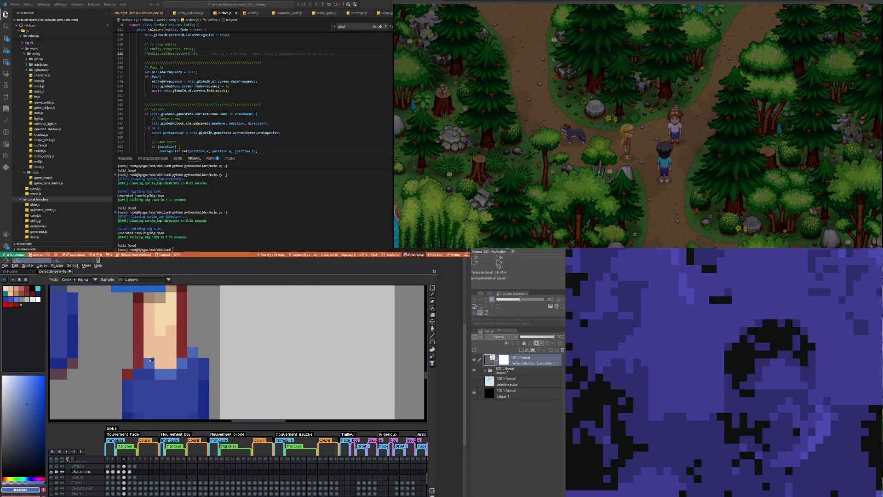
{"action": "left_click", "coordinate": [155, 361], "text": "alt"}
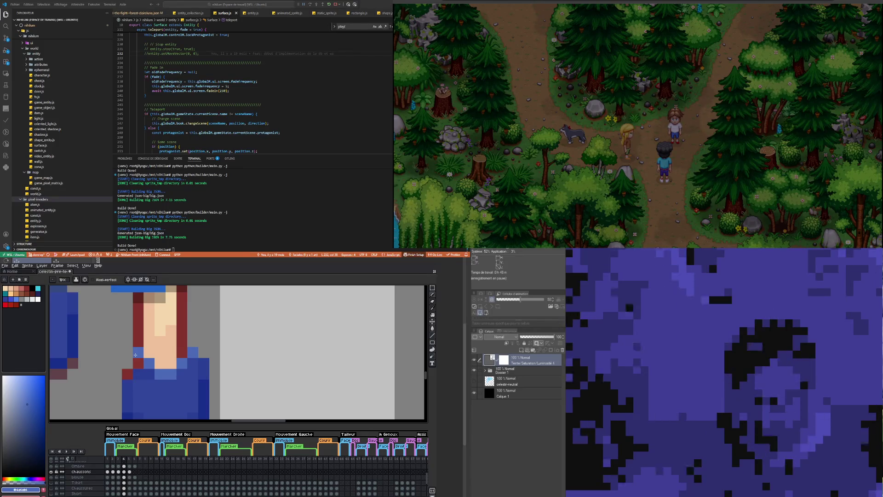
{"action": "scroll", "coordinate": [155, 340], "scroll_direction": "down", "scroll_amount": 2}
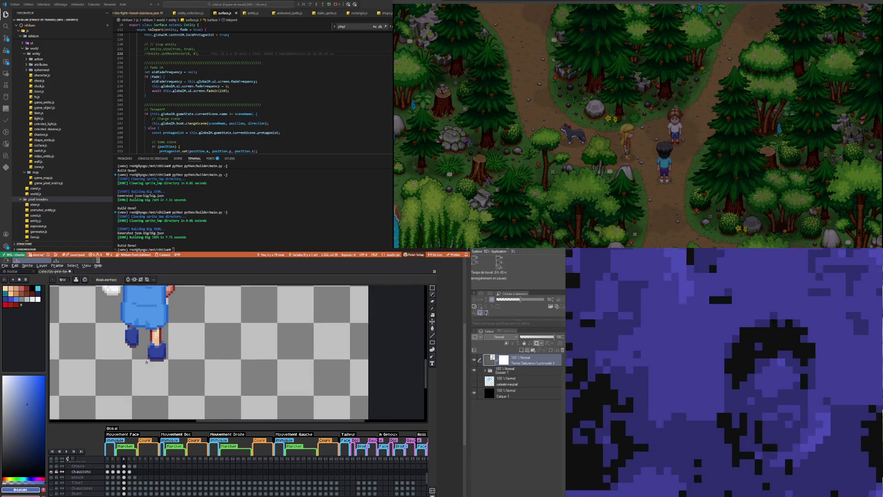
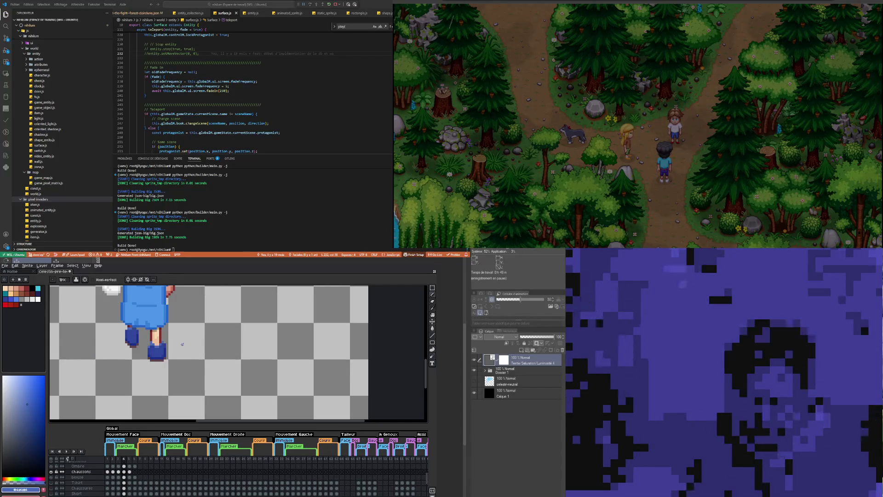
Step: Sample a darker blue from the patient's gown with the eyedropper, returning to the Pencil
{"action": "scroll", "coordinate": [152, 341], "scroll_direction": "up", "scroll_amount": 3}
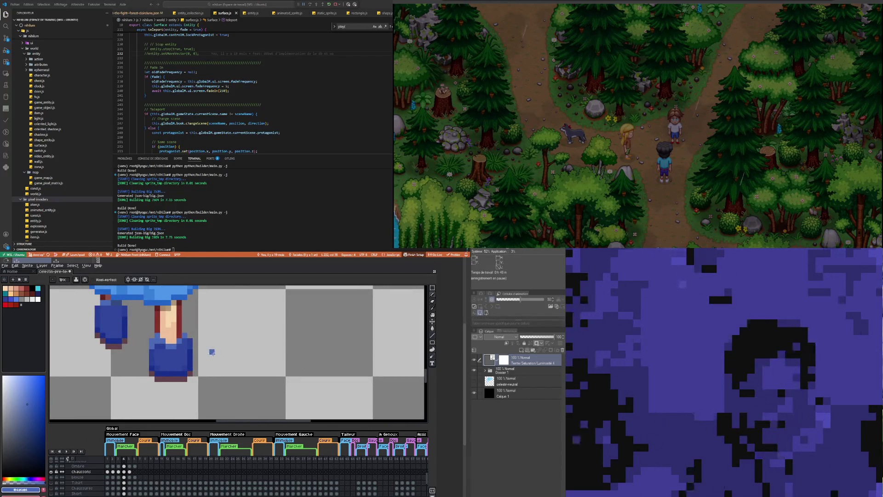
{"action": "key", "text": "i"}
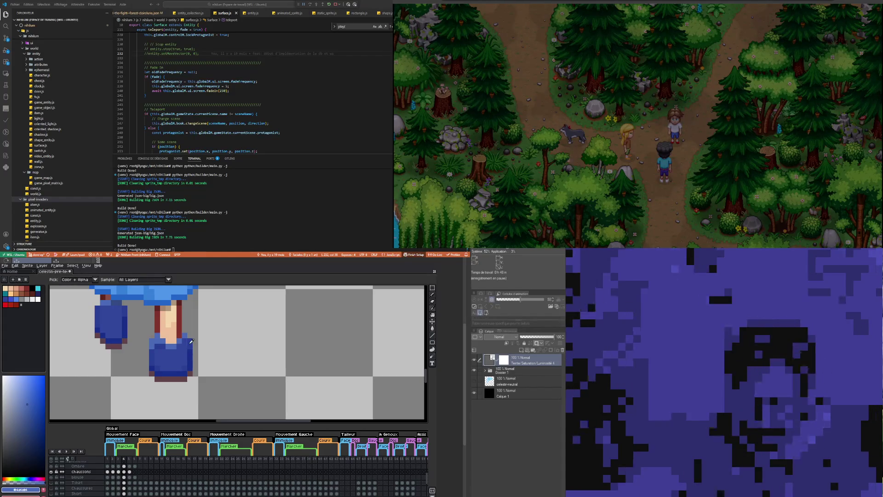
{"action": "left_click", "coordinate": [190, 342]}
{"action": "key", "text": "b"}
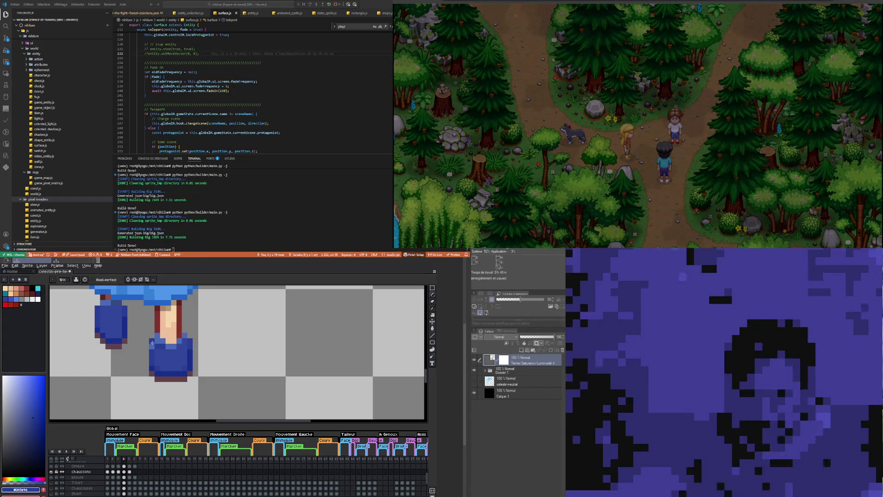
{"action": "key", "text": "i"}
{"action": "left_click", "coordinate": [169, 352]}
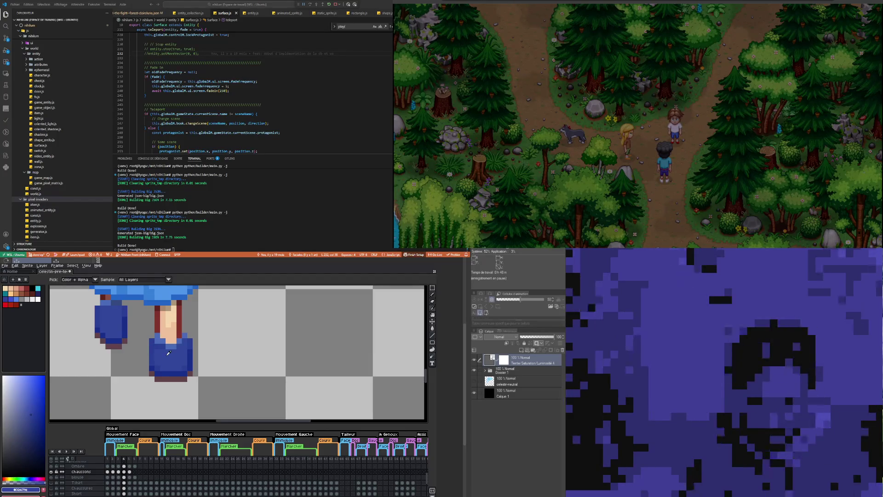
{"action": "key", "text": "b"}
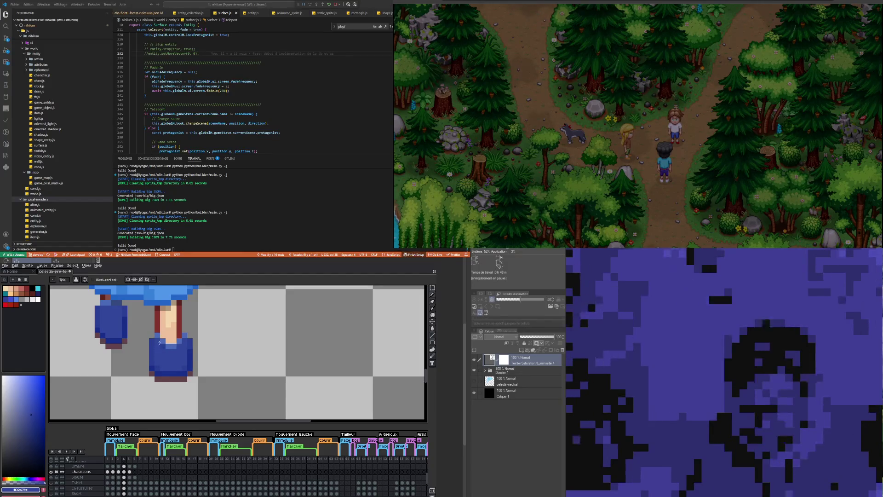
{"action": "scroll", "coordinate": [159, 342], "scroll_direction": "up", "scroll_amount": 2}
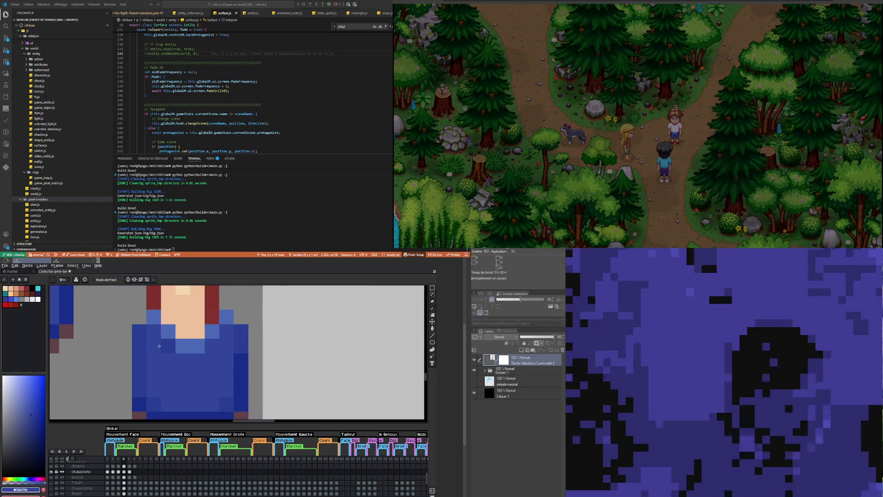
{"action": "scroll", "coordinate": [159, 346], "scroll_direction": "down", "scroll_amount": 3}
{"action": "scroll", "coordinate": [171, 345], "scroll_direction": "up", "scroll_amount": 2}
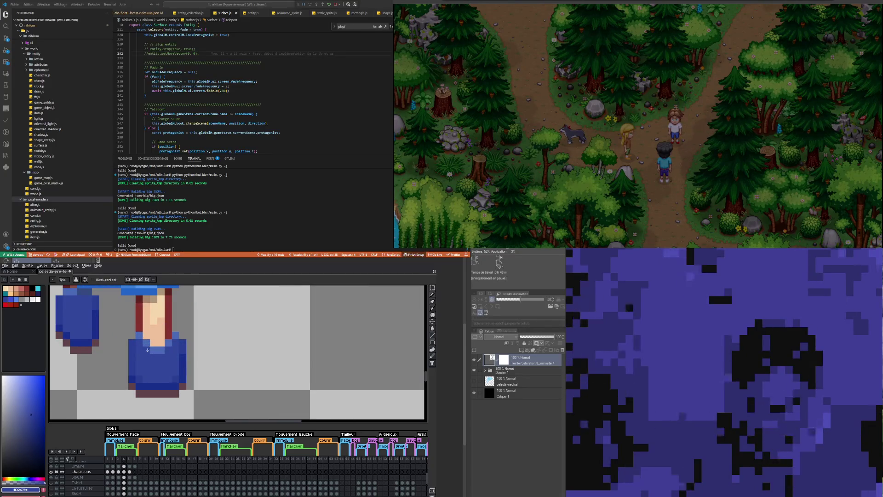
{"action": "scroll", "coordinate": [147, 350], "scroll_direction": "down", "scroll_amount": 5}
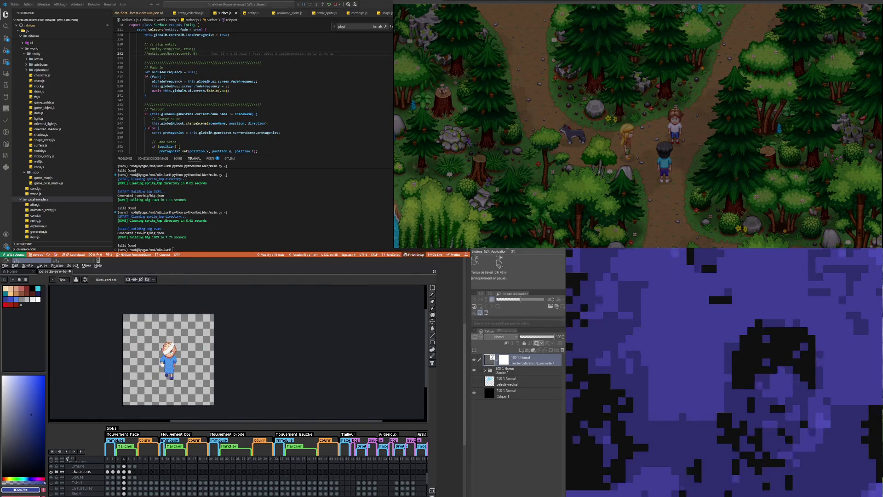
Step: Toggle the Chaussons layer to compare bare feet with shoes, leaving it visible
{"action": "scroll", "coordinate": [175, 378], "scroll_direction": "up", "scroll_amount": 4}
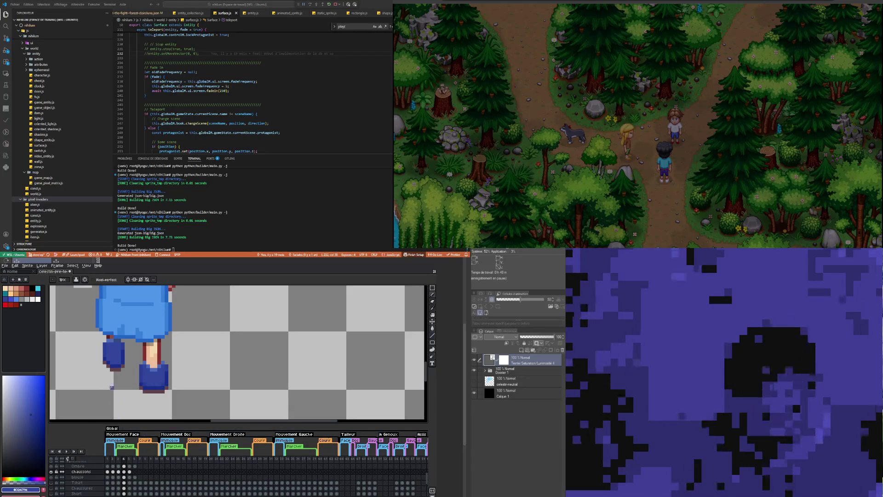
{"action": "left_click", "coordinate": [51, 472]}
{"action": "left_click", "coordinate": [52, 472]}
{"action": "left_click", "coordinate": [52, 471]}
{"action": "left_click", "coordinate": [52, 471]}
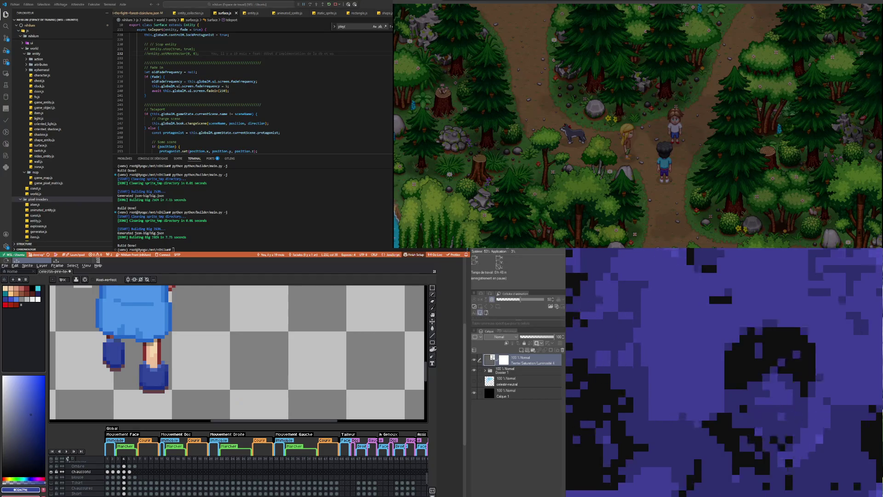
{"action": "key", "text": "shift+q"}
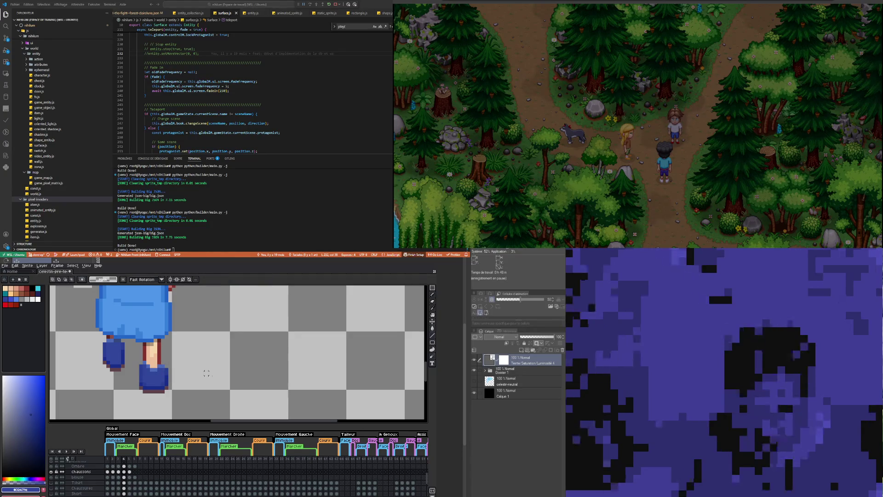
{"action": "left_click", "coordinate": [52, 472]}
{"action": "left_click", "coordinate": [52, 472]}
{"action": "left_click", "coordinate": [53, 472]}
{"action": "left_click", "coordinate": [53, 471]}
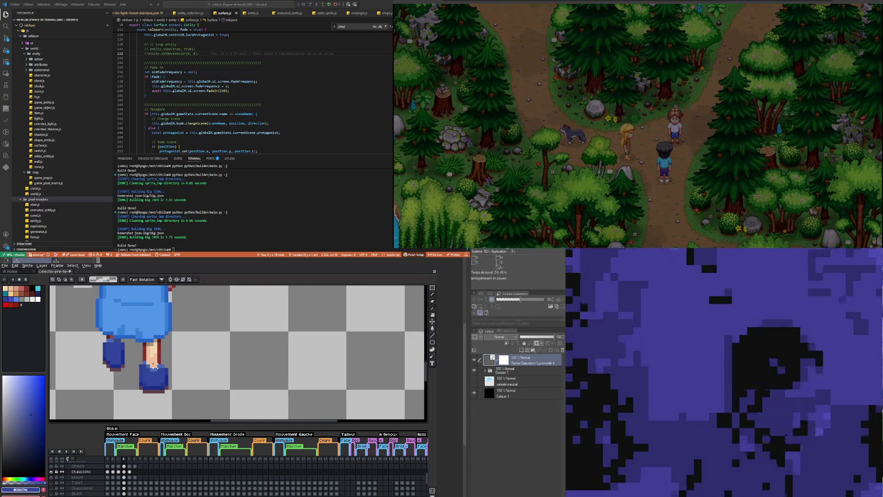
{"action": "scroll", "coordinate": [149, 359], "scroll_direction": "up", "scroll_amount": 1}
Step: Eyedrop dark blues from the sprite and the shoe, returning to the Pencil
{"action": "key", "text": "i"}
{"action": "left_click", "coordinate": [162, 363]}
{"action": "key", "text": "b"}
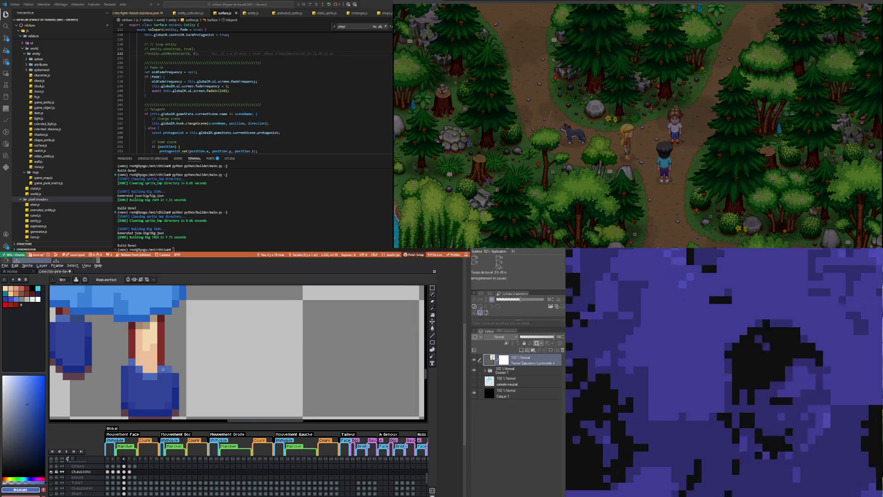
{"action": "scroll", "coordinate": [162, 363], "scroll_direction": "down", "scroll_amount": 1}
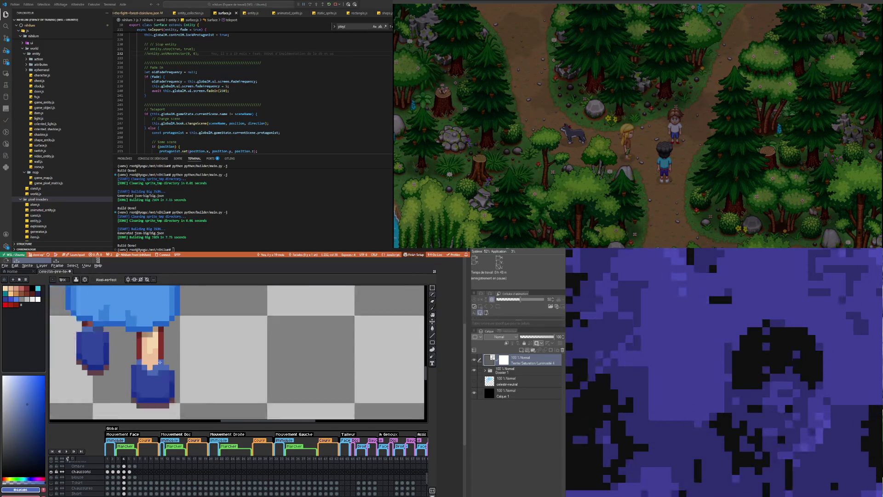
{"action": "key", "text": "i"}
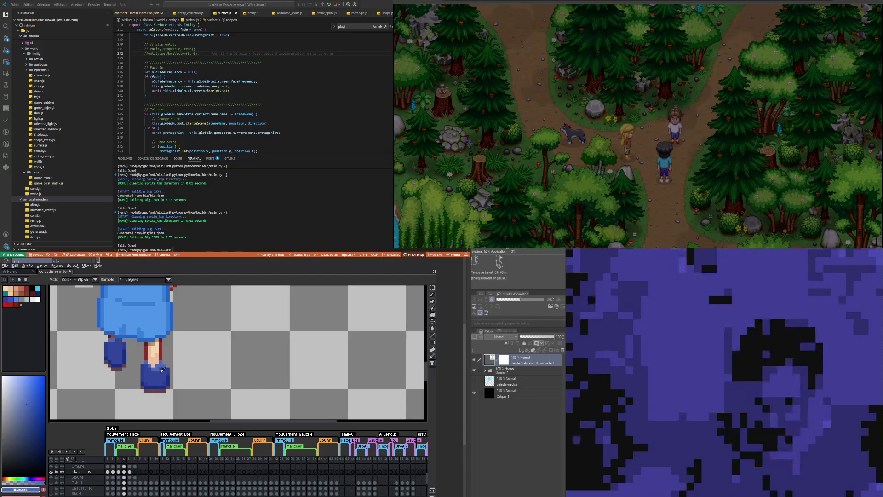
{"action": "left_click", "coordinate": [161, 375]}
{"action": "key", "text": "b"}
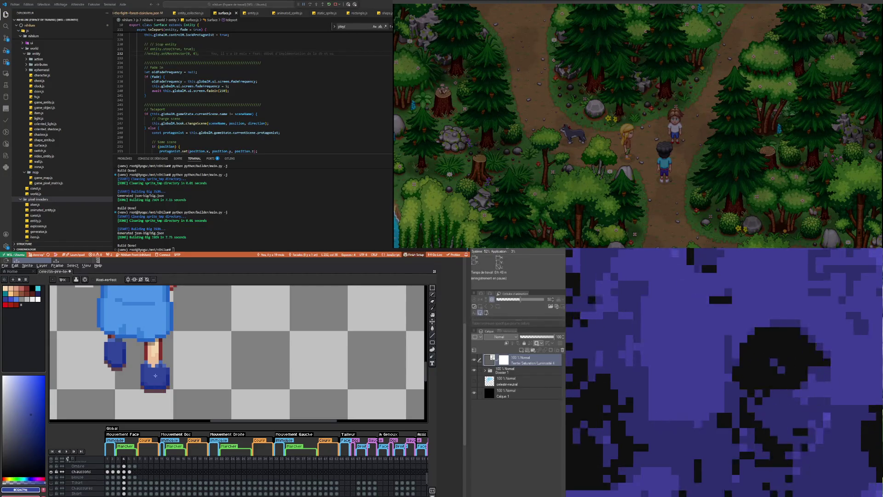
Step: Pick a darker blue from the shoe as the drawing colour
{"action": "key", "text": "i"}
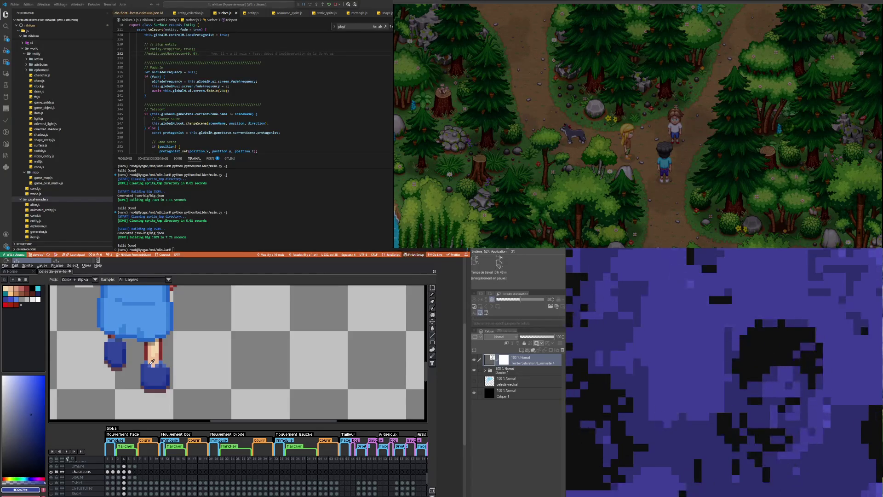
{"action": "left_click", "coordinate": [154, 364]}
{"action": "key", "text": "b"}
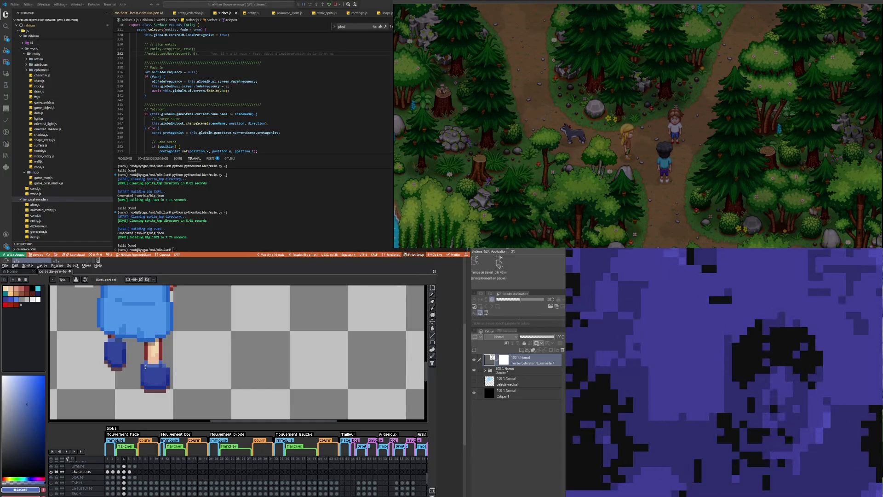
{"action": "key", "text": "i"}
{"action": "left_click", "coordinate": [145, 365]}
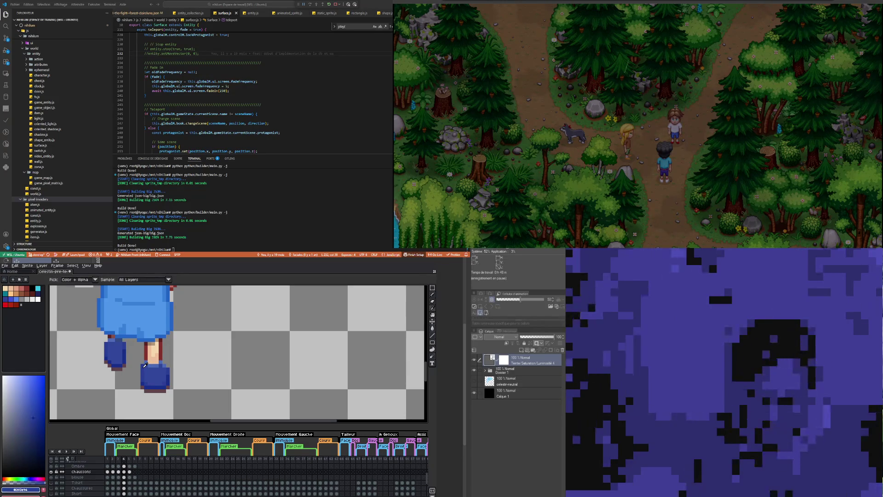
{"action": "key", "text": "b"}
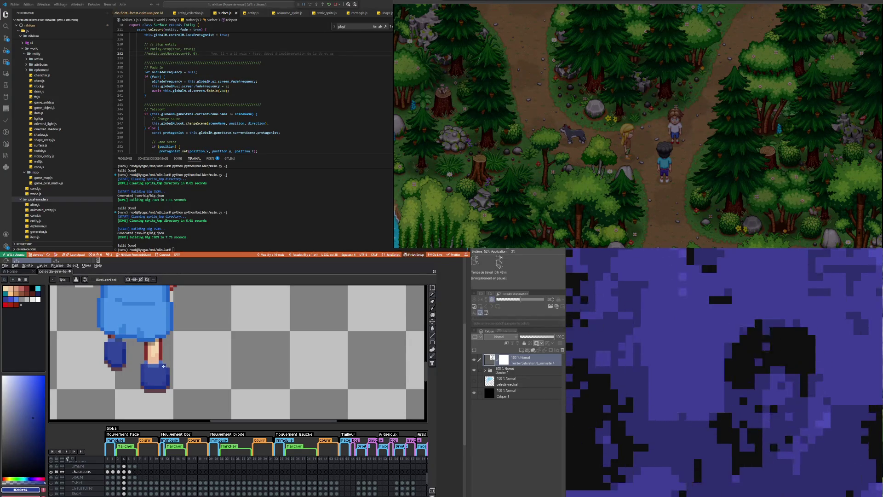
{"action": "scroll", "coordinate": [161, 368], "scroll_direction": "down", "scroll_amount": 2}
{"action": "scroll", "coordinate": [154, 378], "scroll_direction": "up", "scroll_amount": 1}
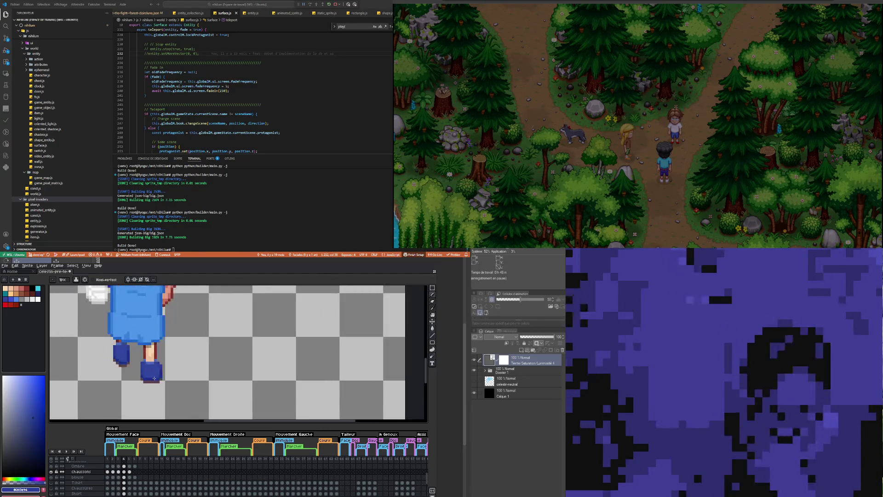
{"action": "scroll", "coordinate": [154, 378], "scroll_direction": "up", "scroll_amount": 2}
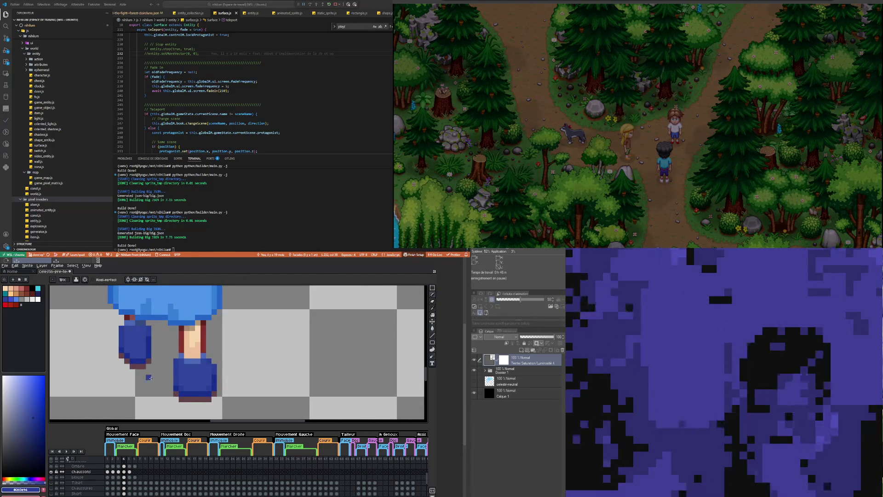
{"action": "scroll", "coordinate": [150, 378], "scroll_direction": "down", "scroll_amount": 1}
{"action": "scroll", "coordinate": [151, 378], "scroll_direction": "down", "scroll_amount": 1}
{"action": "scroll", "coordinate": [152, 378], "scroll_direction": "down", "scroll_amount": 1}
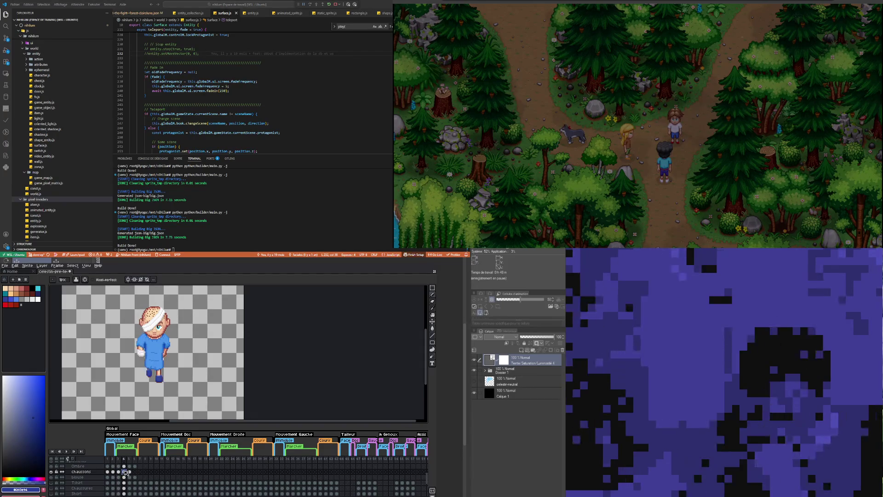
Step: In frame 4, select the skin-coloured waist band and fill it with gown blue
{"action": "key", "text": "Left"}
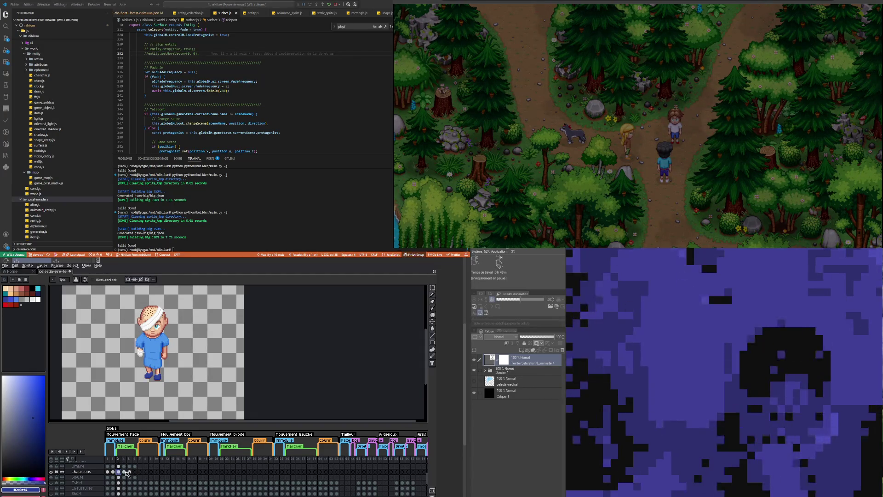
{"action": "key", "text": "Right"}
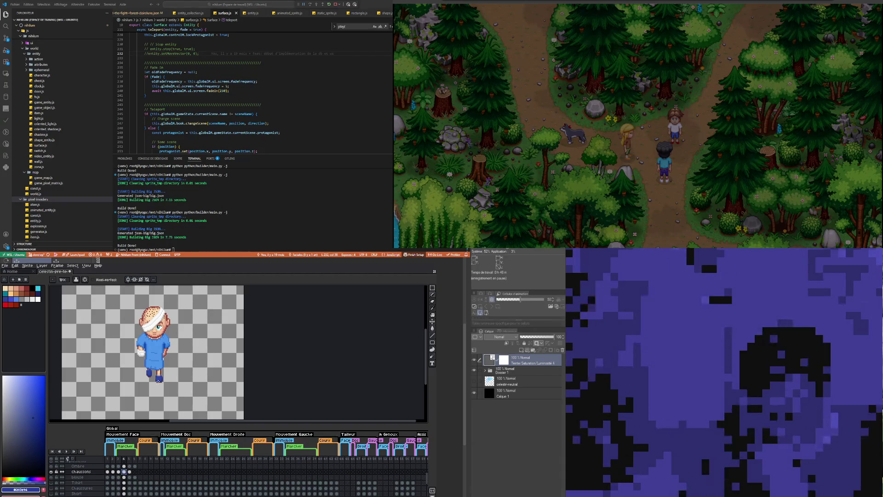
{"action": "key", "text": "m"}
{"action": "scroll", "coordinate": [130, 363], "scroll_direction": "up", "scroll_amount": 2}
{"action": "scroll", "coordinate": [131, 363], "scroll_direction": "up", "scroll_amount": 2}
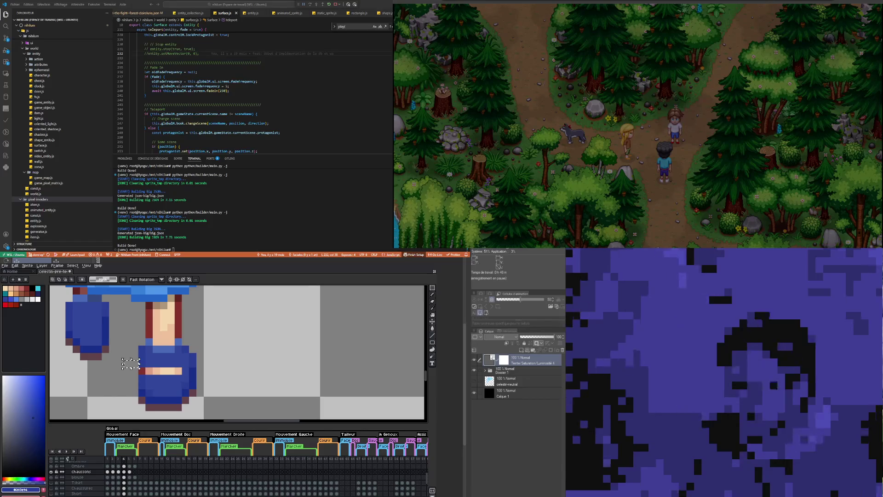
{"action": "left_click", "coordinate": [128, 378]}
{"action": "left_click_drag", "start_coordinate": [123, 374], "coordinate": [184, 383]}
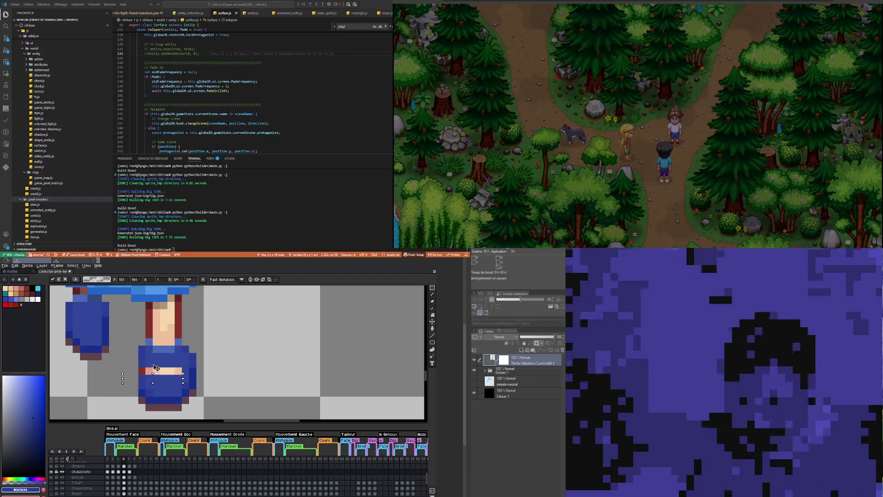
{"action": "key", "text": "Delete"}
{"action": "key", "text": "ctrl+d"}
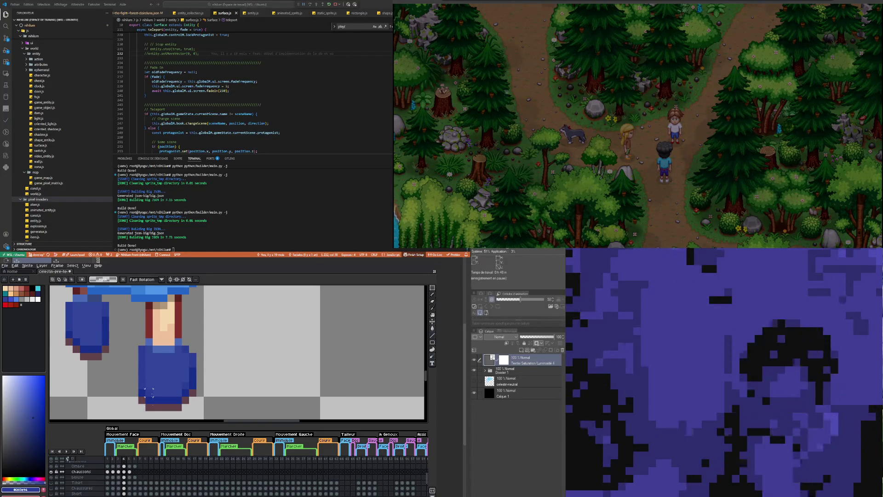
{"action": "scroll", "coordinate": [147, 390], "scroll_direction": "down", "scroll_amount": 2}
{"action": "scroll", "coordinate": [154, 368], "scroll_direction": "down", "scroll_amount": 2}
{"action": "scroll", "coordinate": [159, 348], "scroll_direction": "up", "scroll_amount": 3}
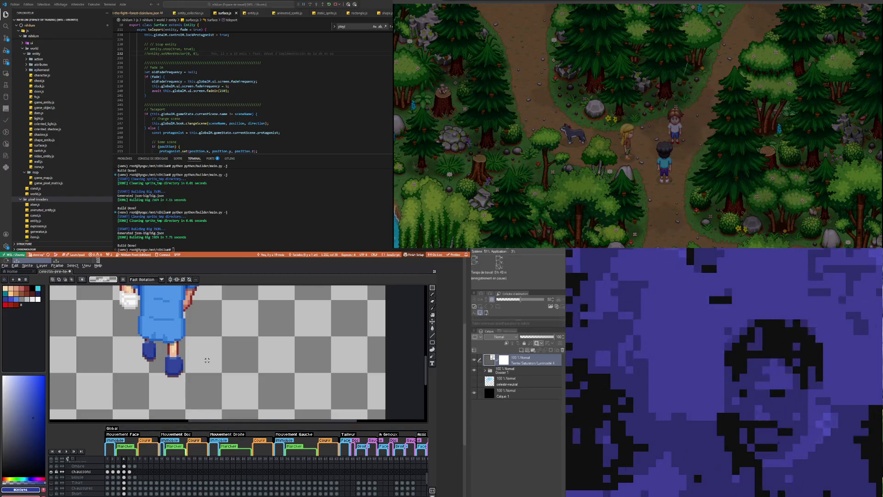
Step: Inspect the sprite up close and step through walk frames 4, 5 and 6
{"action": "scroll", "coordinate": [207, 360], "scroll_direction": "down", "scroll_amount": 2}
{"action": "scroll", "coordinate": [194, 351], "scroll_direction": "up", "scroll_amount": 1}
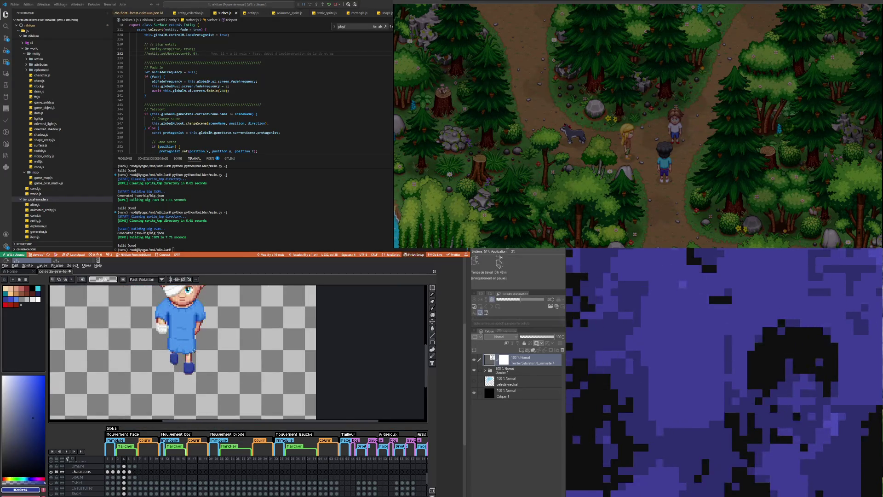
{"action": "scroll", "coordinate": [194, 377], "scroll_direction": "up", "scroll_amount": 3}
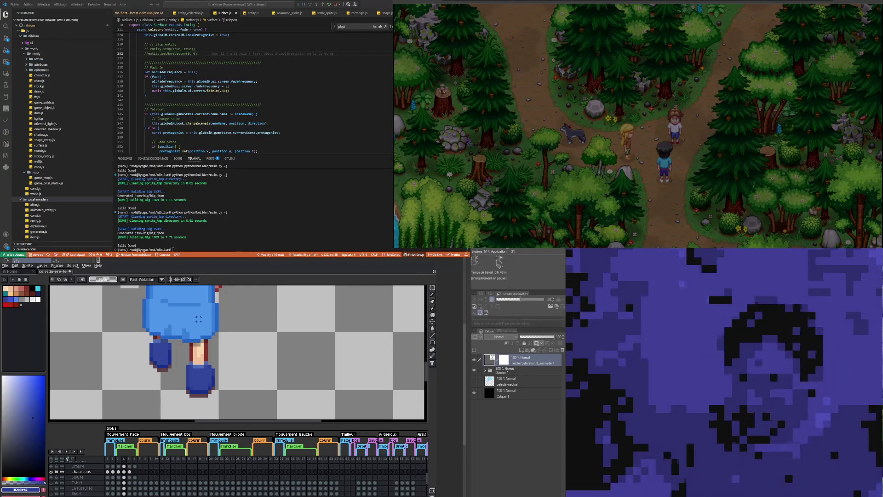
{"action": "scroll", "coordinate": [144, 374], "scroll_direction": "down", "scroll_amount": 1}
{"action": "scroll", "coordinate": [148, 385], "scroll_direction": "down", "scroll_amount": 1}
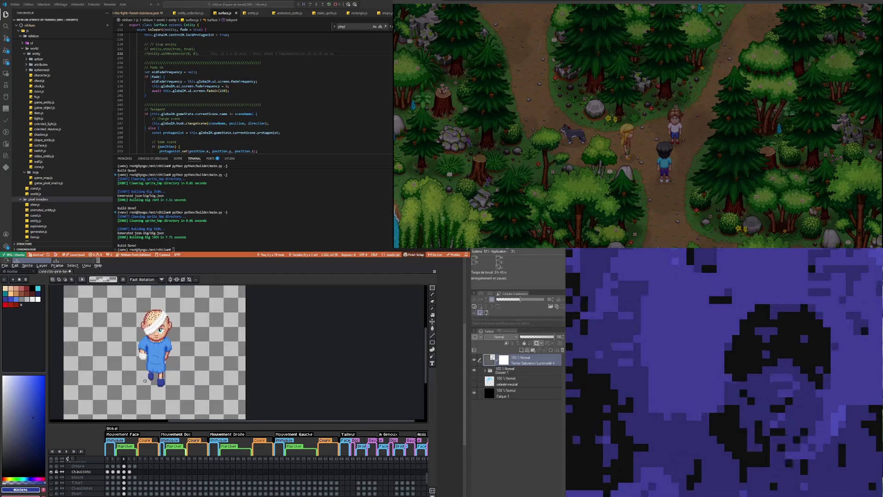
{"action": "scroll", "coordinate": [134, 366], "scroll_direction": "up", "scroll_amount": 2}
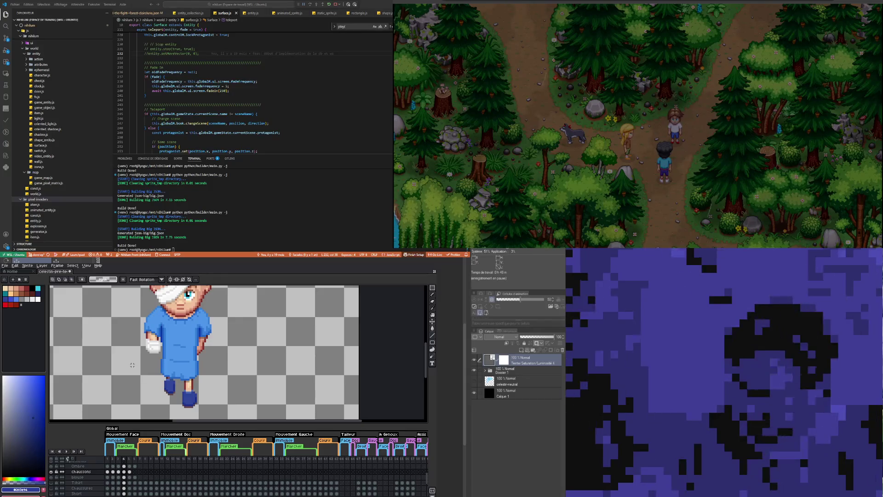
{"action": "scroll", "coordinate": [132, 365], "scroll_direction": "down", "scroll_amount": 1}
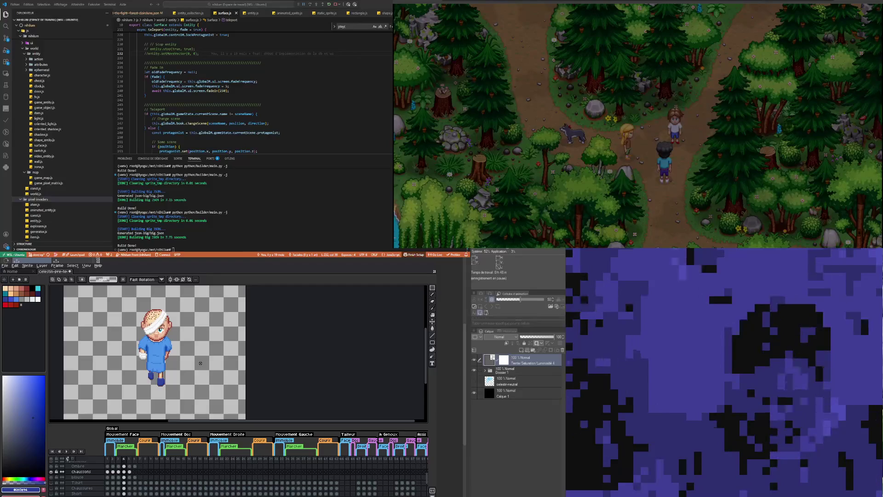
{"action": "scroll", "coordinate": [155, 367], "scroll_direction": "up", "scroll_amount": 2}
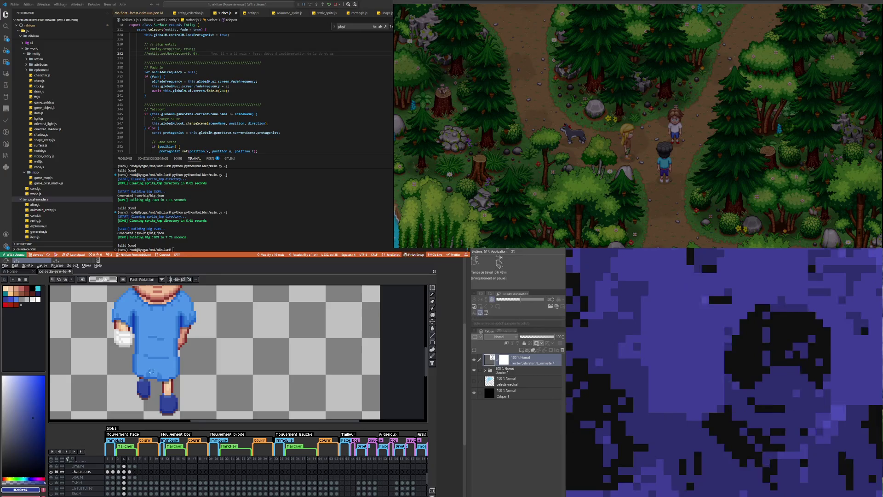
{"action": "scroll", "coordinate": [143, 370], "scroll_direction": "down", "scroll_amount": 2}
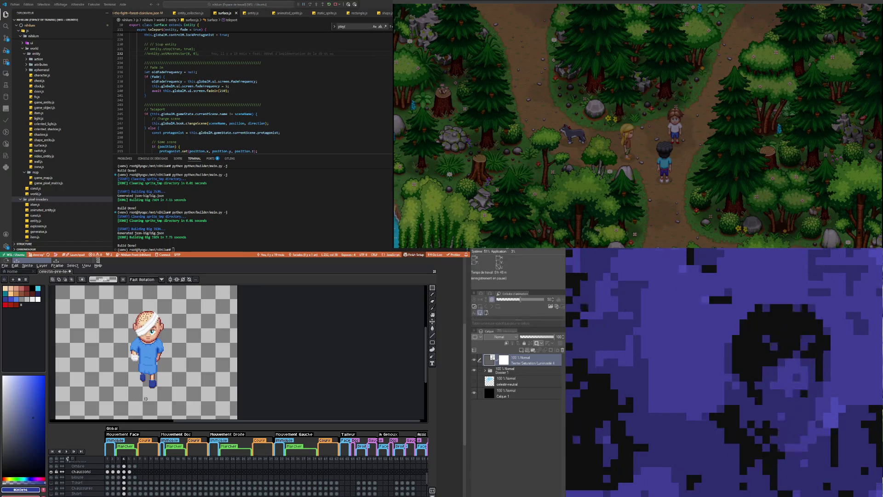
{"action": "scroll", "coordinate": [145, 398], "scroll_direction": "up", "scroll_amount": 3}
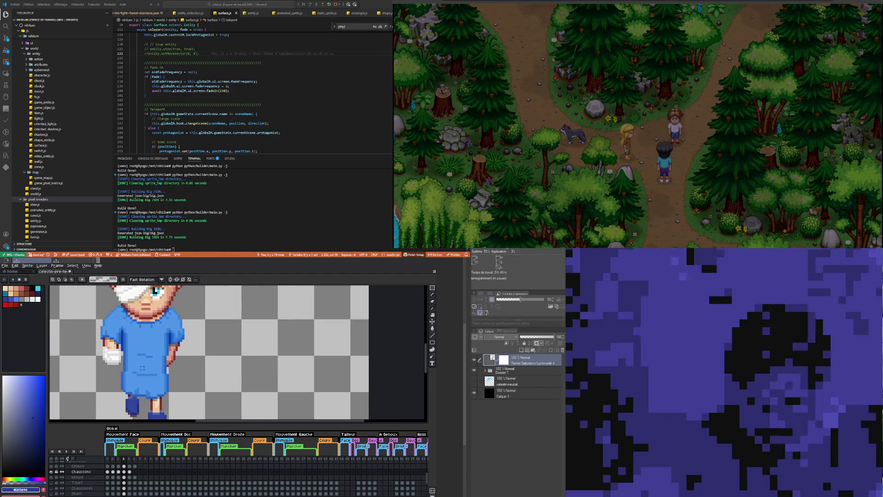
{"action": "scroll", "coordinate": [138, 368], "scroll_direction": "down", "scroll_amount": 2}
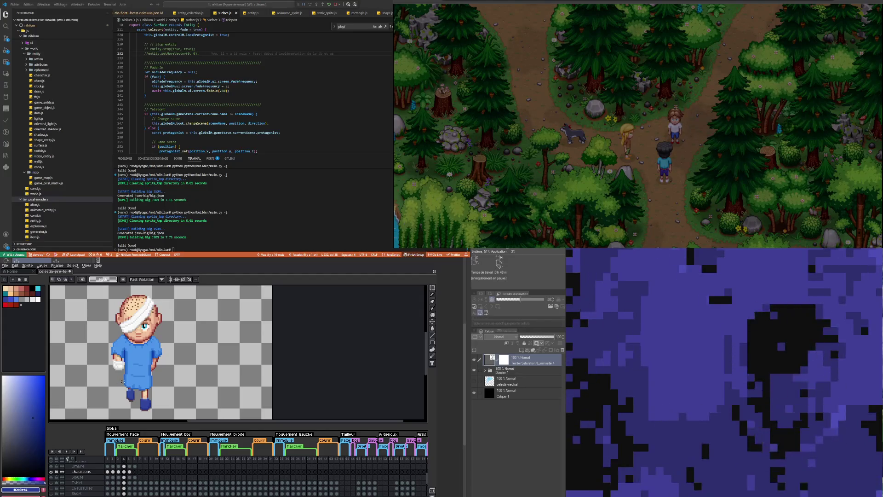
{"action": "scroll", "coordinate": [122, 385], "scroll_direction": "down", "scroll_amount": 2}
{"action": "scroll", "coordinate": [117, 388], "scroll_direction": "up", "scroll_amount": 1}
{"action": "scroll", "coordinate": [117, 389], "scroll_direction": "up", "scroll_amount": 1}
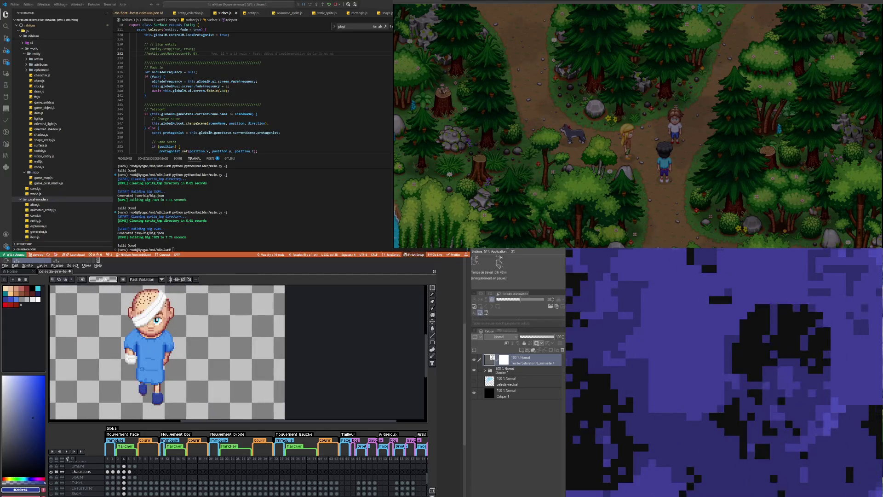
{"action": "left_click", "coordinate": [130, 472]}
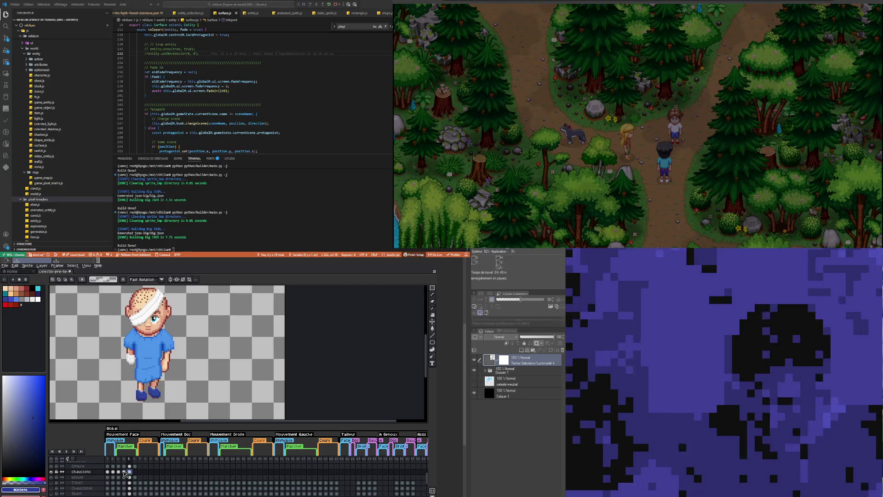
{"action": "left_click", "coordinate": [124, 472]}
{"action": "left_click", "coordinate": [130, 472]}
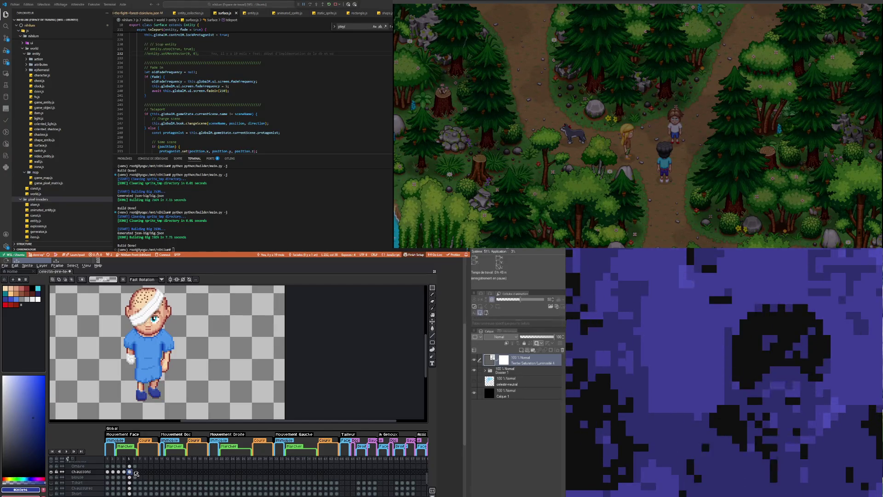
{"action": "left_click", "coordinate": [136, 472]}
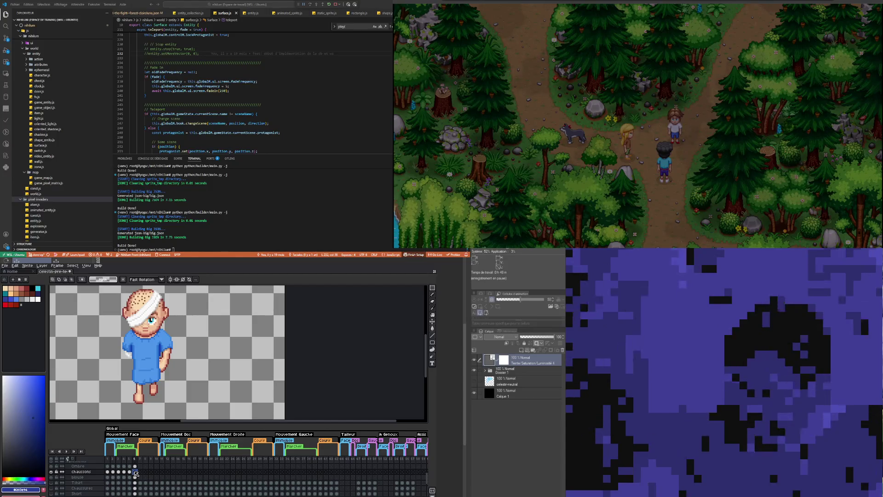
Step: Compare frames 3 and 5 against barefoot frame 6, then play the walk preview
{"action": "left_click", "coordinate": [131, 471]}
{"action": "left_click", "coordinate": [119, 471]}
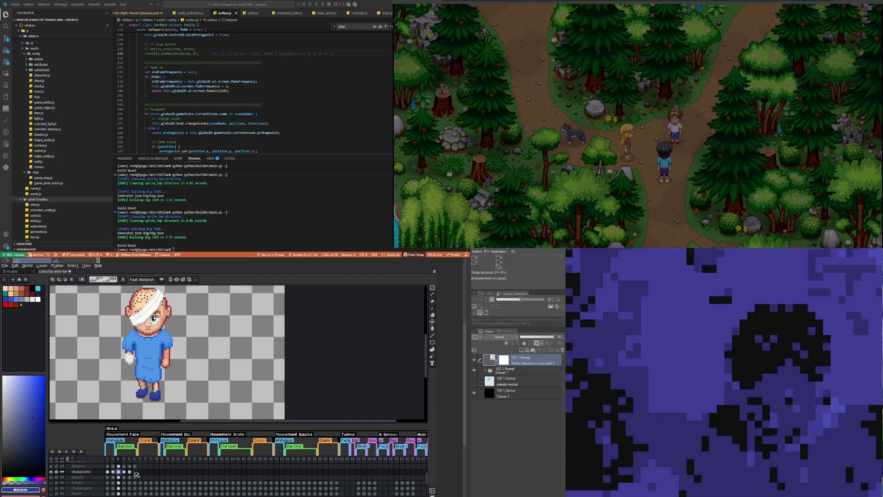
{"action": "left_click", "coordinate": [135, 472]}
{"action": "key", "text": "Left"}
{"action": "key", "text": "Left"}
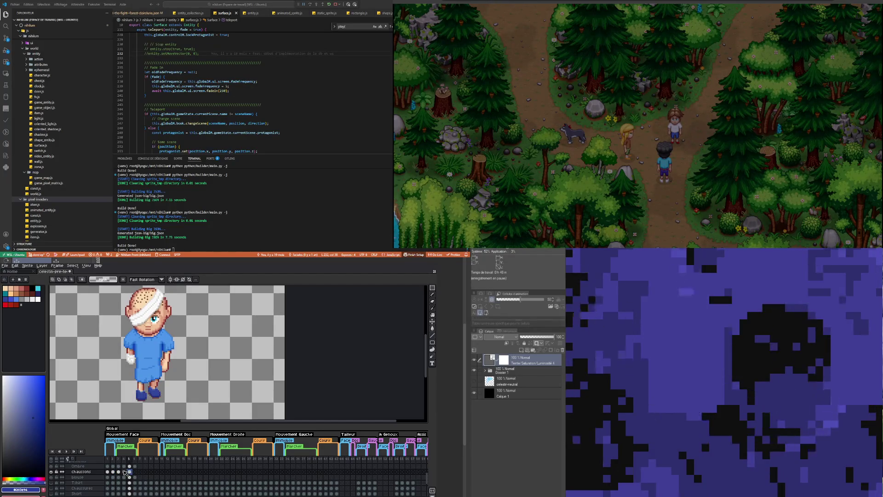
{"action": "left_click", "coordinate": [135, 472]}
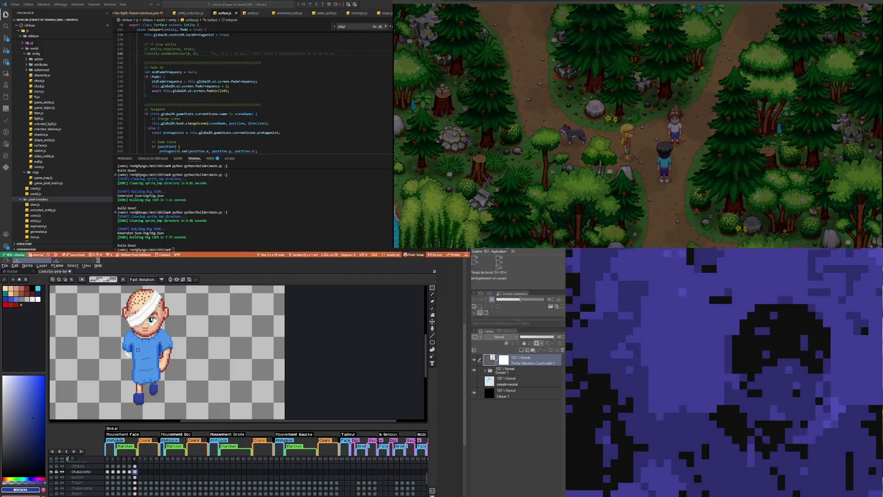
{"action": "scroll", "coordinate": [137, 350], "scroll_direction": "down", "scroll_amount": 1}
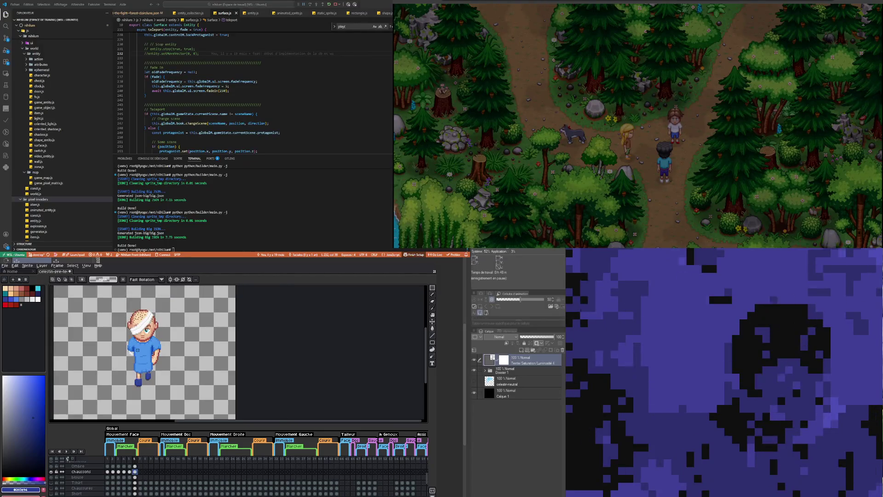
{"action": "left_click", "coordinate": [68, 452]}
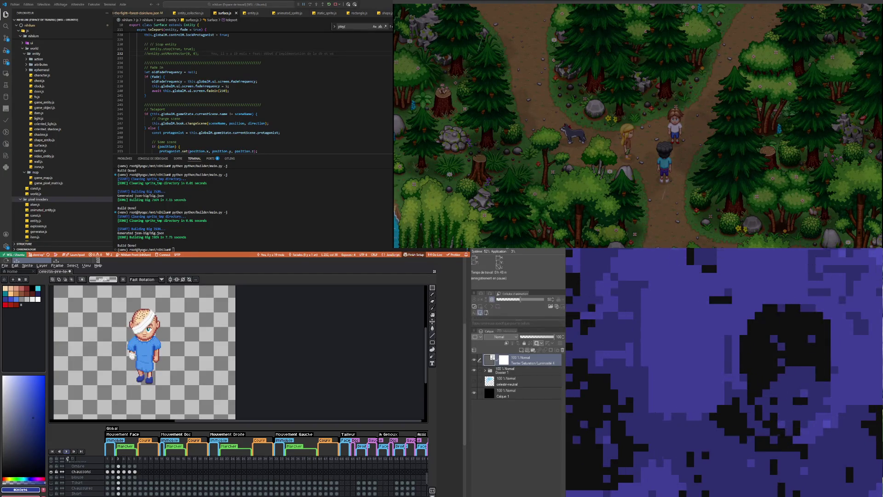
{"action": "key", "text": "plus"}
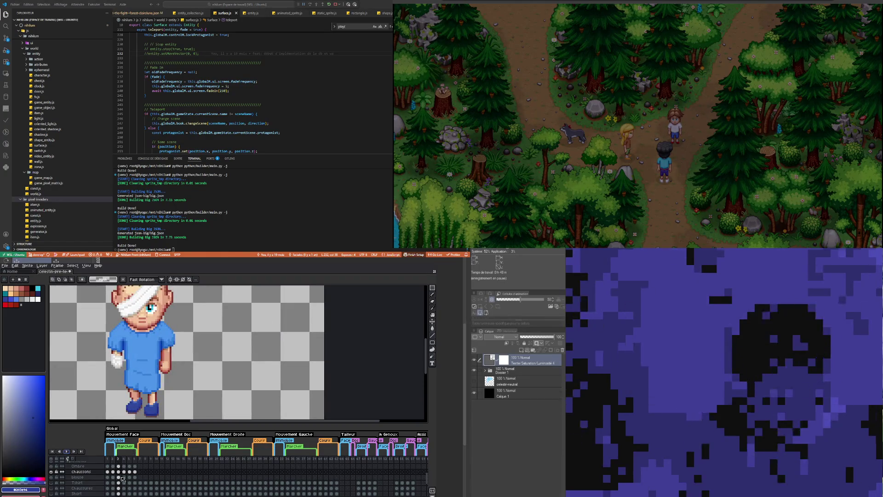
{"action": "left_click", "coordinate": [124, 473]}
{"action": "left_click", "coordinate": [129, 471]}
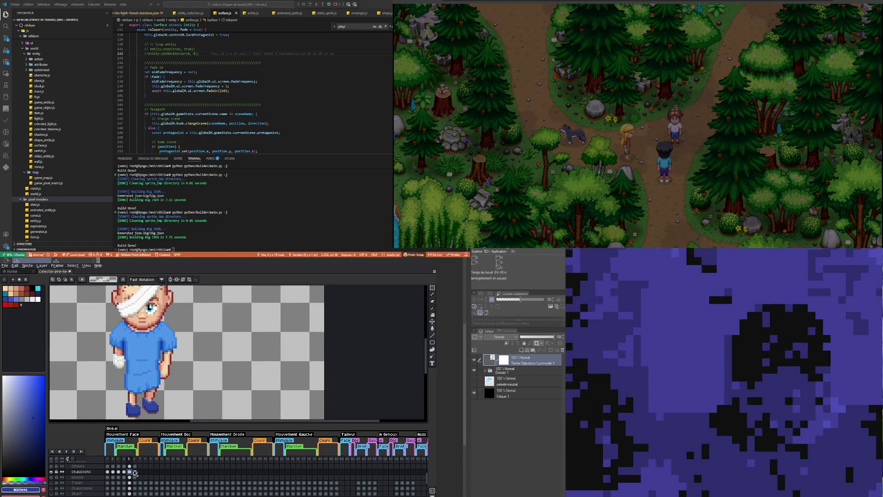
{"action": "left_click", "coordinate": [135, 471]}
{"action": "left_click", "coordinate": [130, 472]}
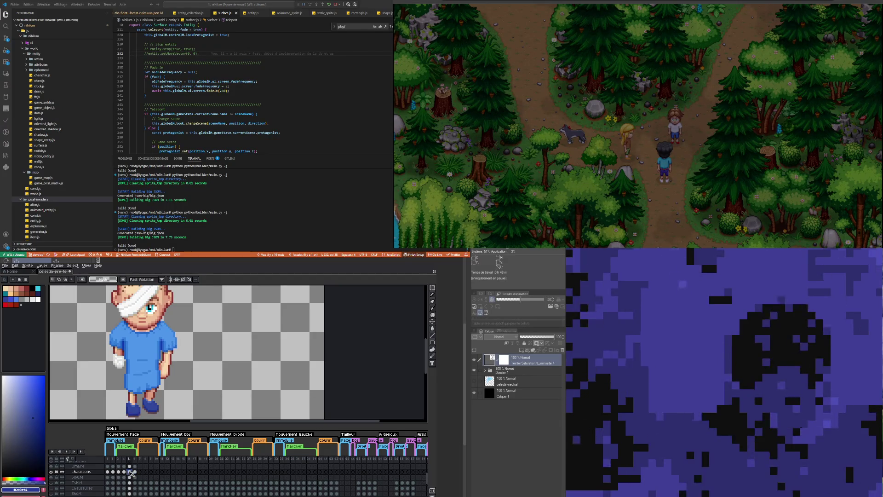
{"action": "left_click", "coordinate": [52, 477]}
{"action": "left_click", "coordinate": [51, 477]}
{"action": "left_click", "coordinate": [52, 477]}
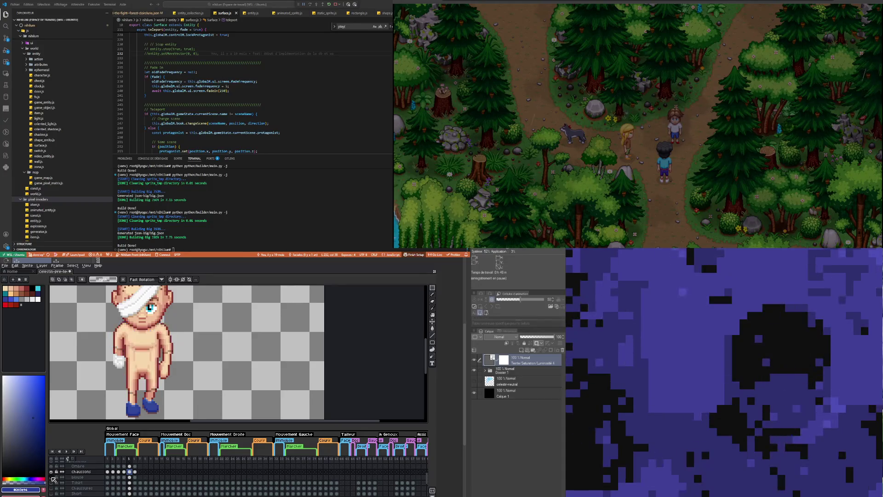
{"action": "left_click", "coordinate": [51, 477]}
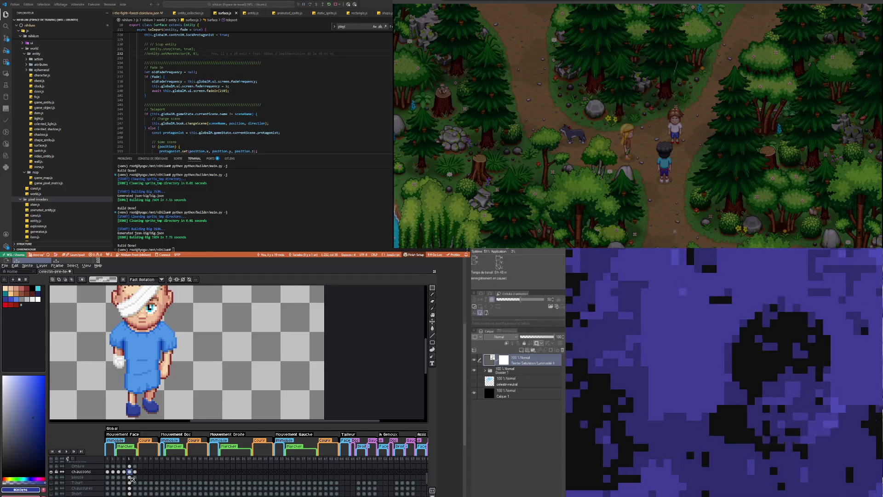
{"action": "left_click", "coordinate": [77, 477]}
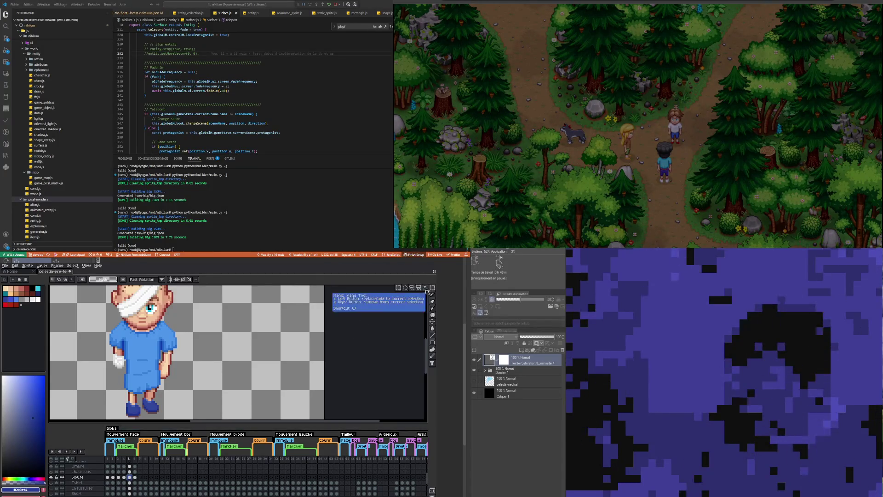
{"action": "left_click", "coordinate": [52, 478]}
{"action": "left_click", "coordinate": [52, 478]}
{"action": "left_click", "coordinate": [52, 478]}
{"action": "left_click", "coordinate": [51, 478]}
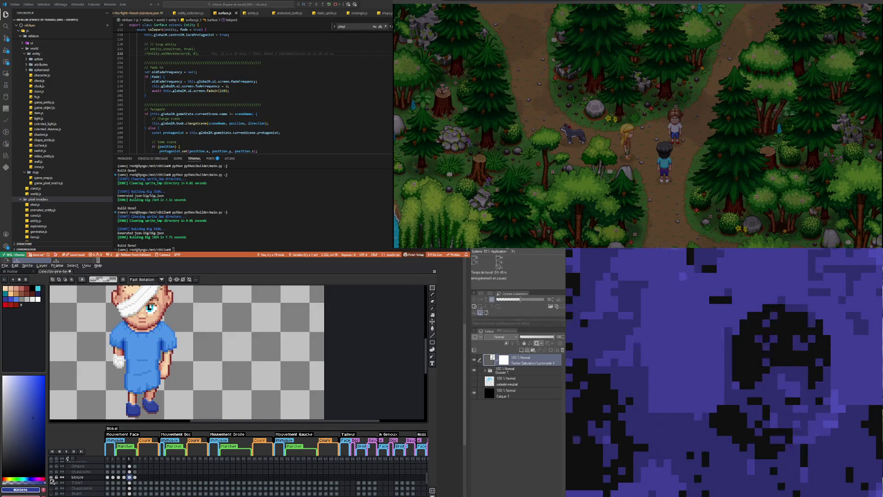
{"action": "left_click", "coordinate": [51, 478]}
{"action": "left_click", "coordinate": [52, 478]}
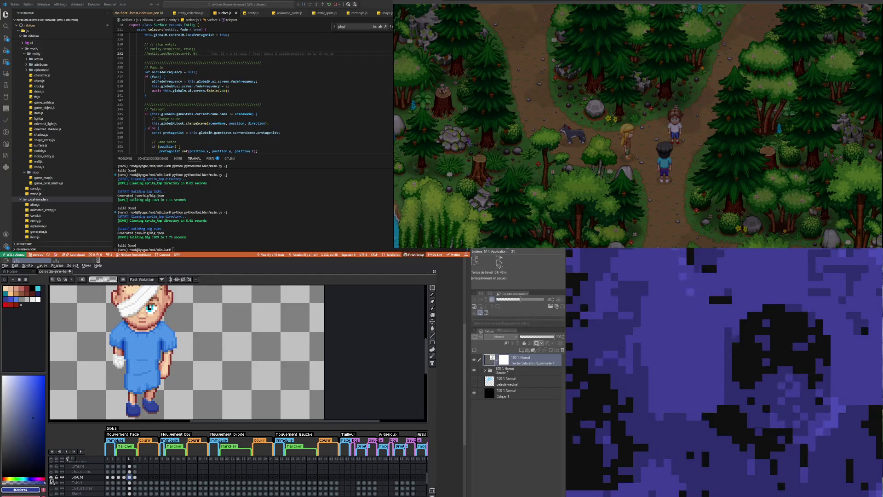
{"action": "scroll", "coordinate": [174, 378], "scroll_direction": "up", "scroll_amount": 1}
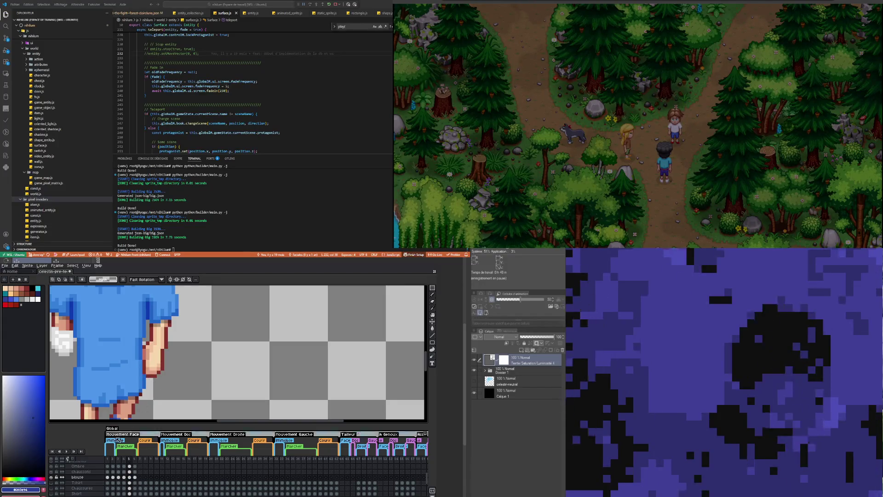
{"action": "left_click", "coordinate": [52, 477]}
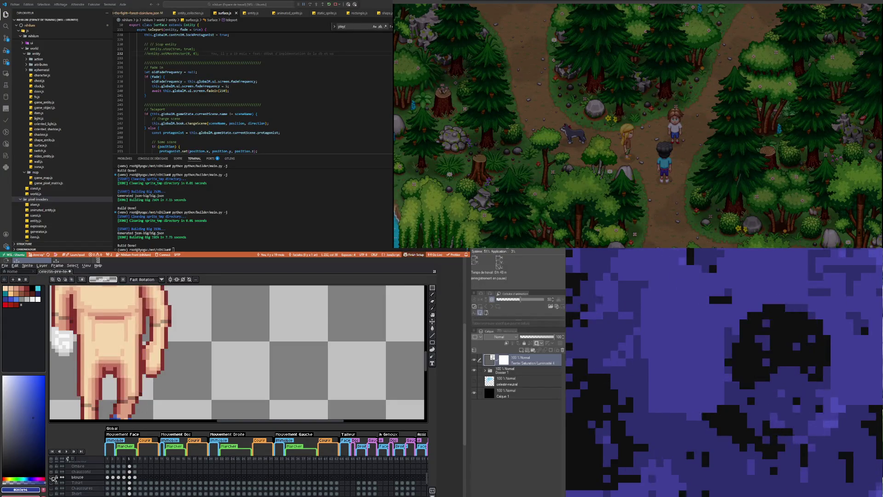
{"action": "left_click", "coordinate": [51, 477]}
{"action": "left_click", "coordinate": [51, 478]}
{"action": "left_click", "coordinate": [51, 477]}
{"action": "left_click", "coordinate": [51, 477]}
{"action": "left_click", "coordinate": [52, 477]}
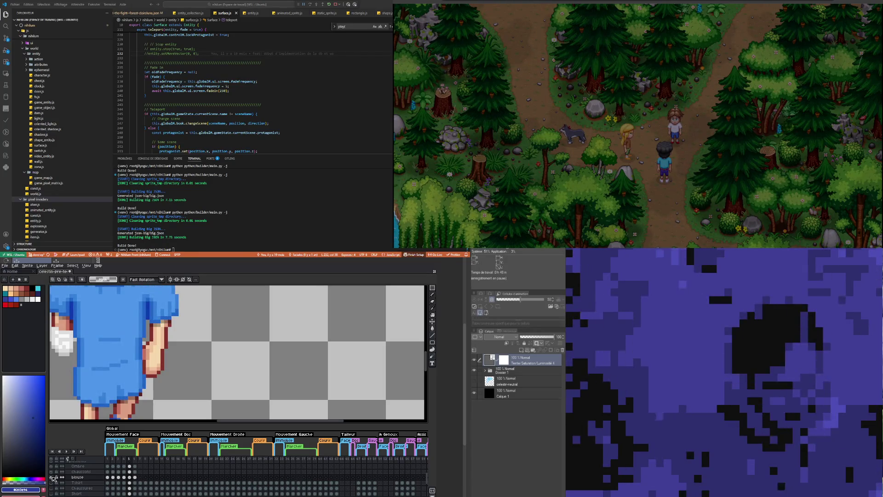
{"action": "left_click", "coordinate": [52, 478]}
{"action": "left_click", "coordinate": [52, 478]}
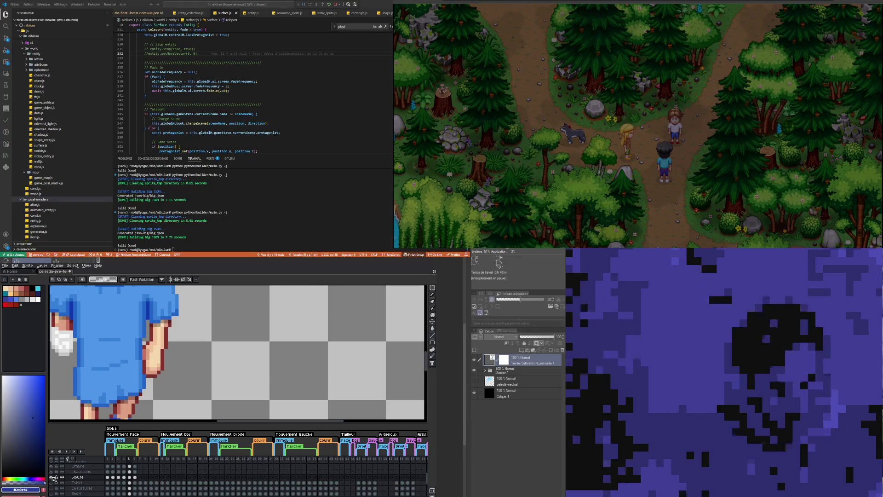
{"action": "left_click", "coordinate": [51, 478]}
{"action": "left_click", "coordinate": [52, 478]}
{"action": "left_click", "coordinate": [52, 478]}
{"action": "left_click", "coordinate": [52, 478]}
{"action": "left_click", "coordinate": [52, 477]}
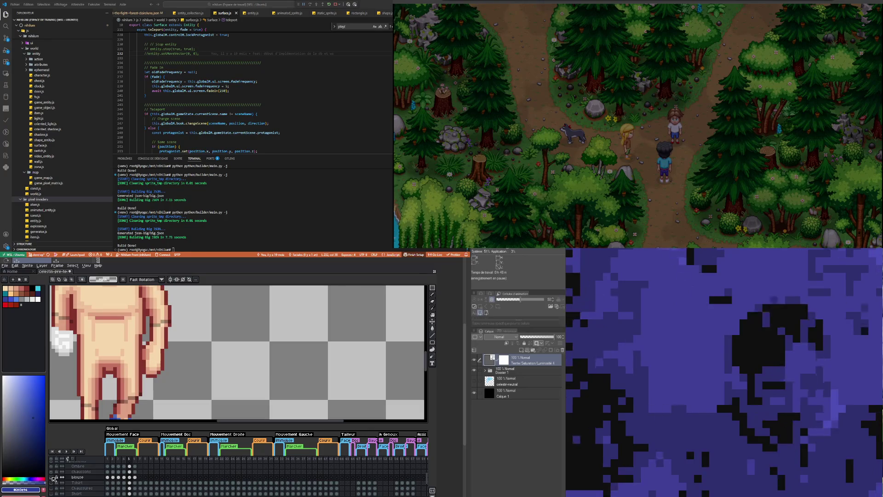
{"action": "left_click", "coordinate": [52, 477]}
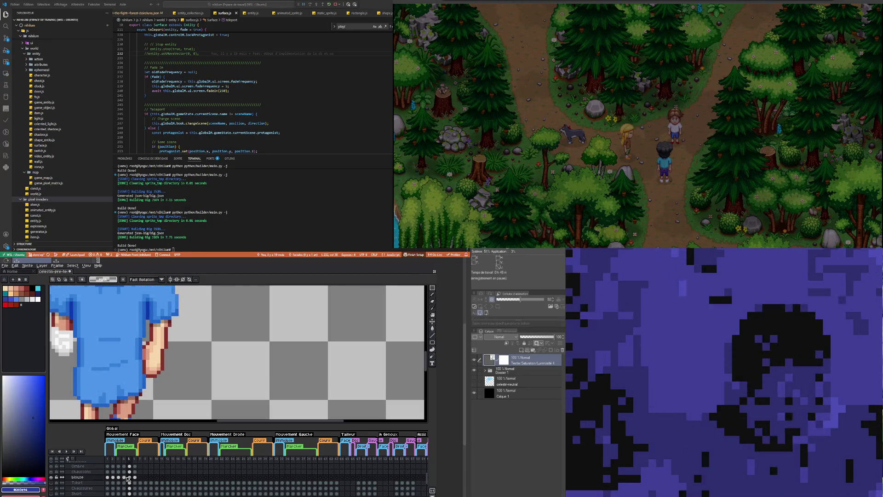
{"action": "left_click", "coordinate": [136, 479]}
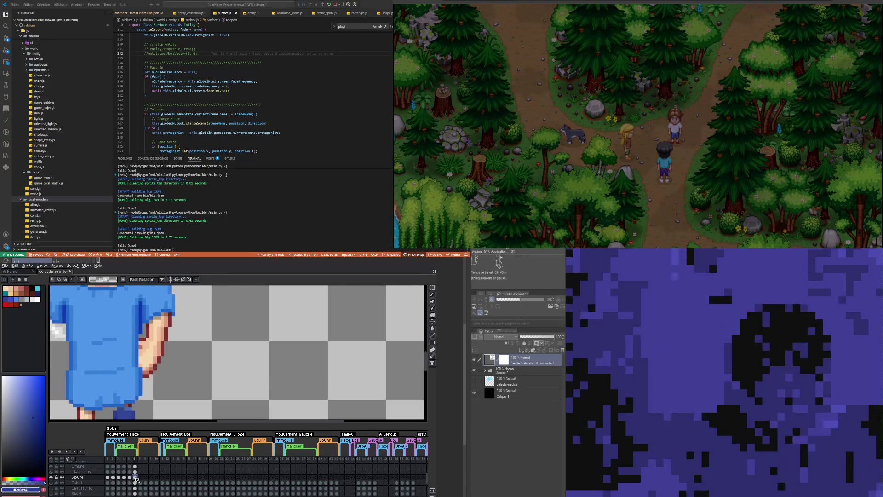
{"action": "left_click", "coordinate": [52, 478]}
{"action": "left_click", "coordinate": [52, 478]}
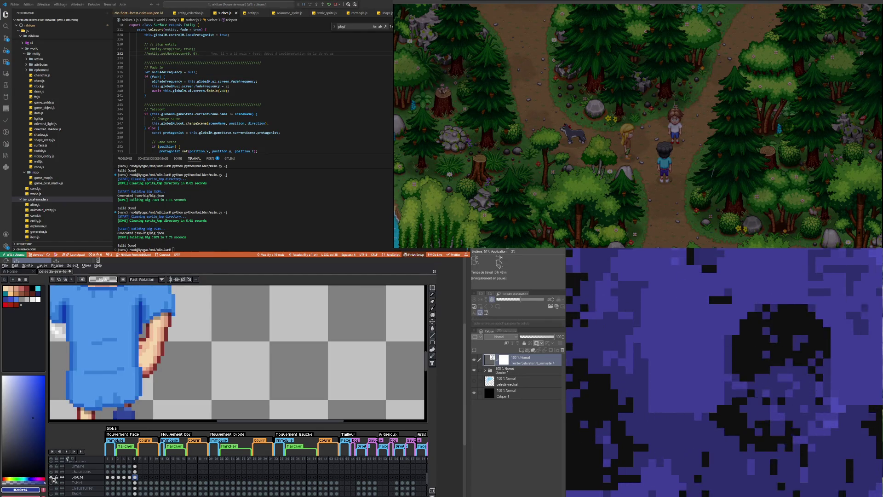
{"action": "left_click", "coordinate": [78, 477]}
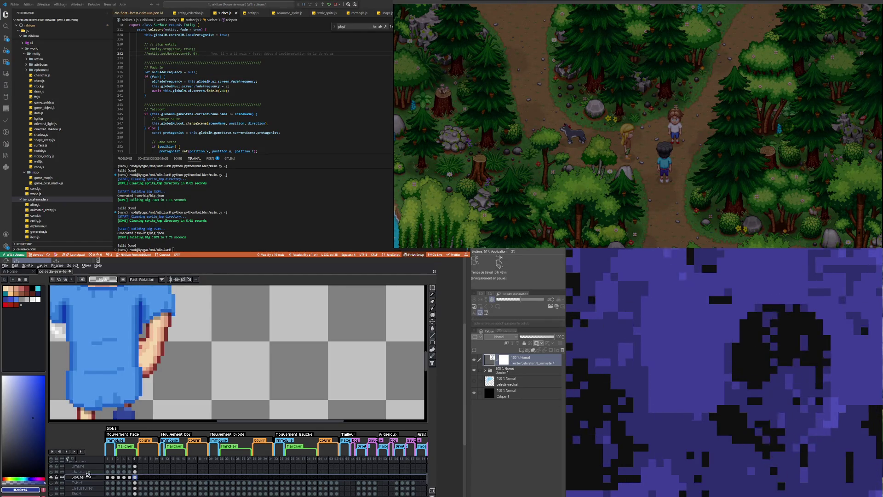
Step: Outline the arm's left edge in dark pixels with the blouse layer temporarily at 70% opacity
{"action": "double_click", "coordinate": [79, 478]}
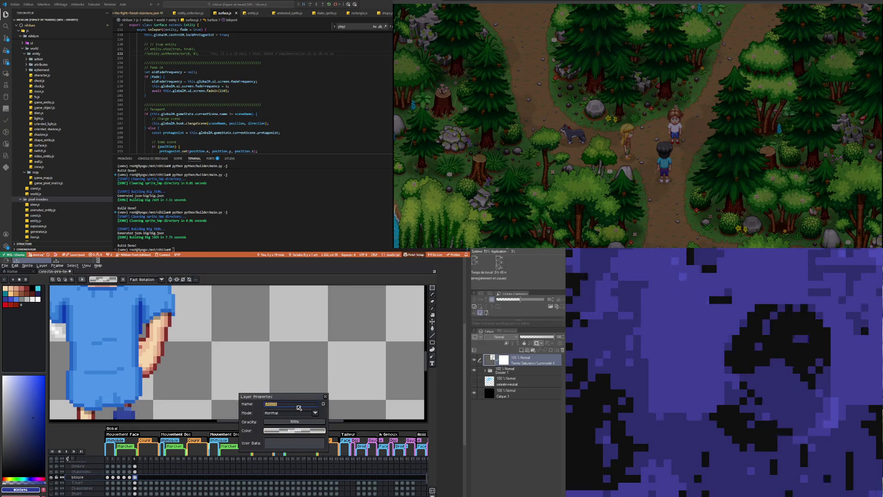
{"action": "left_click", "coordinate": [305, 421]}
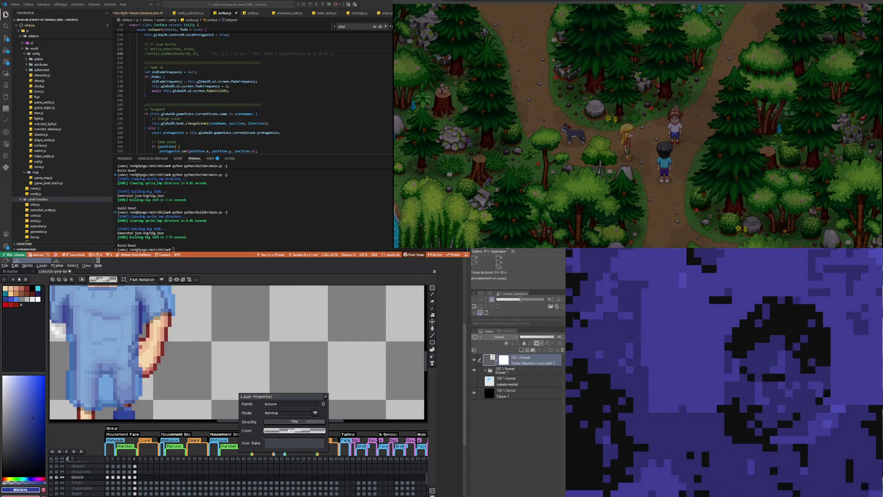
{"action": "scroll", "coordinate": [136, 363], "scroll_direction": "up", "scroll_amount": 1}
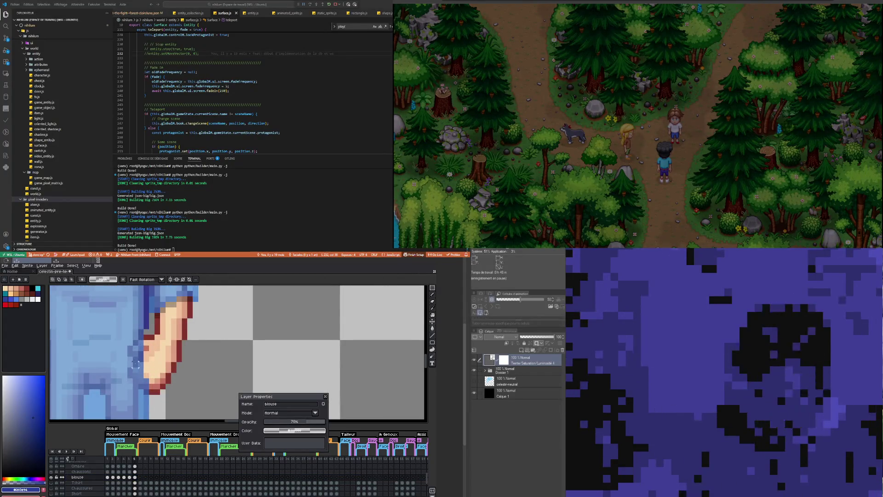
{"action": "left_click_drag", "start_coordinate": [149, 392], "coordinate": [150, 350]}
{"action": "key", "text": "ctrl+z"}
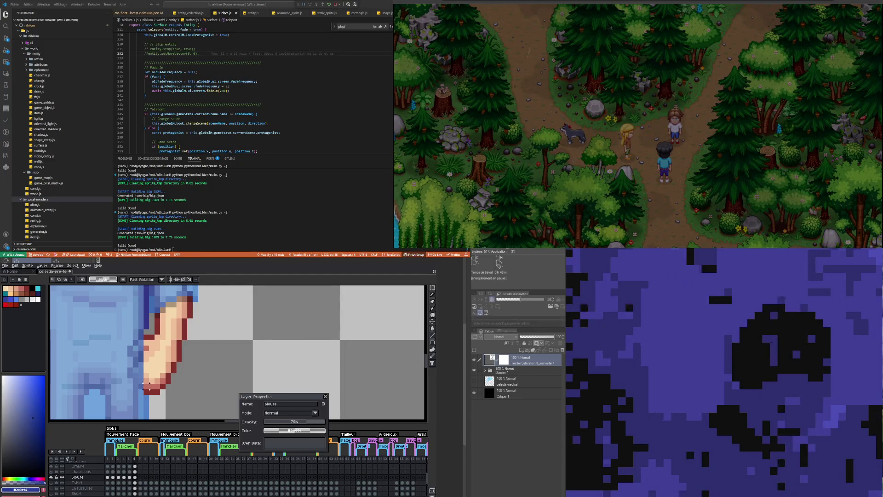
{"action": "left_click_drag", "start_coordinate": [149, 386], "coordinate": [140, 340]}
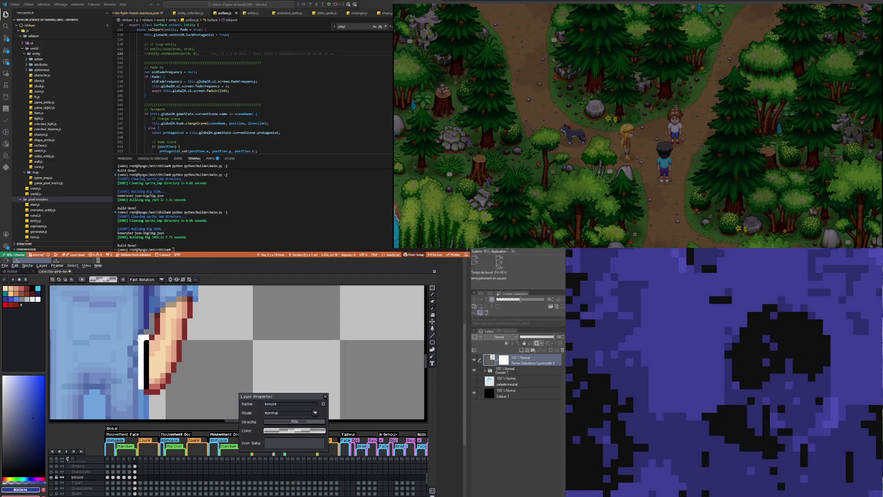
{"action": "key", "text": "ctrl+z"}
{"action": "mouse_move", "coordinate": [141, 380]}
{"action": "left_mouse_down"}
{"action": "mouse_move", "coordinate": [138, 340]}
{"action": "mouse_move", "coordinate": [139, 378]}
{"action": "left_mouse_up"}
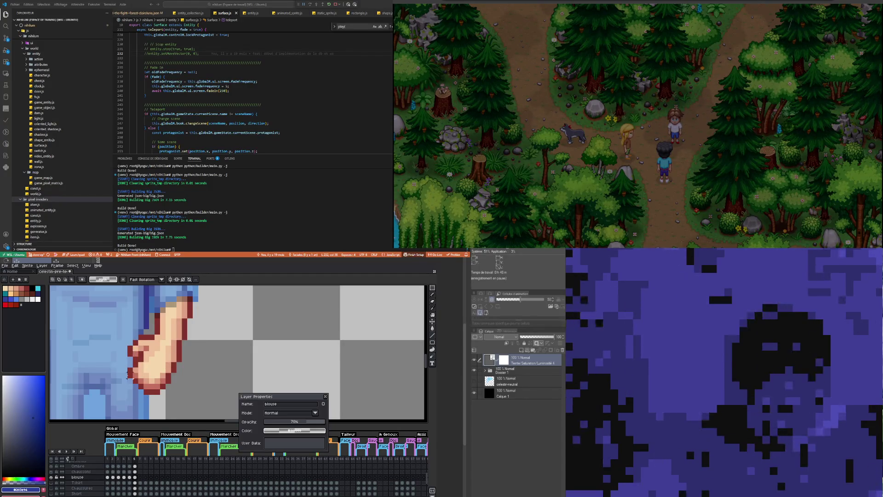
{"action": "scroll", "coordinate": [128, 375], "scroll_direction": "down", "scroll_amount": 2}
{"action": "left_click_drag", "start_coordinate": [307, 421], "coordinate": [334, 422]}
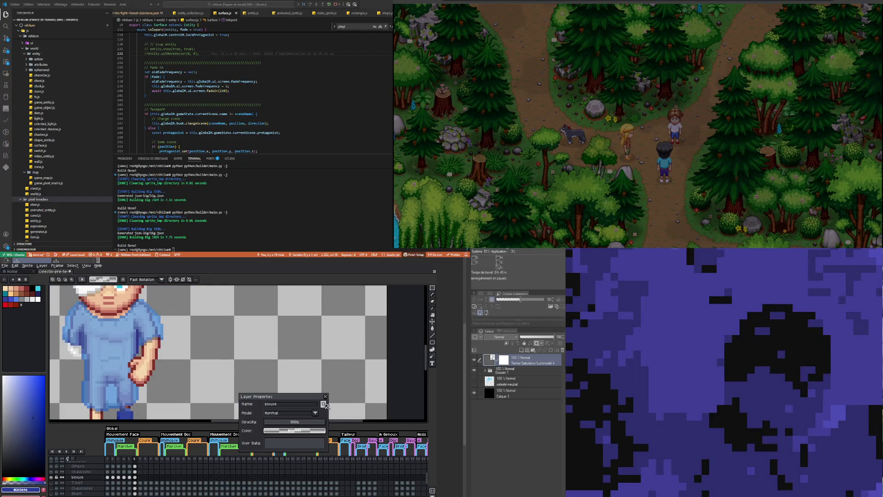
{"action": "key", "text": "Return"}
{"action": "scroll", "coordinate": [167, 352], "scroll_direction": "down", "scroll_amount": 2}
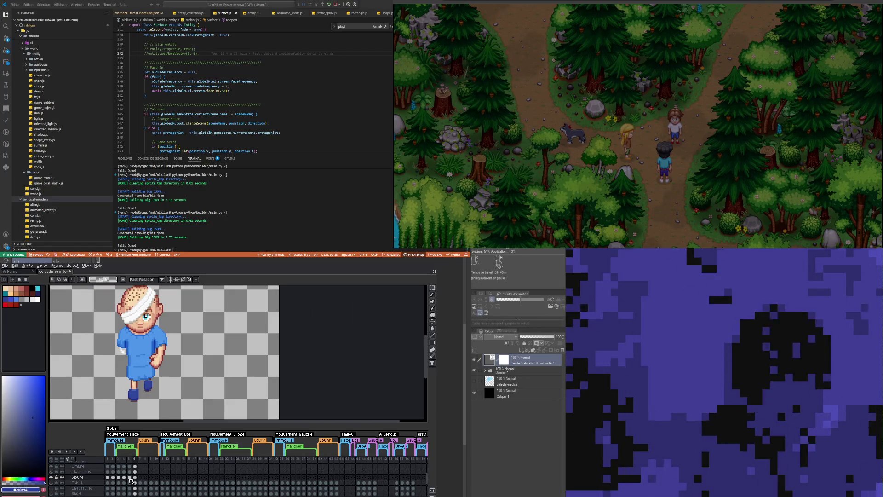
{"action": "left_click", "coordinate": [123, 478]}
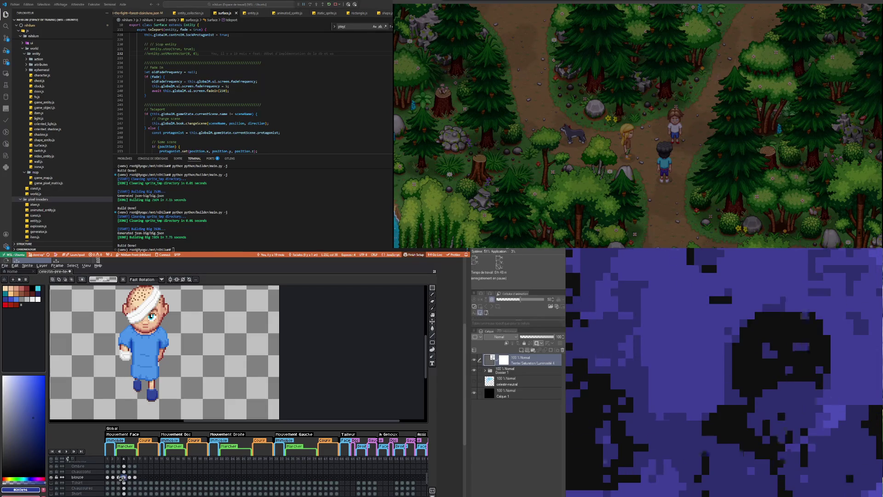
{"action": "left_click", "coordinate": [122, 477]}
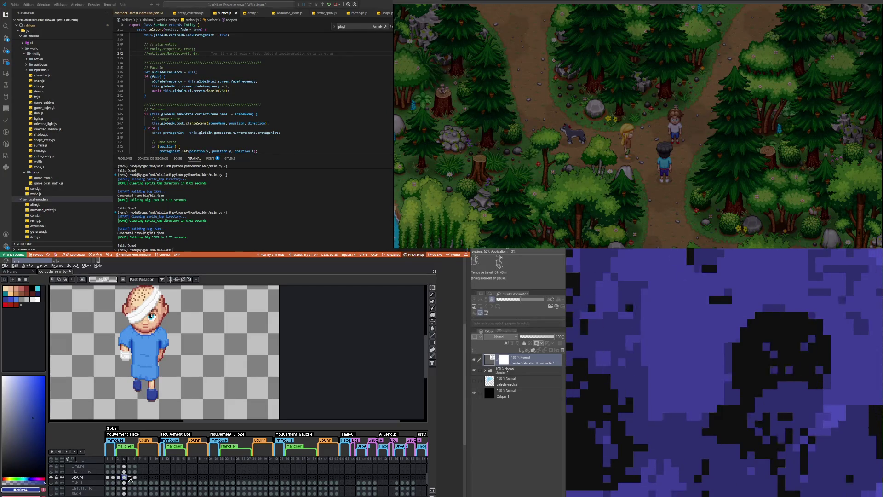
{"action": "left_click", "coordinate": [129, 477]}
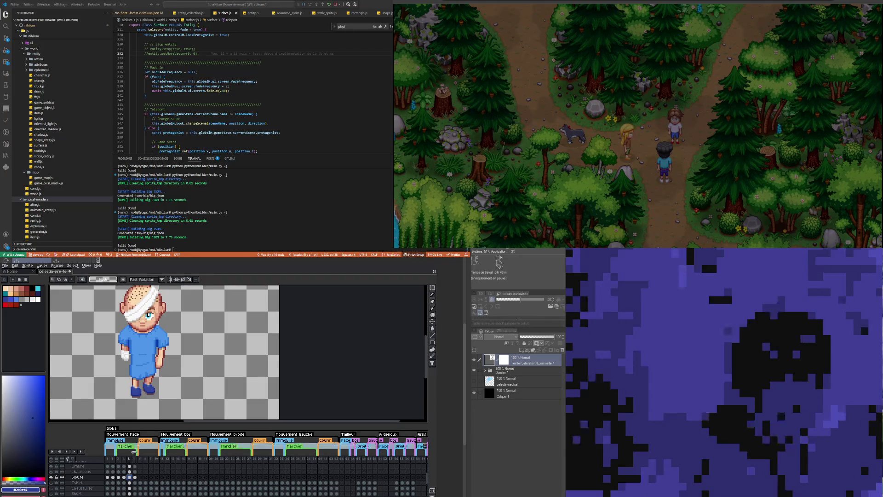
{"action": "scroll", "coordinate": [155, 366], "scroll_direction": "up", "scroll_amount": 5}
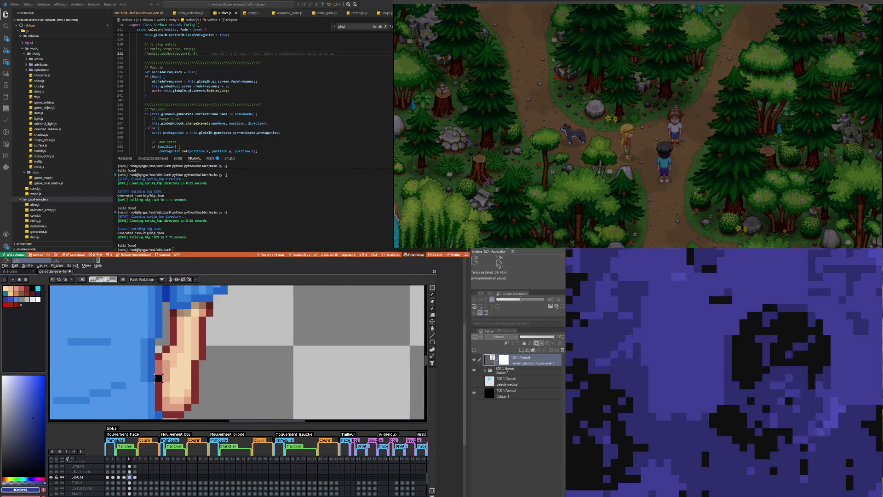
{"action": "scroll", "coordinate": [155, 368], "scroll_direction": "down", "scroll_amount": 5}
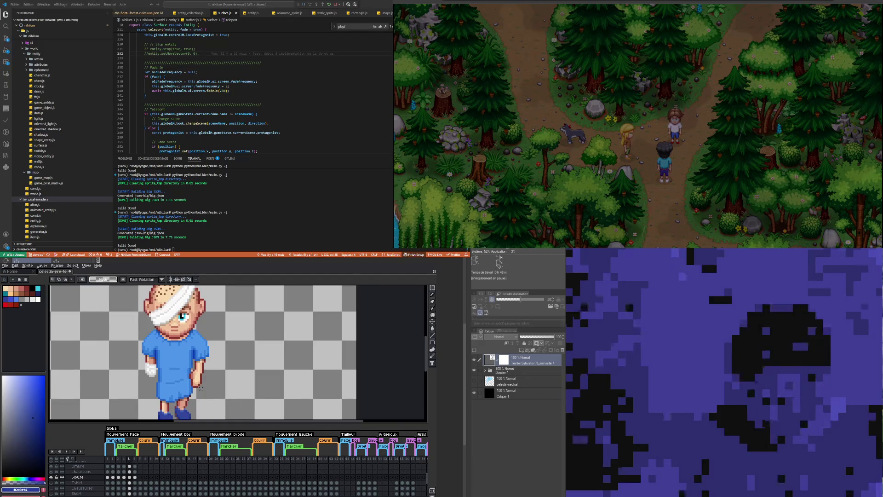
{"action": "scroll", "coordinate": [200, 388], "scroll_direction": "down", "scroll_amount": 2}
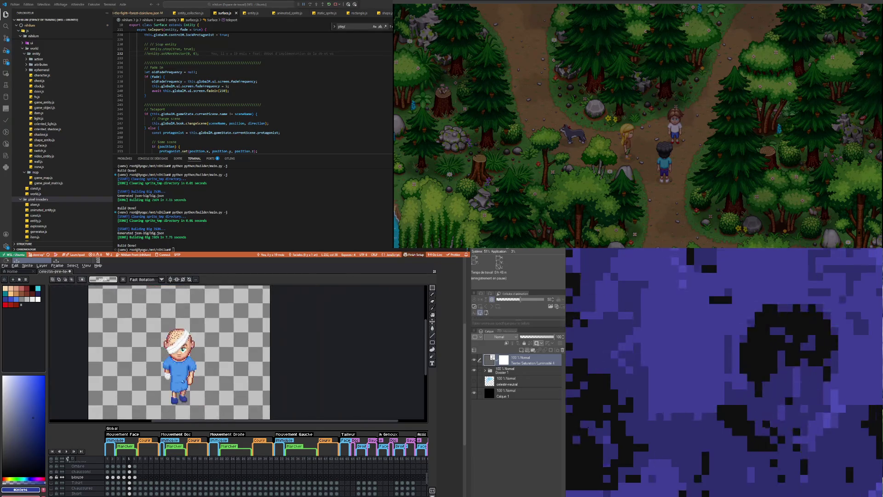
{"action": "left_click", "coordinate": [136, 478]}
{"action": "left_click", "coordinate": [129, 478]}
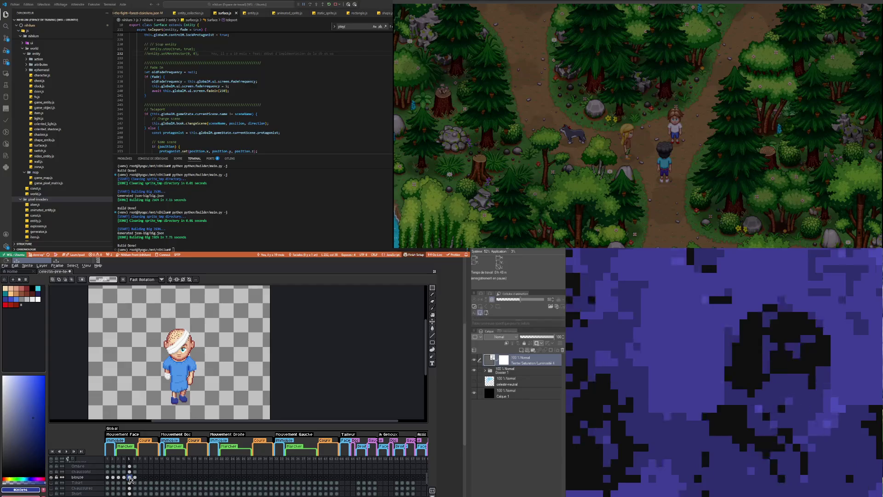
{"action": "left_click", "coordinate": [124, 478]}
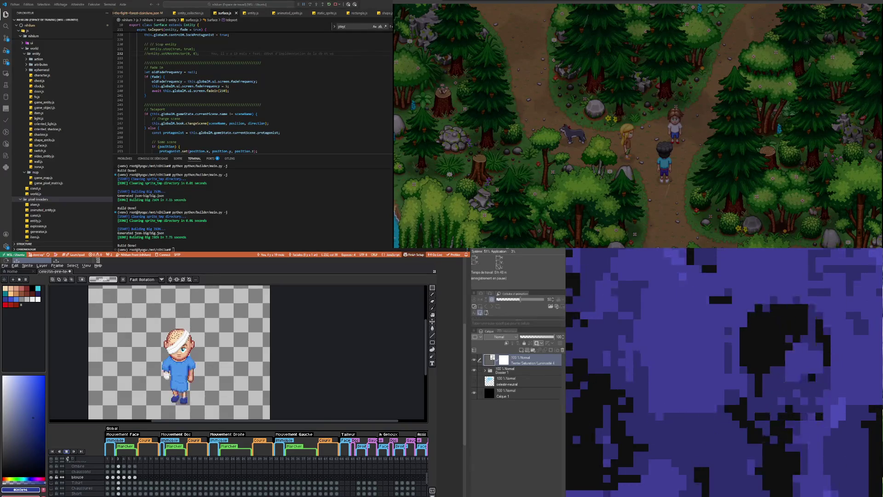
{"action": "scroll", "coordinate": [197, 368], "scroll_direction": "up", "scroll_amount": 1}
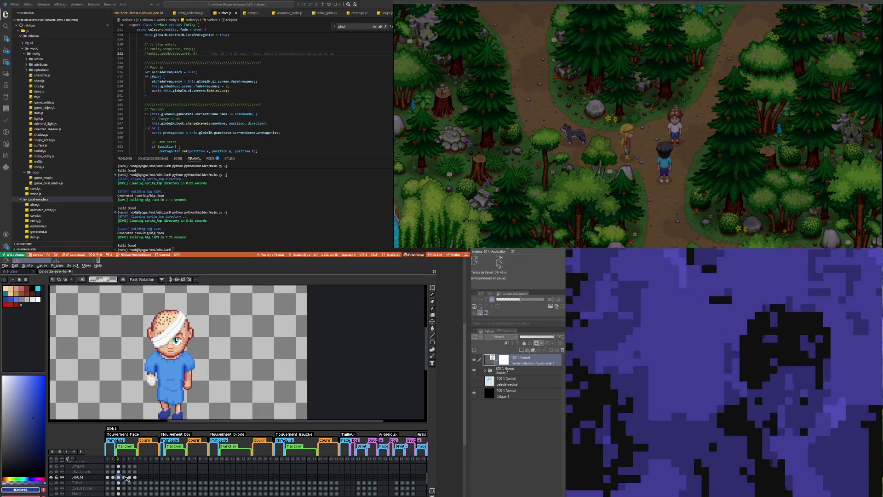
{"action": "left_click", "coordinate": [124, 478]}
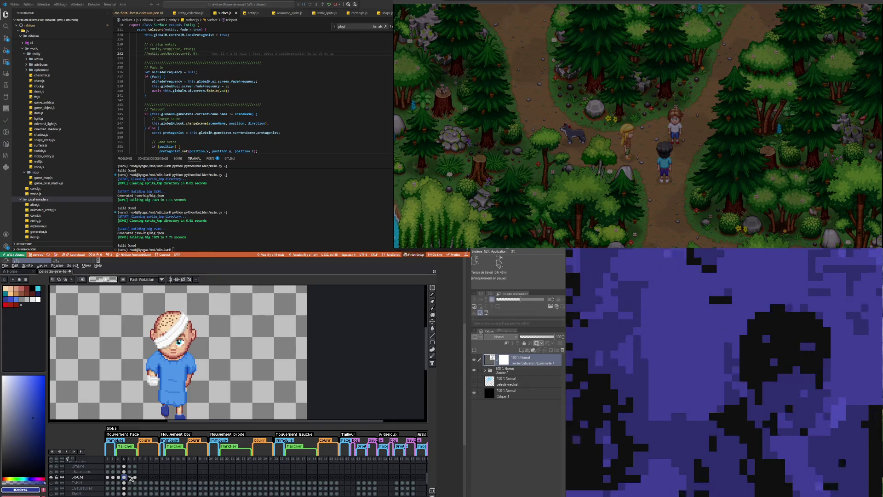
{"action": "left_click", "coordinate": [130, 477]}
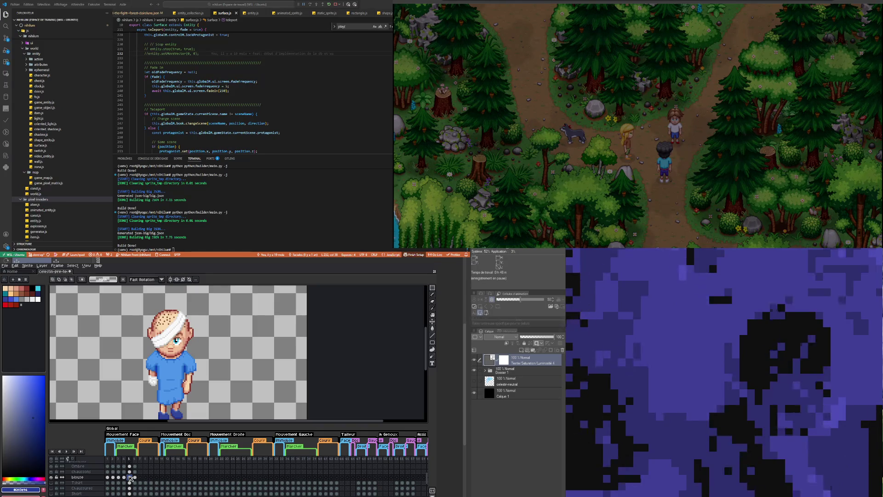
{"action": "left_click", "coordinate": [135, 477]}
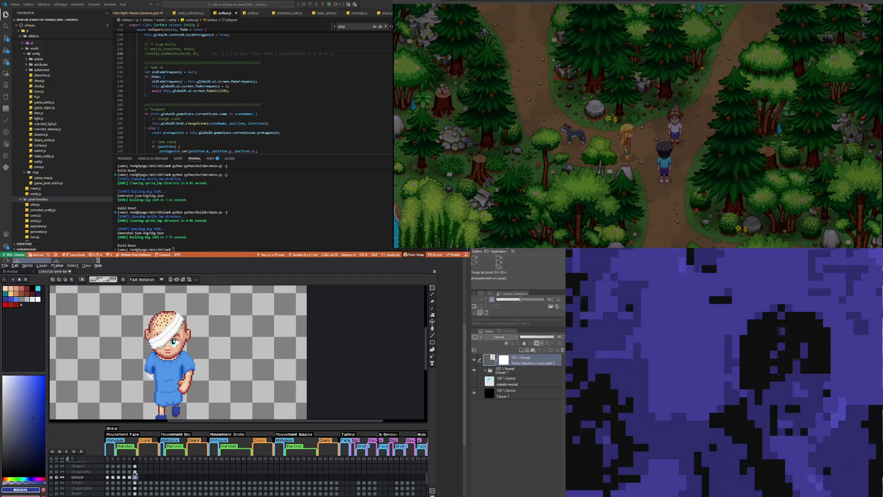
{"action": "scroll", "coordinate": [200, 373], "scroll_direction": "up", "scroll_amount": 1}
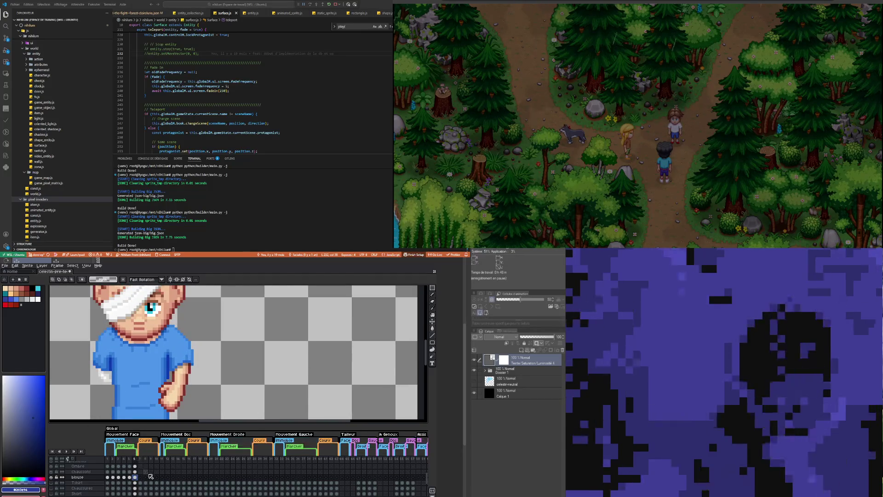
{"action": "mouse_move", "coordinate": [432, 287]}
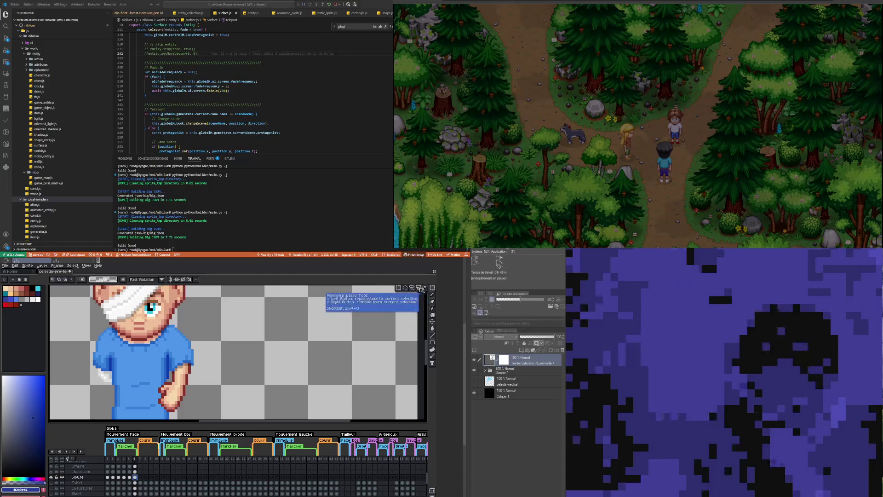
{"action": "scroll", "coordinate": [135, 360], "scroll_direction": "up", "scroll_amount": 1}
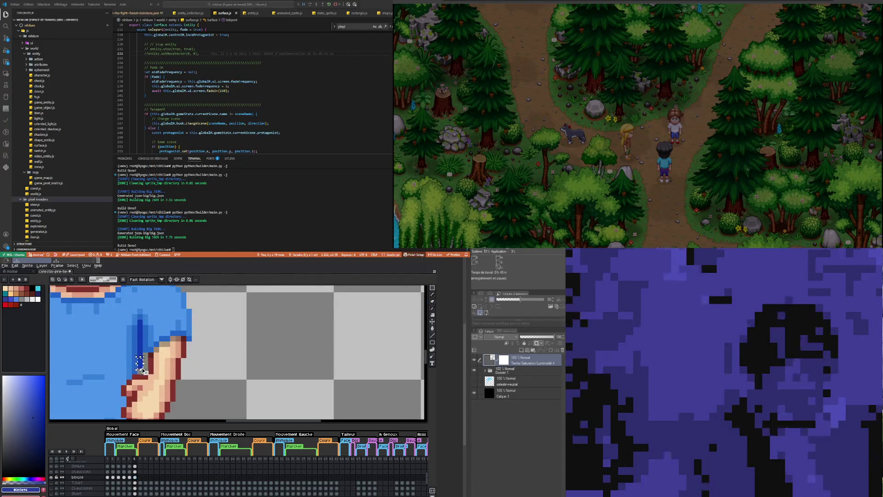
{"action": "scroll", "coordinate": [221, 364], "scroll_direction": "down", "scroll_amount": 2}
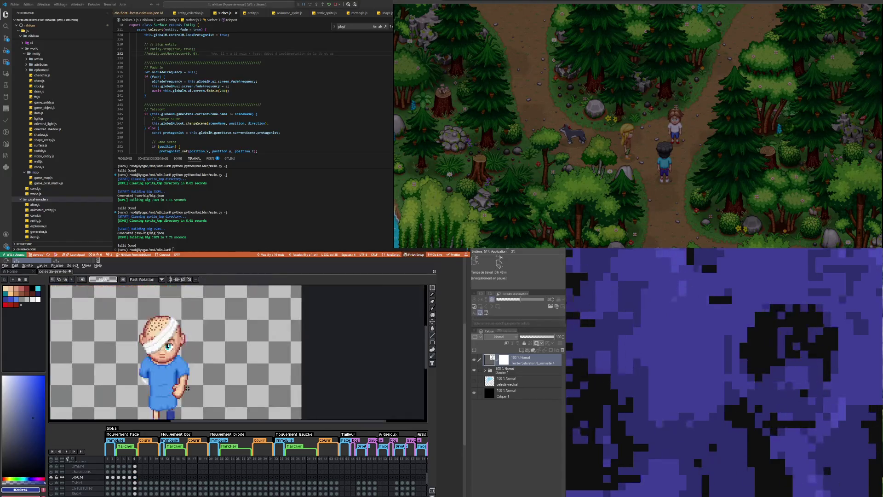
{"action": "left_click", "coordinate": [130, 480]}
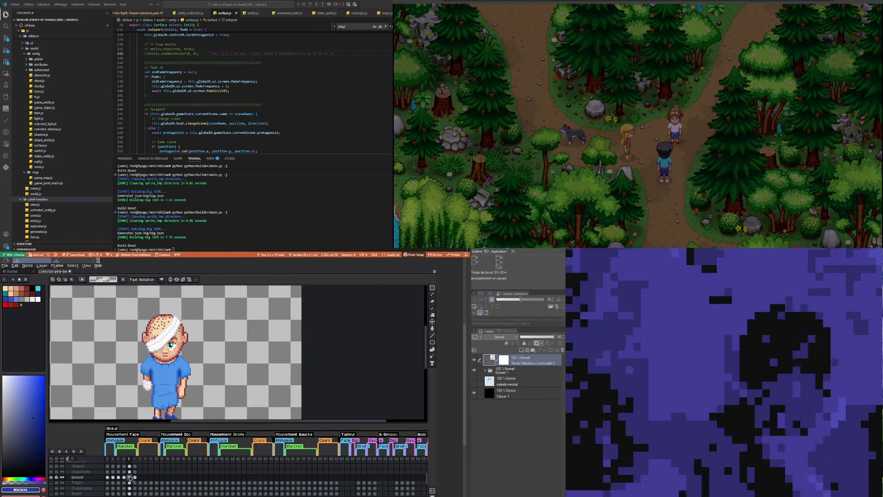
{"action": "left_click", "coordinate": [124, 479]}
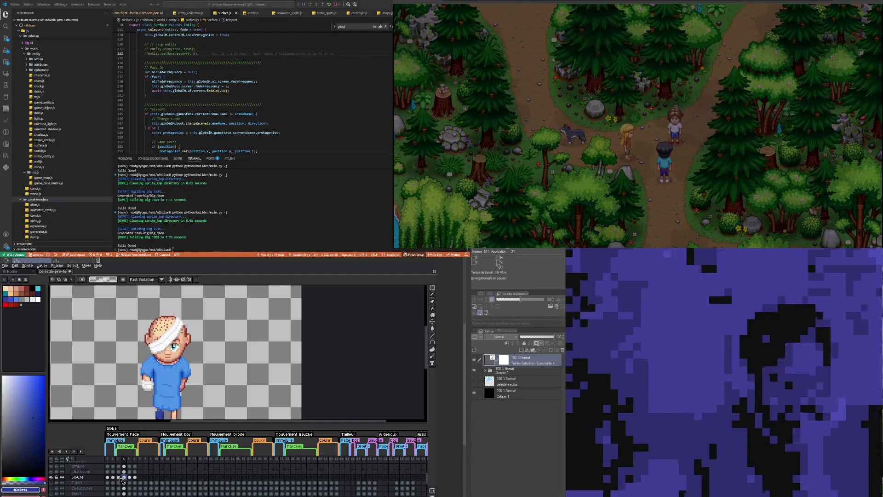
{"action": "left_click", "coordinate": [120, 478]}
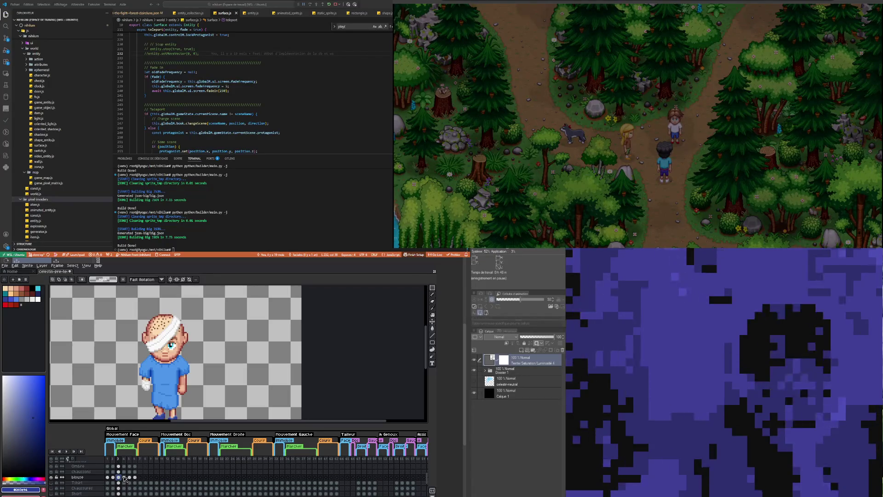
{"action": "left_click", "coordinate": [123, 477]}
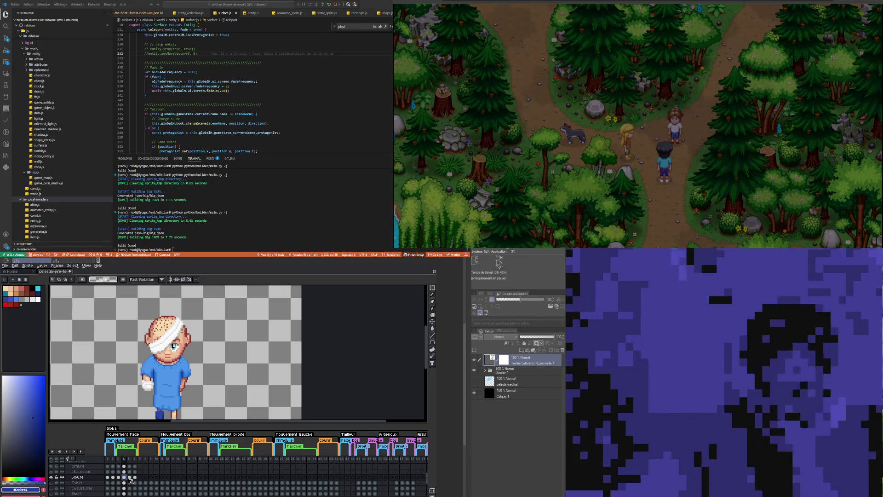
{"action": "left_click", "coordinate": [120, 477]}
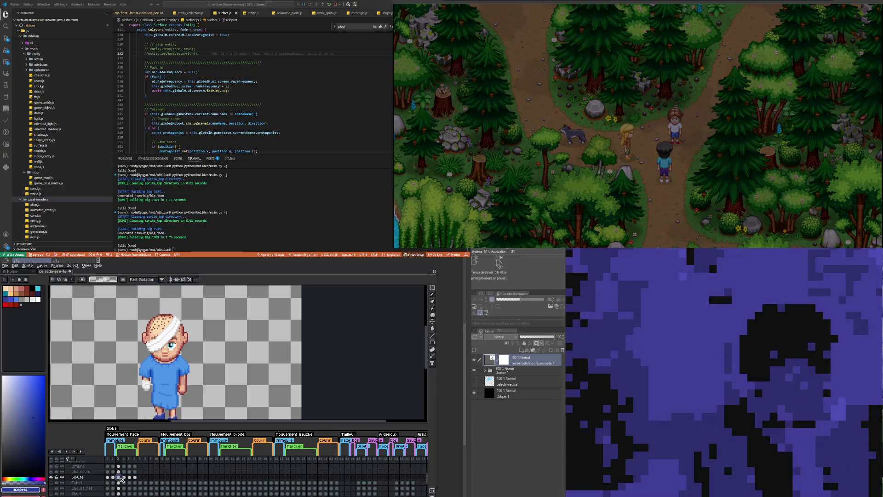
{"action": "left_click", "coordinate": [124, 477]}
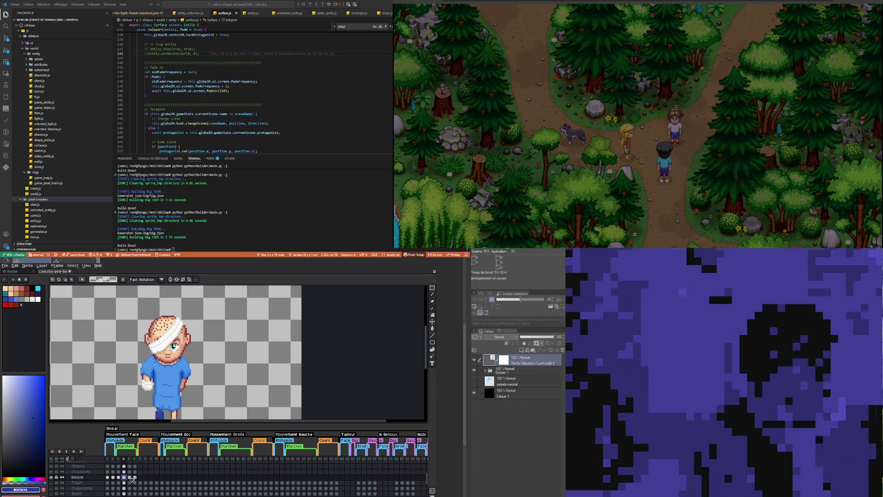
{"action": "left_click", "coordinate": [130, 478]}
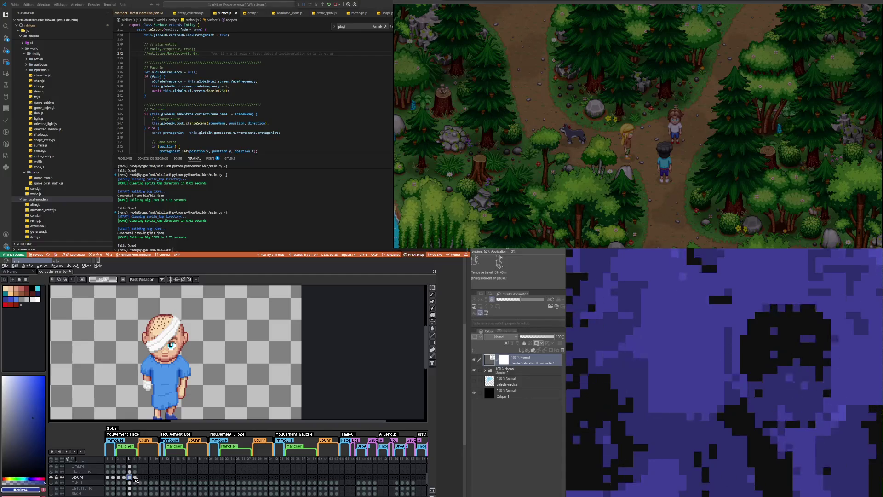
{"action": "left_click", "coordinate": [135, 477]}
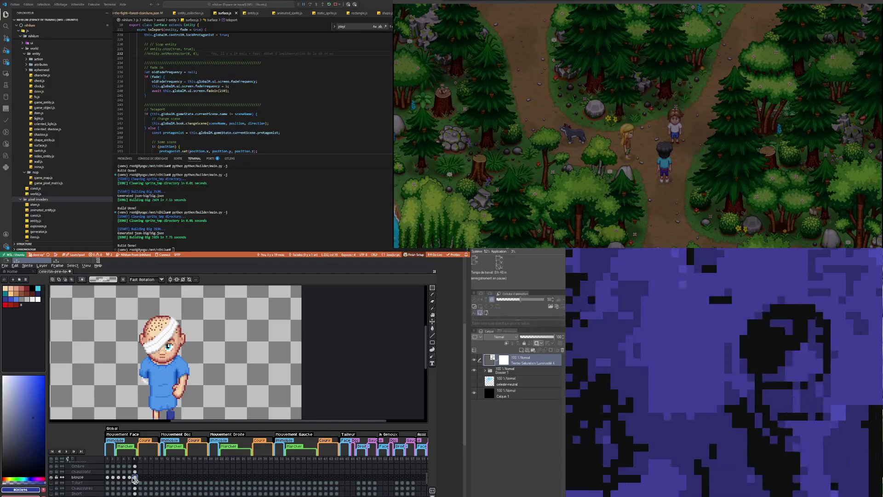
{"action": "key", "text": "Left"}
{"action": "left_click", "coordinate": [125, 480]}
{"action": "left_click", "coordinate": [130, 477]}
{"action": "left_click", "coordinate": [136, 477]}
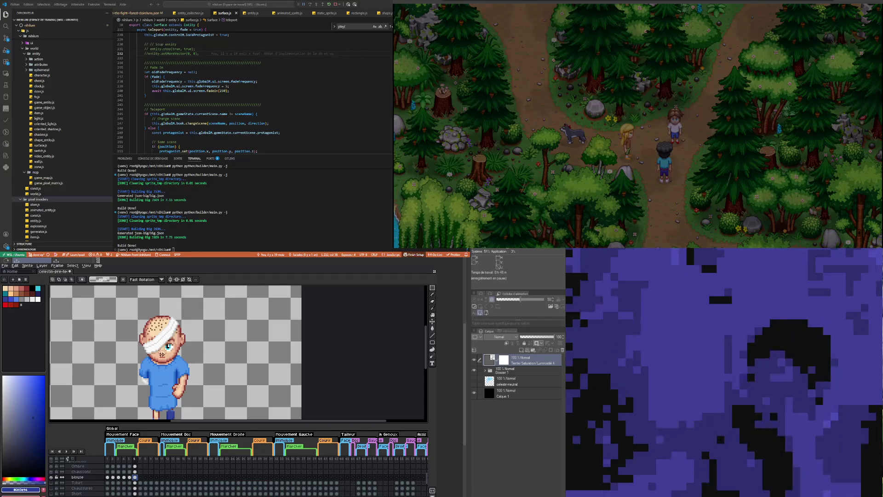
{"action": "scroll", "coordinate": [162, 354], "scroll_direction": "down", "scroll_amount": 2}
{"action": "scroll", "coordinate": [167, 392], "scroll_direction": "up", "scroll_amount": 2}
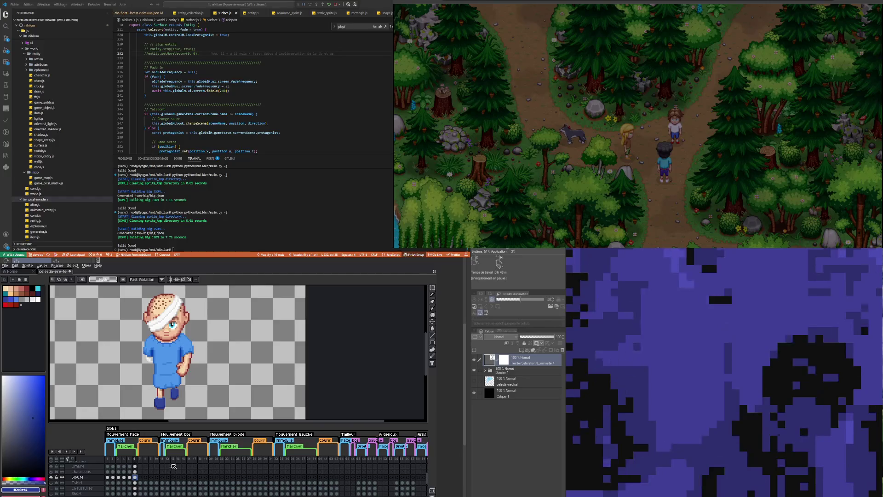
{"action": "left_click", "coordinate": [118, 478]}
{"action": "left_click", "coordinate": [123, 477]}
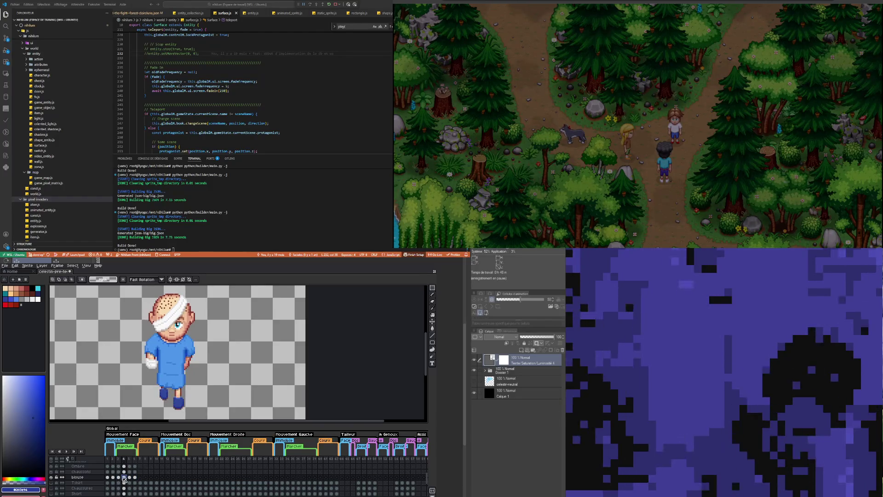
{"action": "left_click", "coordinate": [130, 478]}
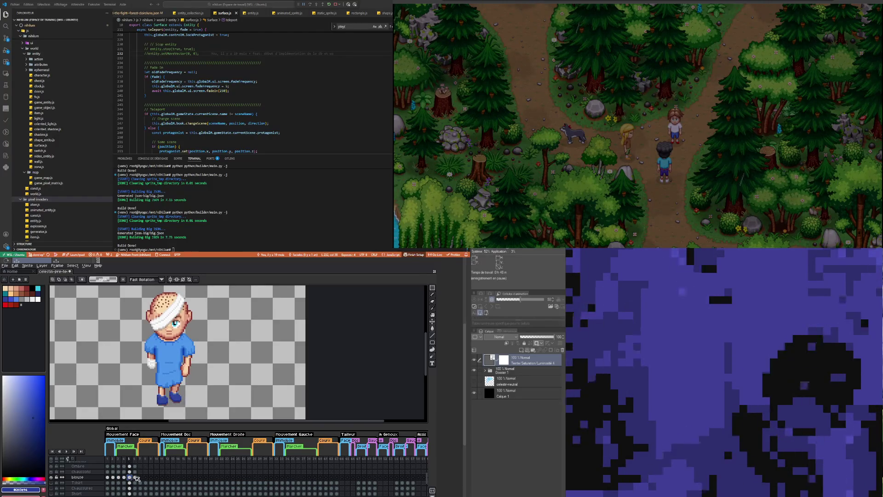
{"action": "left_click", "coordinate": [135, 477]}
{"action": "left_click", "coordinate": [65, 451]}
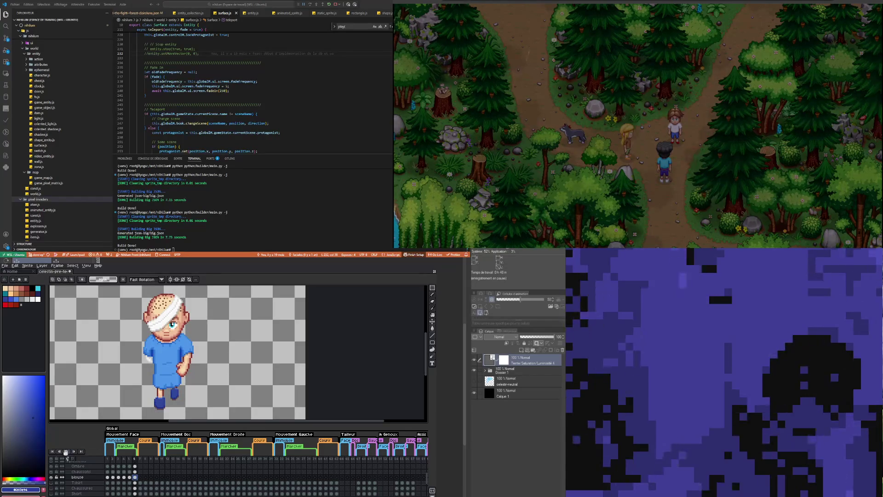
{"action": "scroll", "coordinate": [152, 346], "scroll_direction": "down", "scroll_amount": 2}
{"action": "scroll", "coordinate": [174, 346], "scroll_direction": "up", "scroll_amount": 1}
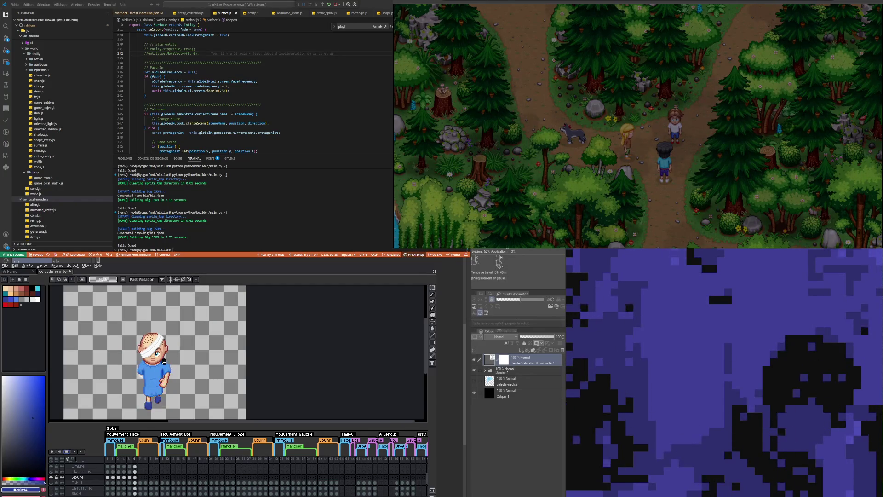
{"action": "left_click", "coordinate": [122, 477]}
{"action": "left_click", "coordinate": [119, 477]}
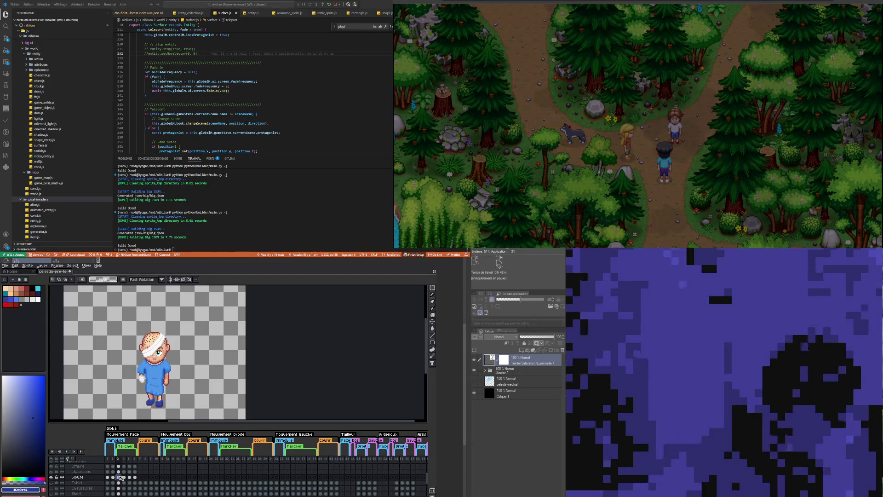
{"action": "left_click", "coordinate": [119, 471]}
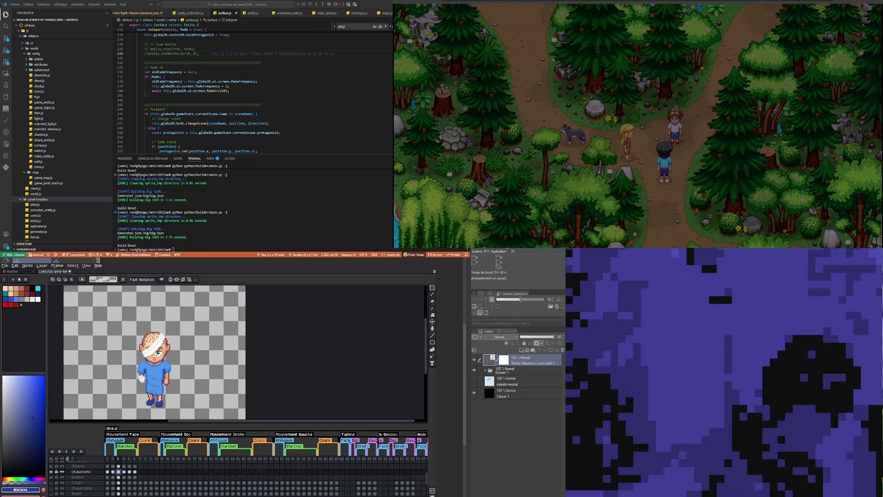
Step: On the frame 4 Chaussons cel, paint a lighter-blue slipper pixel navy
{"action": "left_click", "coordinate": [124, 472]}
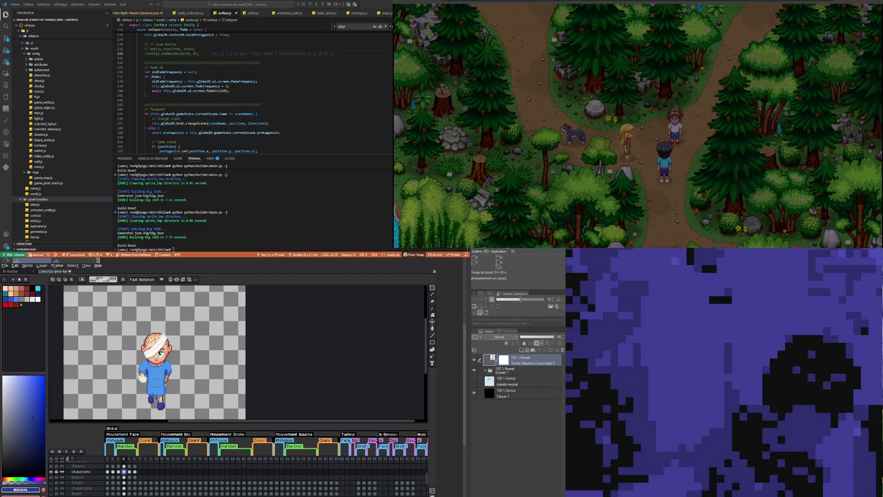
{"action": "scroll", "coordinate": [144, 403], "scroll_direction": "up", "scroll_amount": 3}
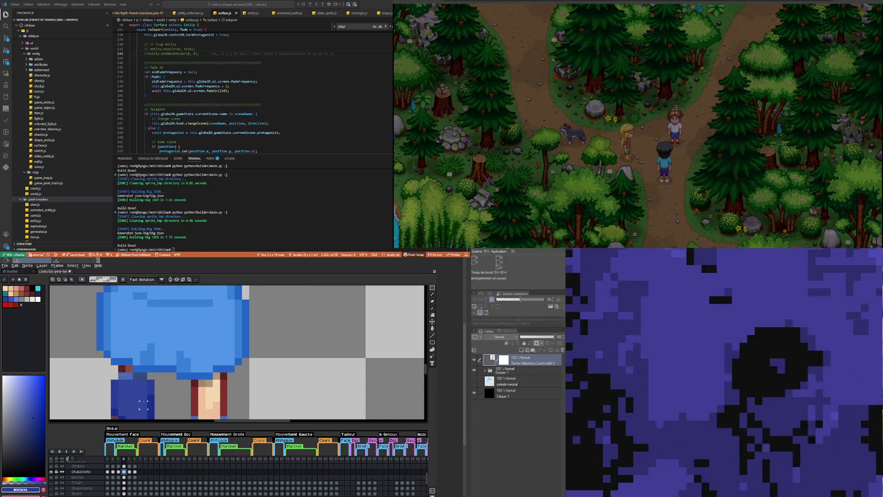
{"action": "key", "text": "i"}
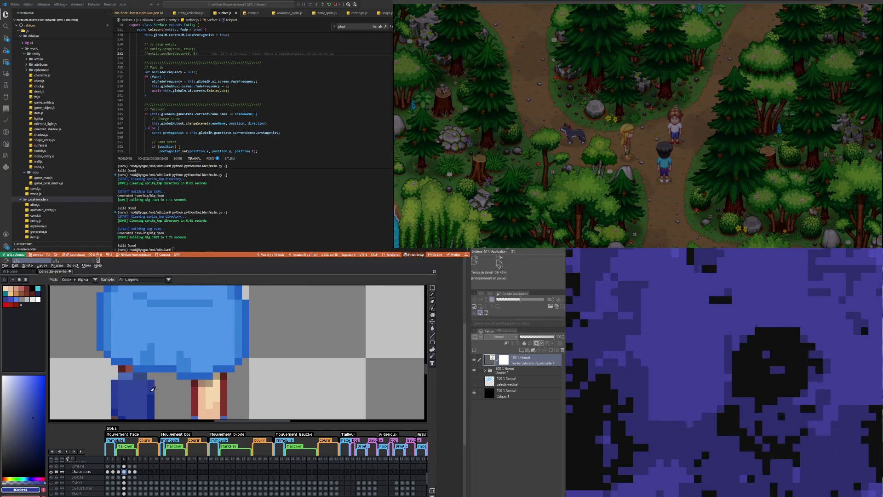
{"action": "key", "text": "b"}
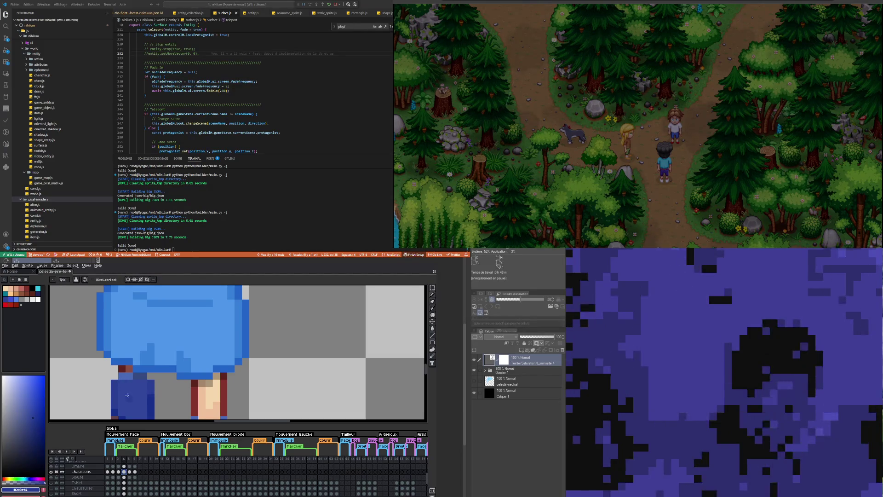
{"action": "key", "text": "i"}
{"action": "left_click", "coordinate": [135, 402]}
{"action": "key", "text": "b"}
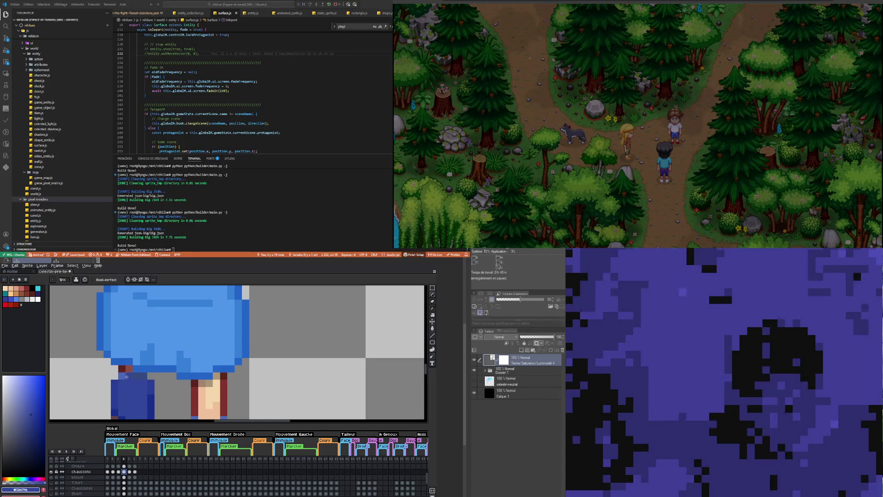
{"action": "left_click", "coordinate": [122, 377]}
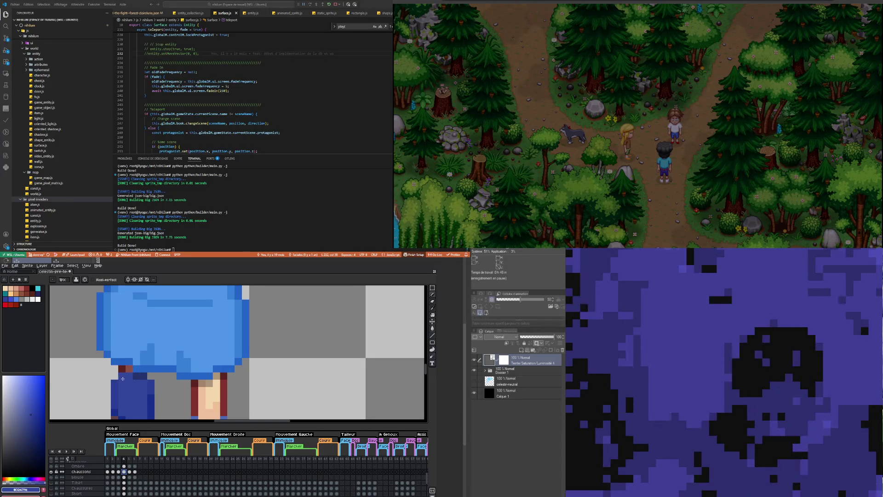
Step: Sample another sprite colour and zoom in and out to inspect the feet
{"action": "key", "text": "i"}
{"action": "left_click", "coordinate": [117, 385]}
{"action": "key", "text": "b"}
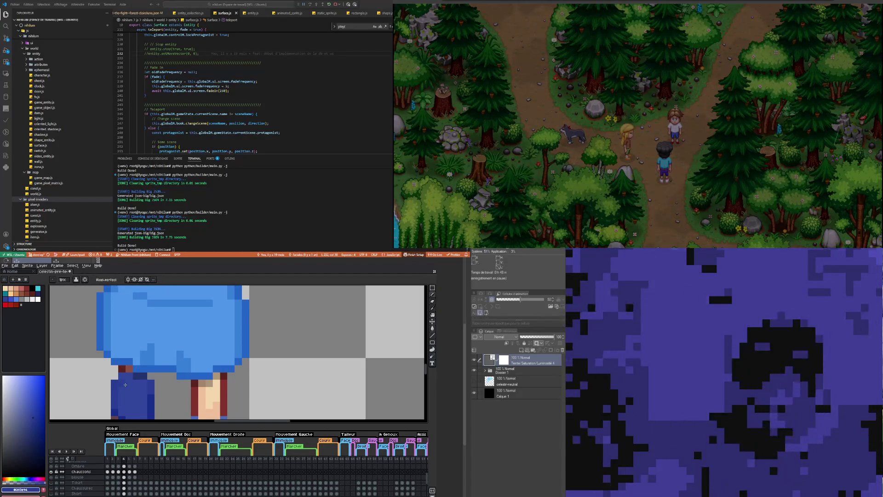
{"action": "scroll", "coordinate": [148, 373], "scroll_direction": "down", "scroll_amount": 2}
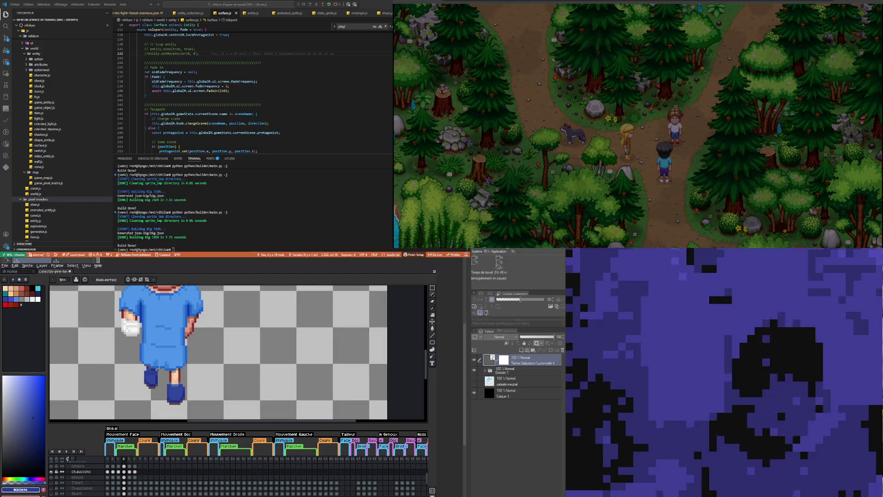
{"action": "scroll", "coordinate": [147, 373], "scroll_direction": "up", "scroll_amount": 2}
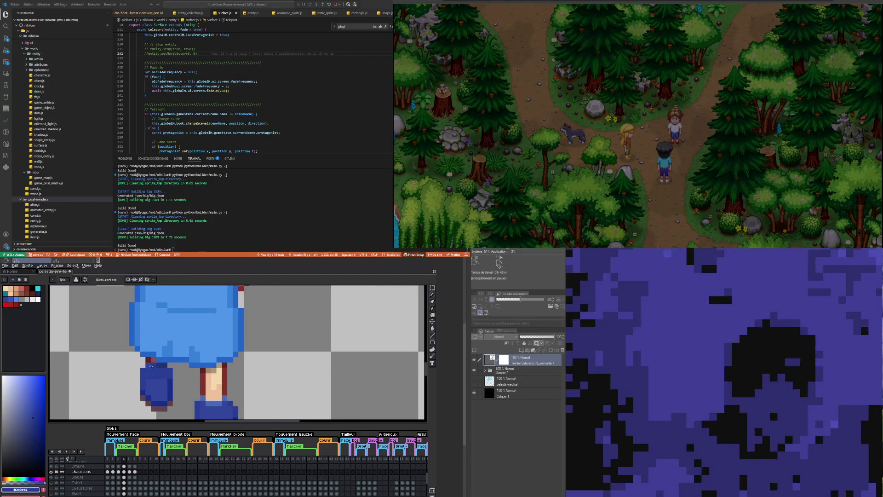
{"action": "scroll", "coordinate": [148, 363], "scroll_direction": "down", "scroll_amount": 3}
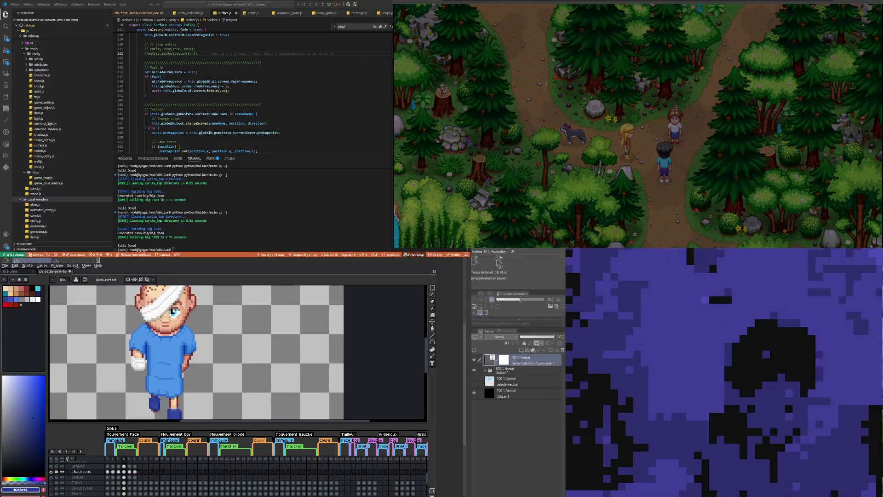
{"action": "scroll", "coordinate": [162, 398], "scroll_direction": "up", "scroll_amount": 2}
{"action": "scroll", "coordinate": [162, 398], "scroll_direction": "down", "scroll_amount": 3}
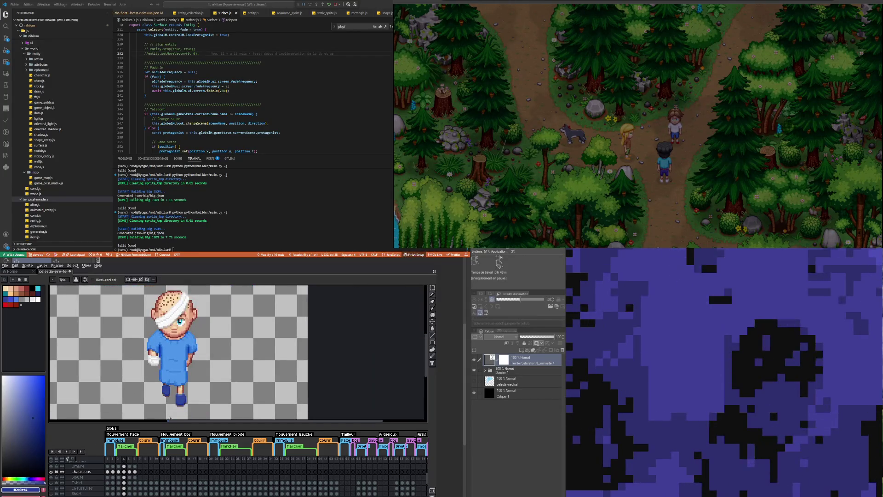
{"action": "scroll", "coordinate": [169, 395], "scroll_direction": "up", "scroll_amount": 3}
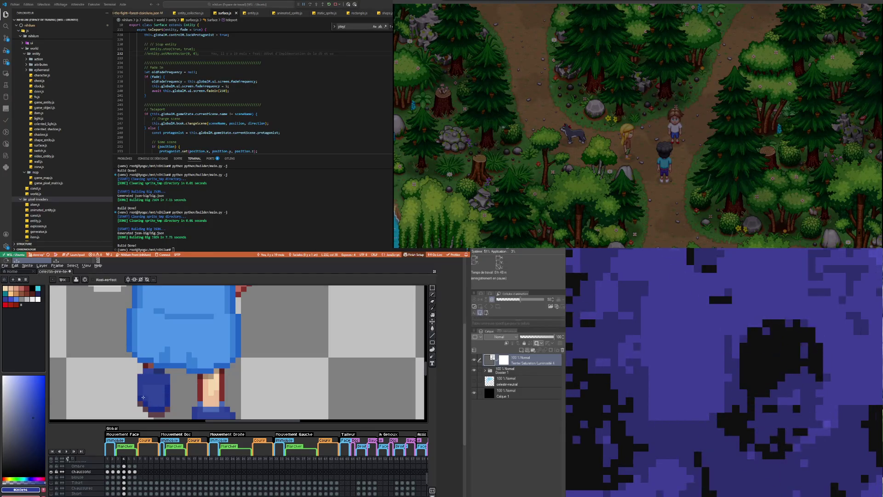
{"action": "scroll", "coordinate": [164, 387], "scroll_direction": "down", "scroll_amount": 3}
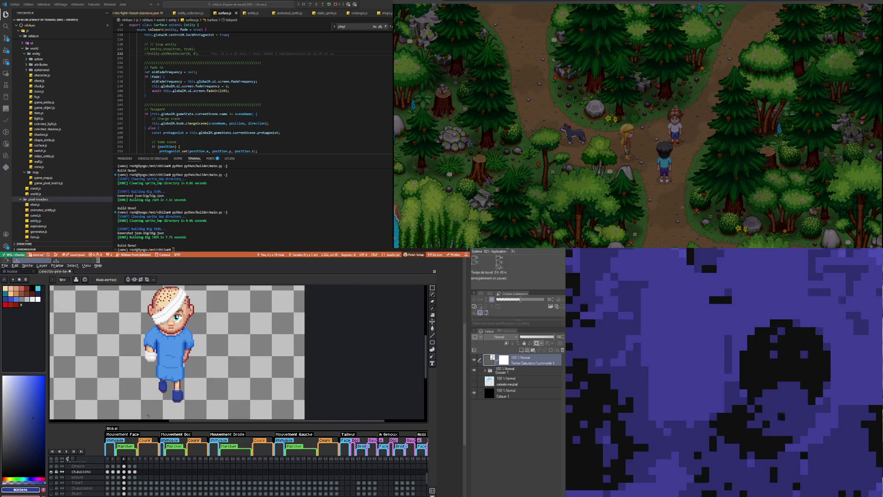
{"action": "scroll", "coordinate": [168, 392], "scroll_direction": "up", "scroll_amount": 4}
Step: Eyedrop the slipper's blue as the drawing colour
{"action": "key", "text": "i"}
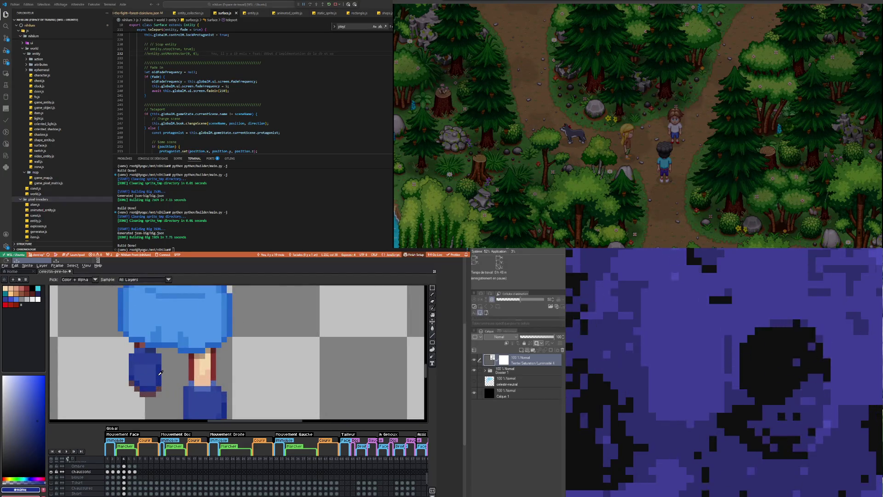
{"action": "key", "text": "b"}
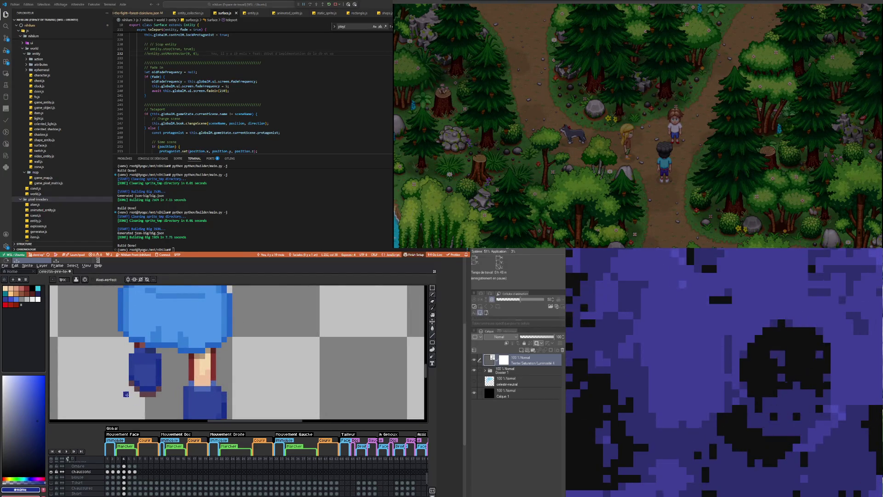
{"action": "scroll", "coordinate": [132, 409], "scroll_direction": "down", "scroll_amount": 3}
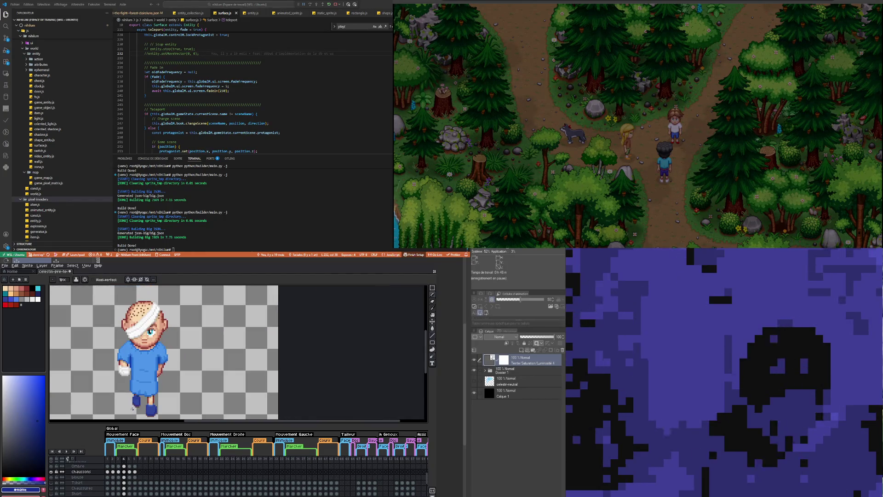
{"action": "scroll", "coordinate": [136, 402], "scroll_direction": "up", "scroll_amount": 4}
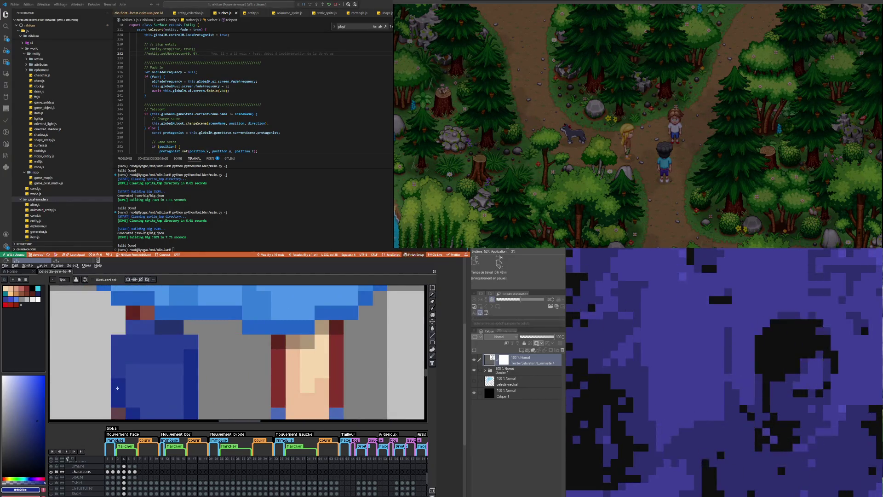
{"action": "key", "text": "i"}
{"action": "left_click", "coordinate": [119, 384]}
{"action": "key", "text": "b"}
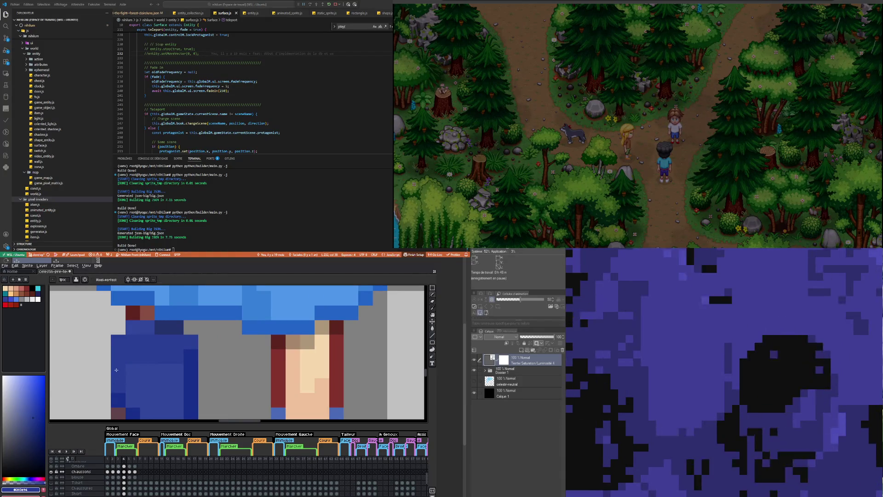
{"action": "scroll", "coordinate": [120, 358], "scroll_direction": "down", "scroll_amount": 2}
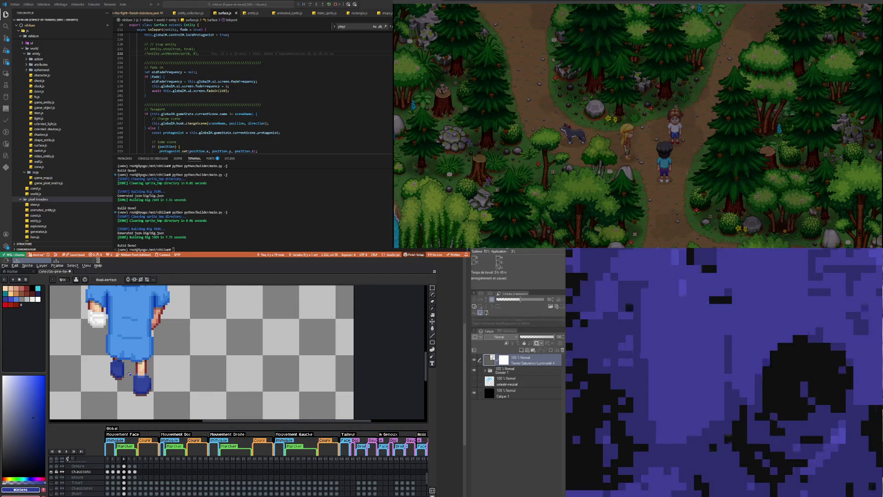
Step: Show walk frame 6, play the walk animation preview, then zoom out
{"action": "scroll", "coordinate": [129, 373], "scroll_direction": "down", "scroll_amount": 1}
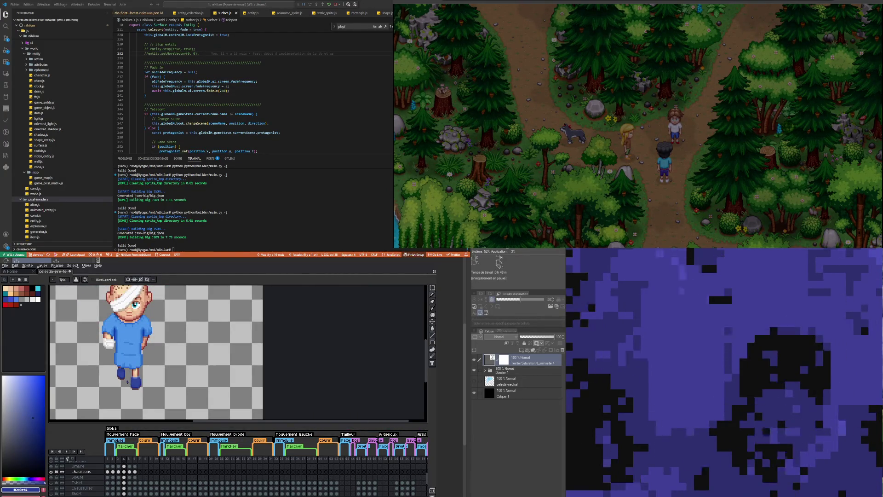
{"action": "left_click", "coordinate": [135, 472]}
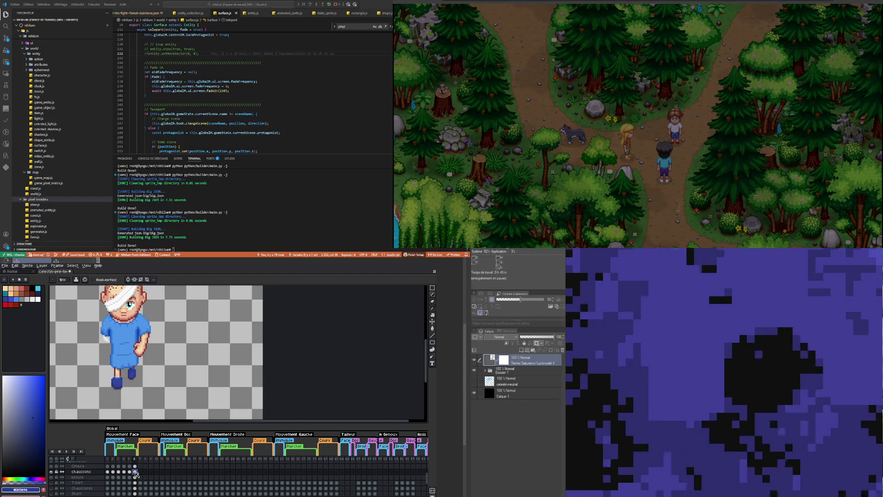
{"action": "scroll", "coordinate": [162, 374], "scroll_direction": "up", "scroll_amount": 1}
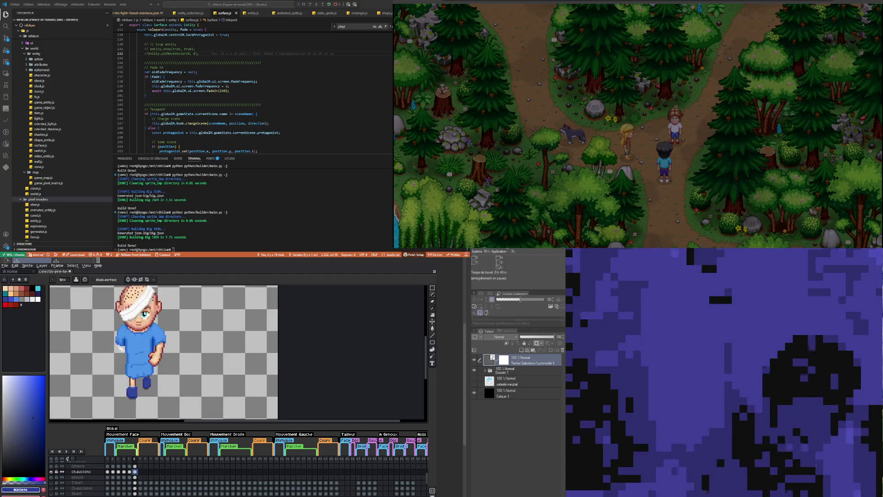
{"action": "left_click", "coordinate": [67, 452]}
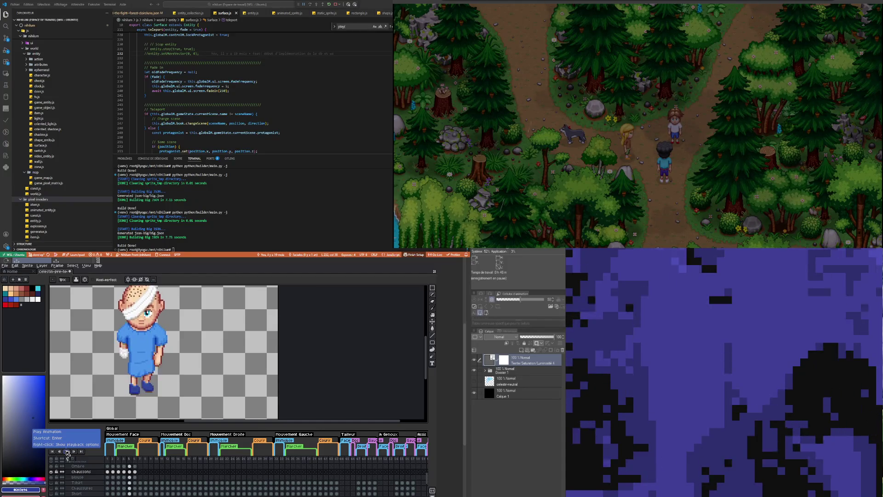
{"action": "key", "text": "minus"}
{"action": "key", "text": "plus"}
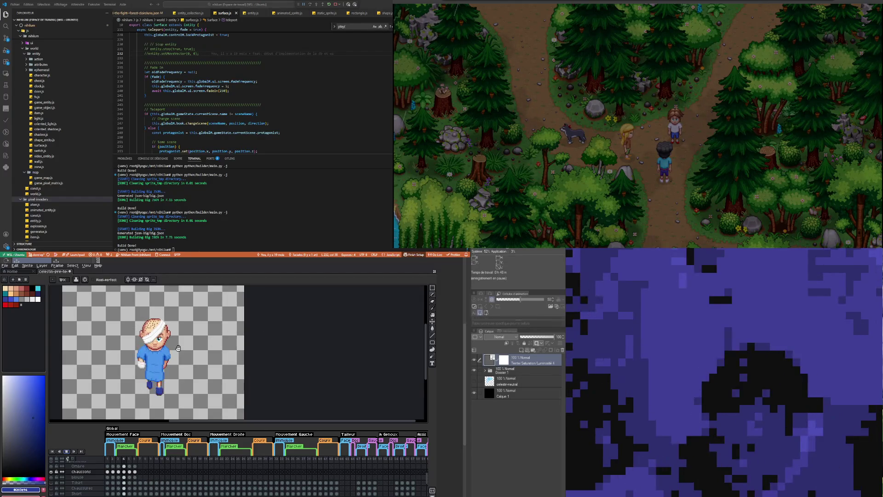
{"action": "scroll", "coordinate": [221, 340], "scroll_direction": "down", "scroll_amount": 1}
{"action": "scroll", "coordinate": [163, 353], "scroll_direction": "up", "scroll_amount": 1}
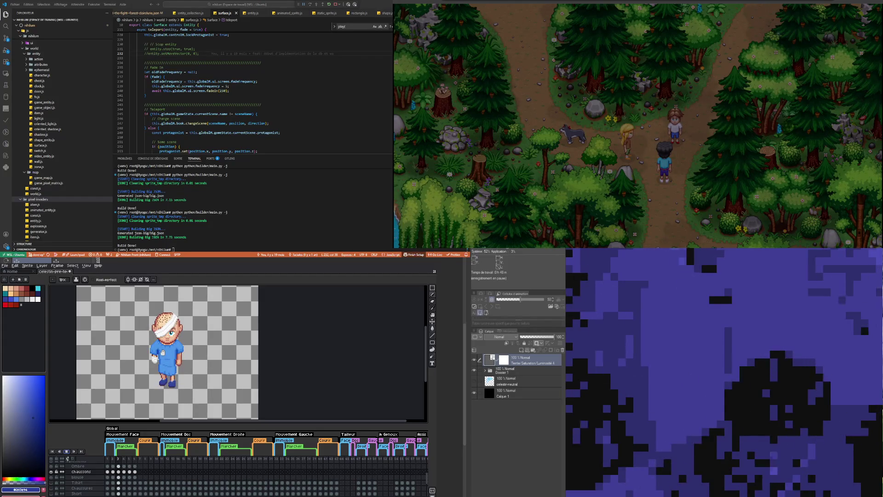
{"action": "scroll", "coordinate": [163, 352], "scroll_direction": "down", "scroll_amount": 1}
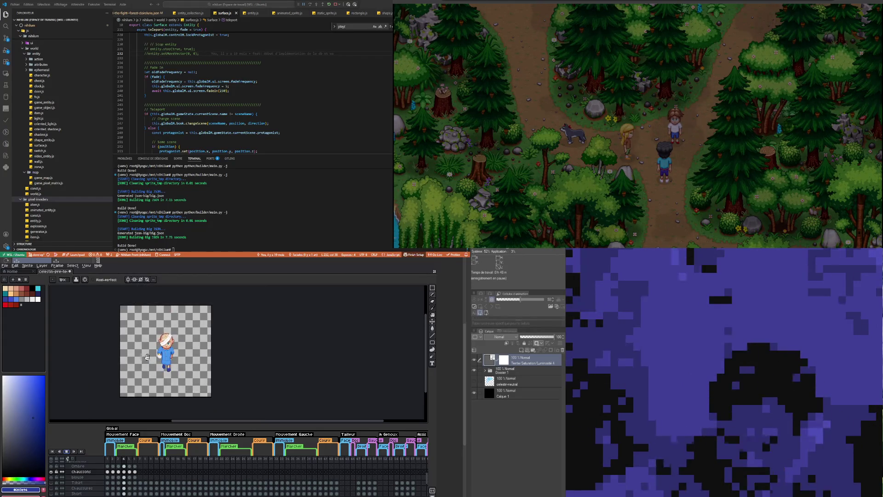
{"action": "scroll", "coordinate": [146, 357], "scroll_direction": "up", "scroll_amount": 1}
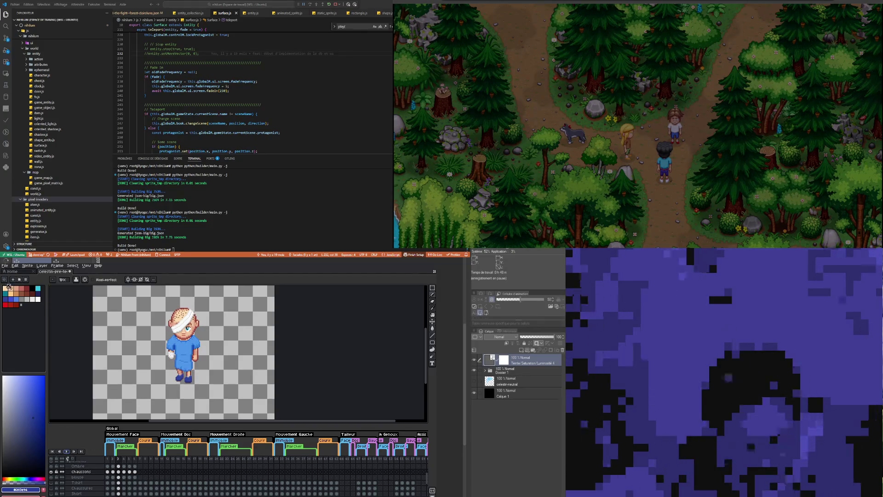
Step: Save the patient sprite with File > Save and view walk frames 5 and 6
{"action": "left_click", "coordinate": [5, 265]}
{"action": "left_click", "coordinate": [14, 289]}
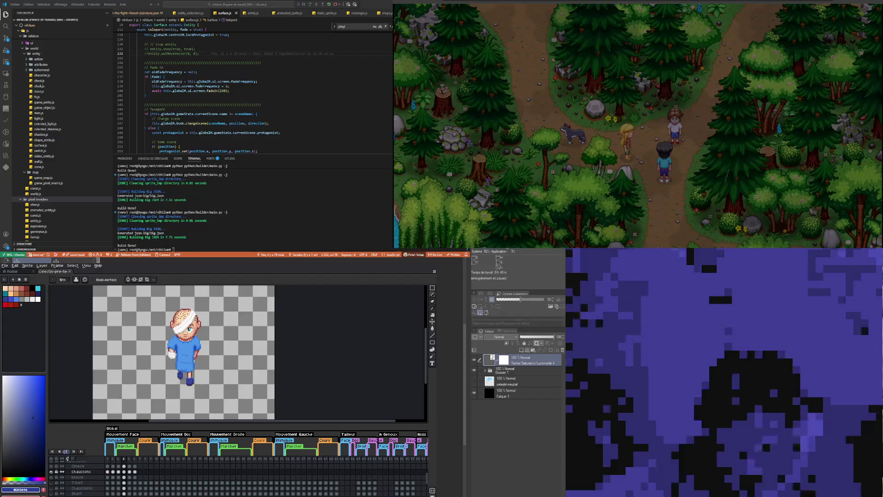
{"action": "left_click", "coordinate": [130, 472]}
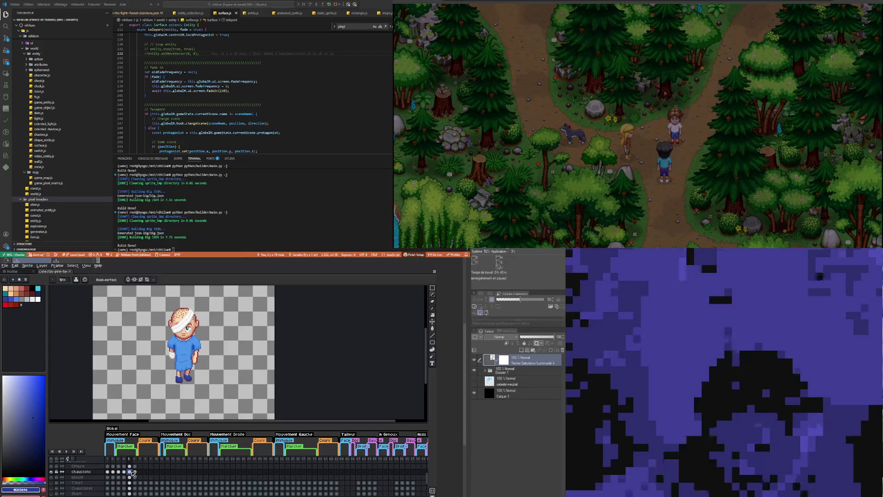
{"action": "left_click", "coordinate": [135, 472]}
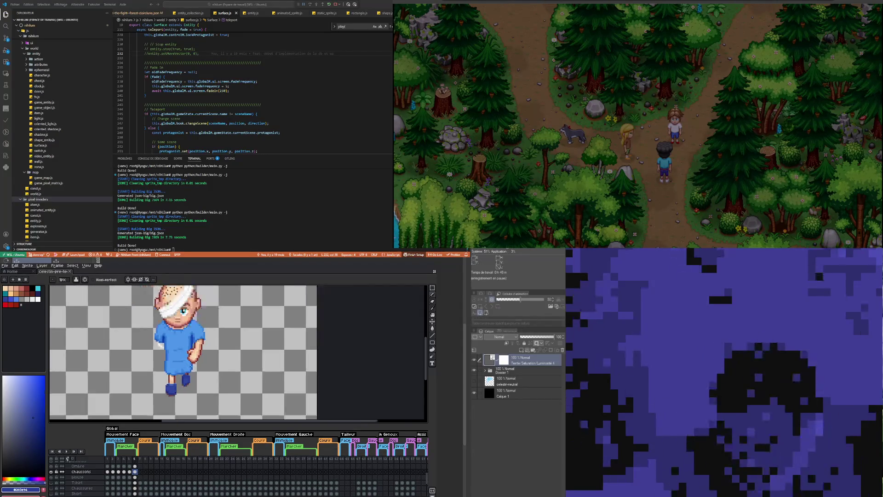
Step: Flip back and forth through Chaussons walk frames 3–6 to compare the walk poses
{"action": "left_click", "coordinate": [119, 471]}
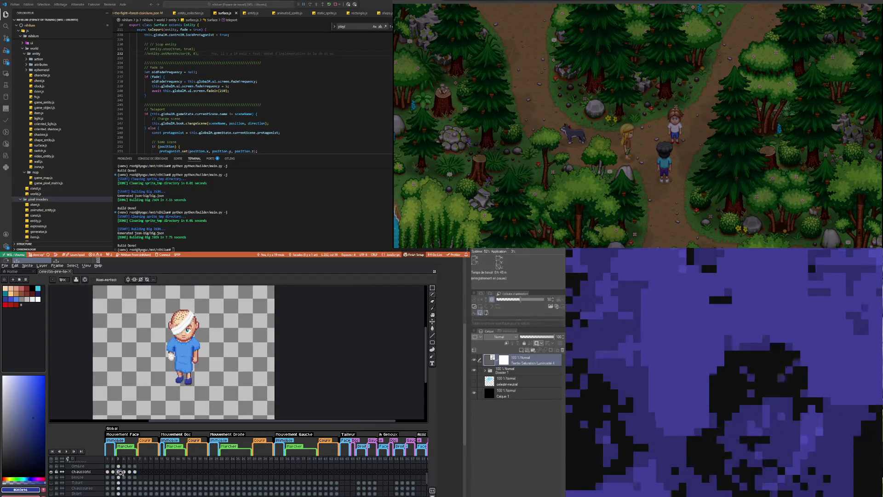
{"action": "left_click", "coordinate": [124, 472]}
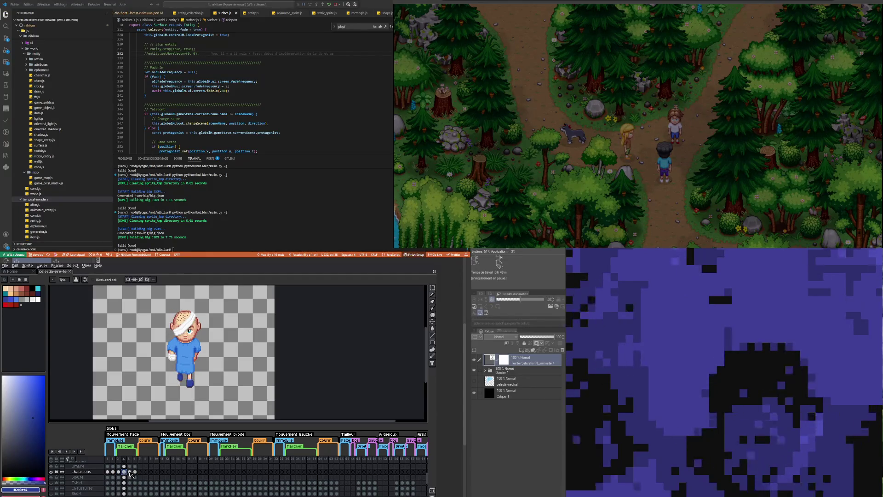
{"action": "left_click", "coordinate": [129, 472]}
{"action": "left_click", "coordinate": [134, 471]}
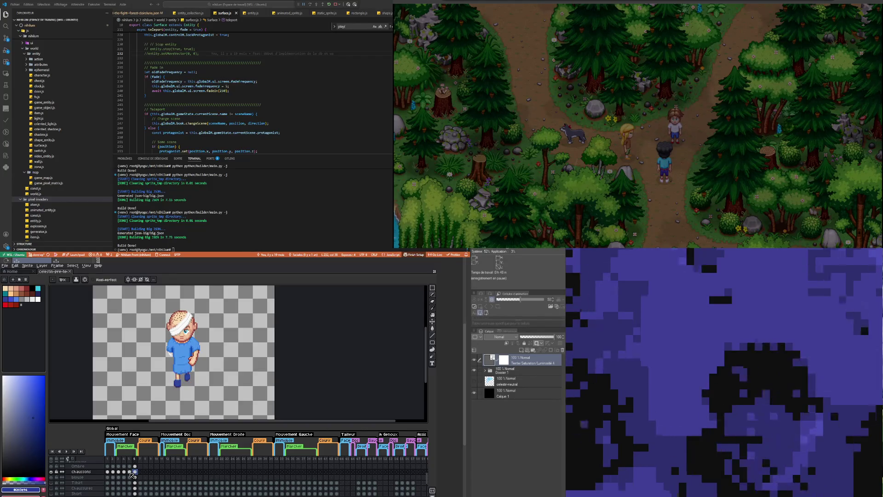
{"action": "left_click", "coordinate": [130, 473]}
{"action": "left_click", "coordinate": [124, 472]}
{"action": "left_click", "coordinate": [119, 471]}
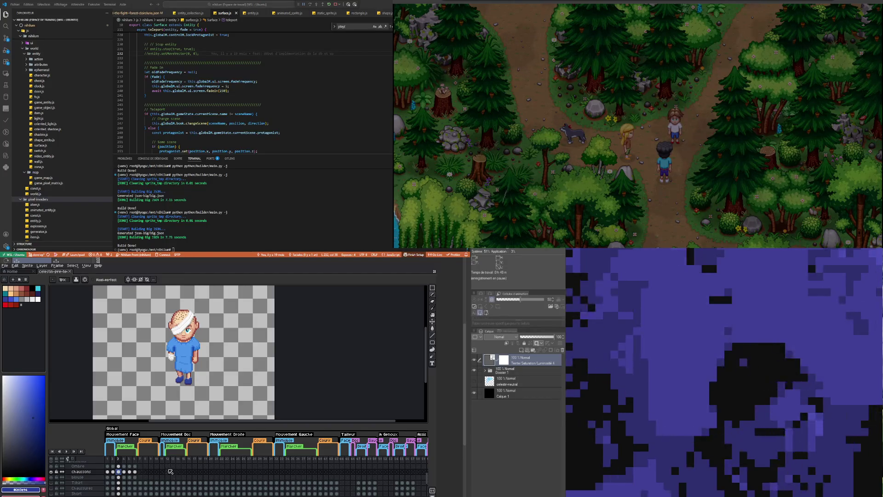
{"action": "left_click", "coordinate": [124, 471]}
{"action": "left_click", "coordinate": [130, 472]}
{"action": "left_click", "coordinate": [136, 472]}
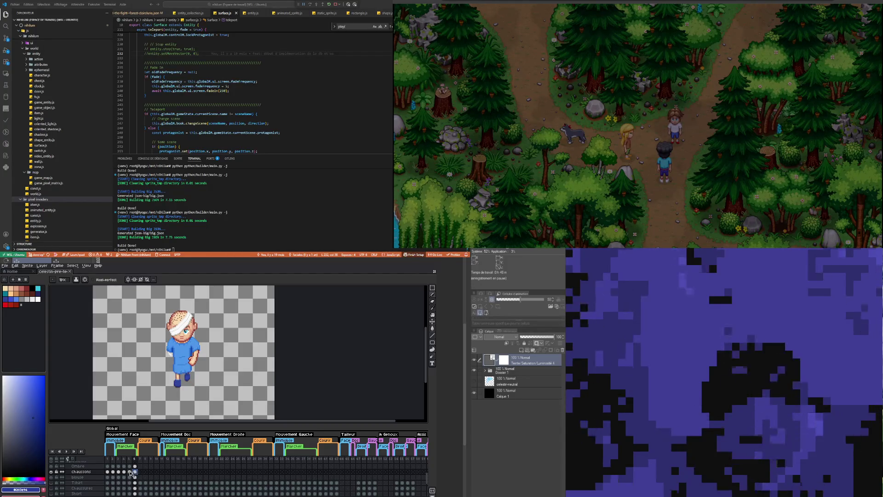
{"action": "left_click", "coordinate": [129, 472]}
{"action": "left_click", "coordinate": [124, 472]}
{"action": "left_click", "coordinate": [119, 472]}
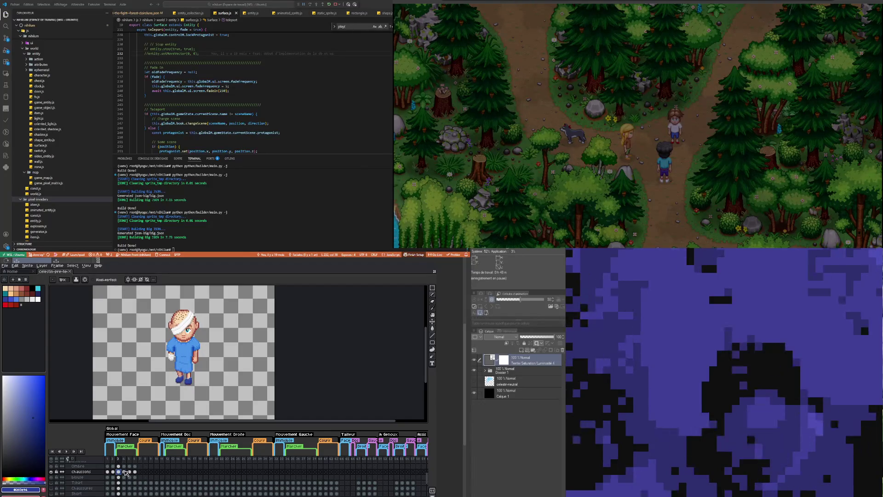
{"action": "left_click", "coordinate": [124, 472]}
{"action": "left_click", "coordinate": [130, 472]}
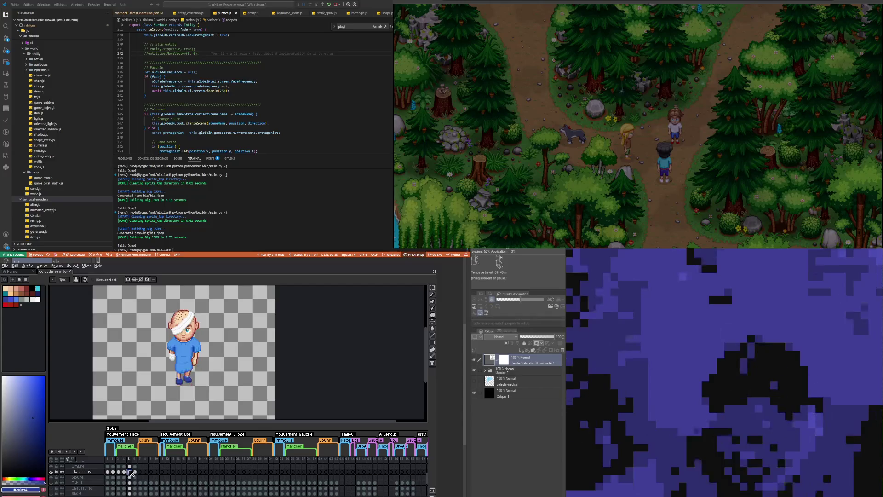
{"action": "left_click", "coordinate": [135, 472]}
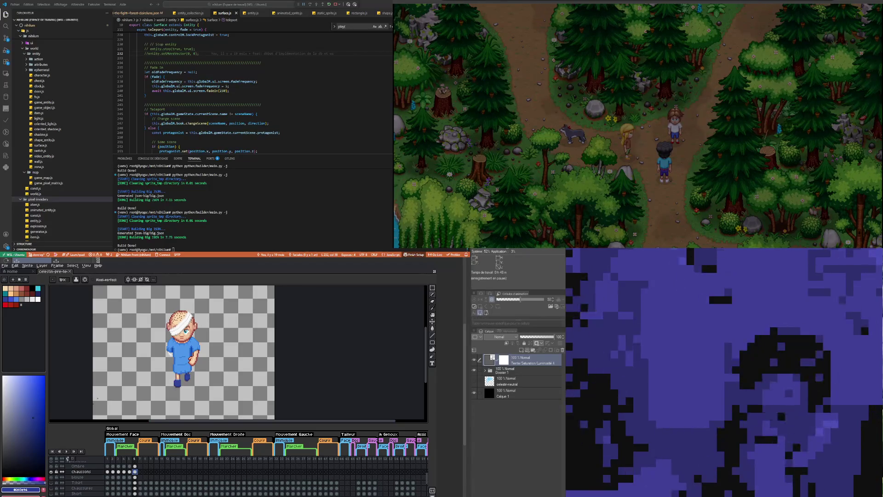
Step: Compare bare-body frame 11 with dressed frame 3, then save the sprite with Ctrl+S
{"action": "scroll", "coordinate": [184, 354], "scroll_direction": "down", "scroll_amount": 3}
{"action": "scroll", "coordinate": [184, 355], "scroll_direction": "up", "scroll_amount": 3}
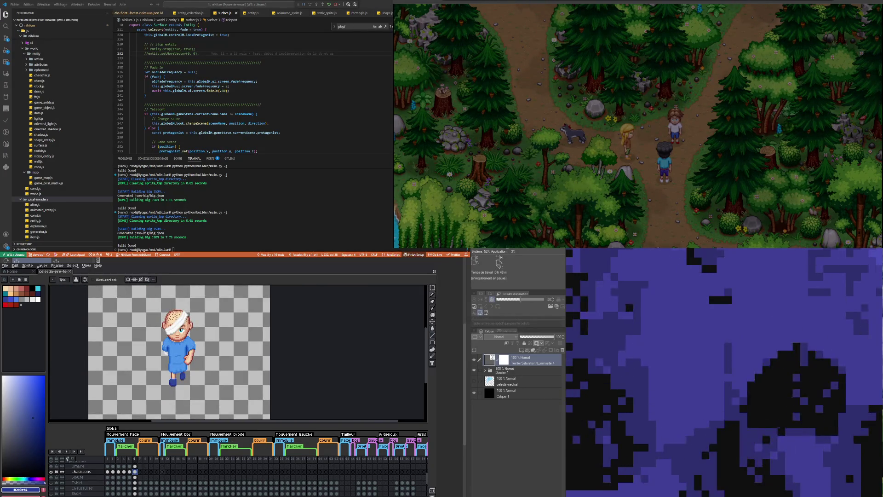
{"action": "left_click", "coordinate": [163, 471]}
{"action": "left_click", "coordinate": [118, 472]}
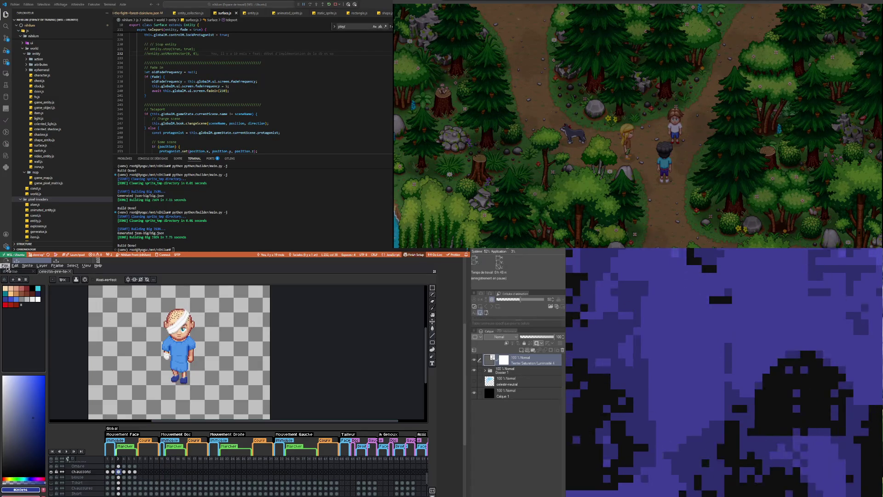
{"action": "key", "text": "ctrl+s"}
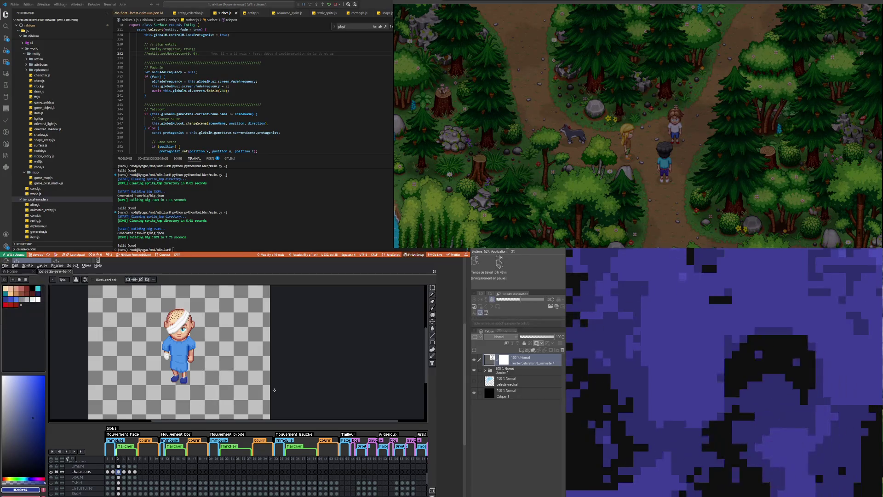
Step: Play the walk animation on the canvas
{"action": "scroll", "coordinate": [212, 382], "scroll_direction": "down", "scroll_amount": 1}
{"action": "scroll", "coordinate": [211, 383], "scroll_direction": "up", "scroll_amount": 1}
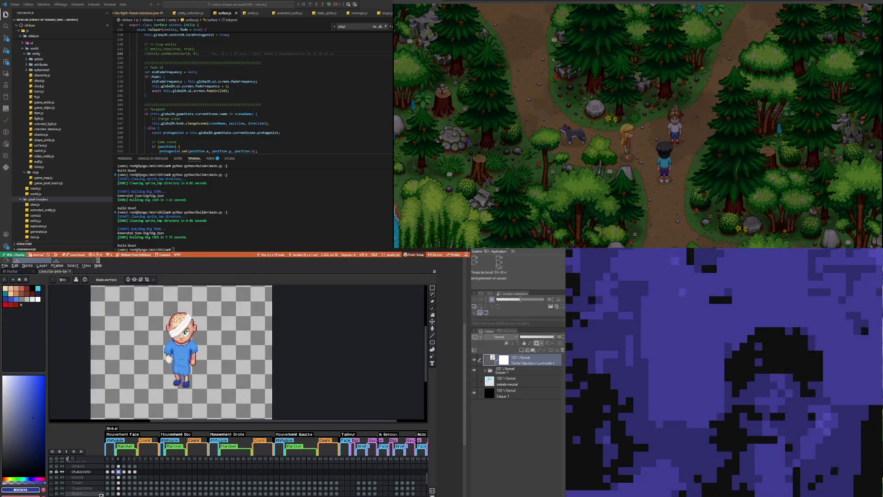
{"action": "left_click", "coordinate": [66, 452]}
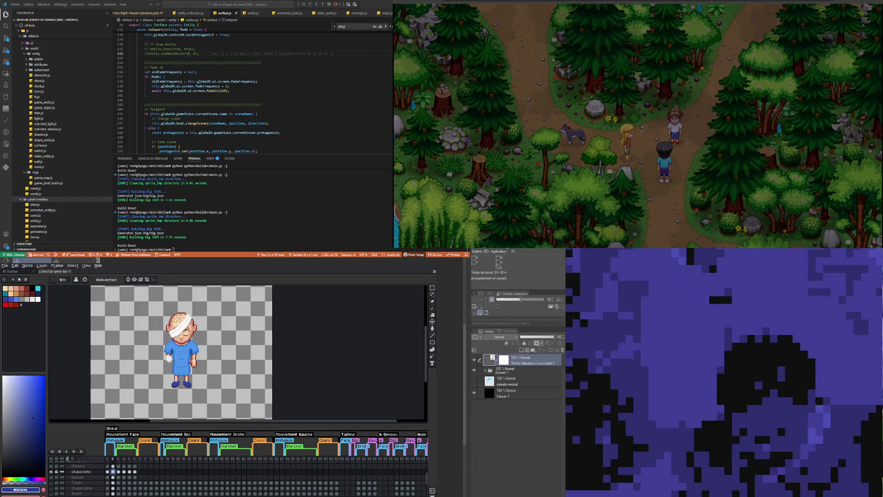
{"action": "scroll", "coordinate": [112, 486], "scroll_direction": "up", "scroll_amount": 1}
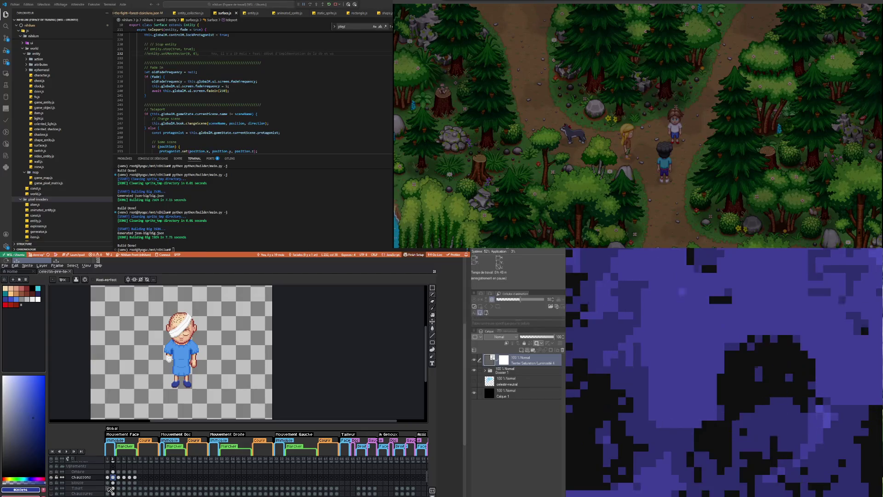
Step: Paste the blue back-view gown into the blouse layer's frame 11 cel and zoom in to inspect it
{"action": "left_click", "coordinate": [107, 482]}
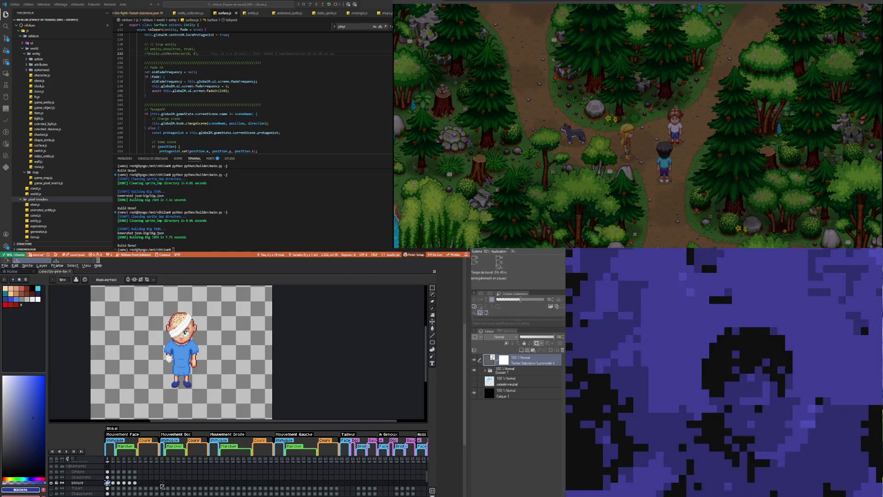
{"action": "left_click", "coordinate": [162, 483]}
{"action": "key", "text": "ctrl+v"}
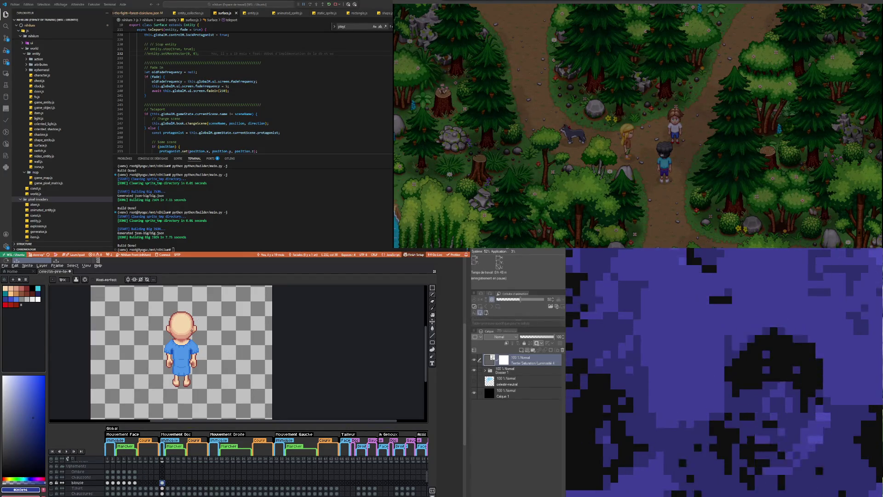
{"action": "scroll", "coordinate": [166, 341], "scroll_direction": "up", "scroll_amount": 1}
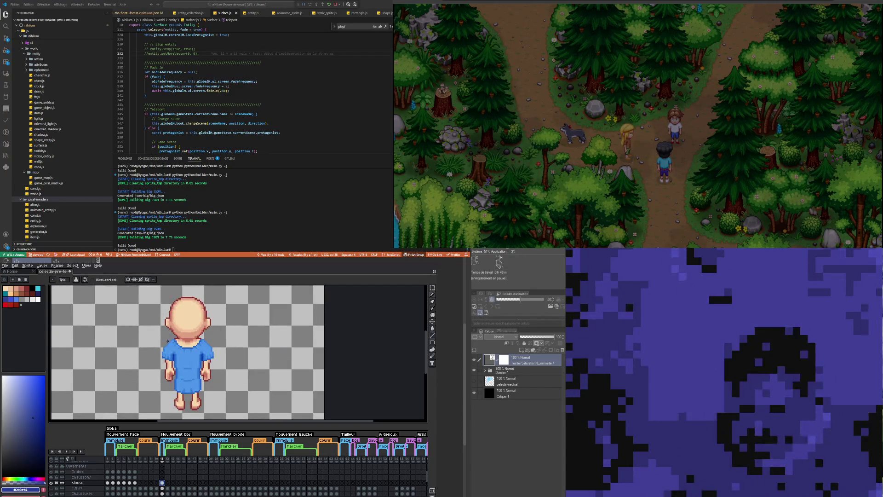
{"action": "scroll", "coordinate": [204, 409], "scroll_direction": "up", "scroll_amount": 1}
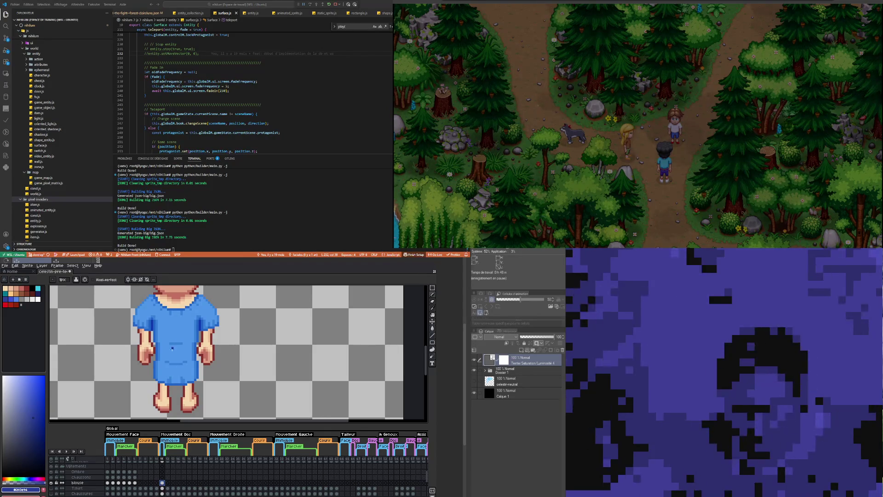
{"action": "scroll", "coordinate": [195, 346], "scroll_direction": "down", "scroll_amount": 2}
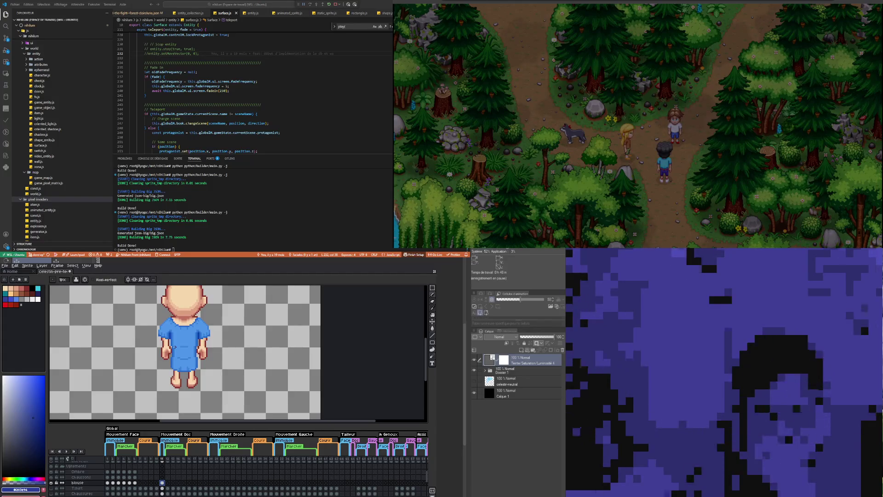
{"action": "scroll", "coordinate": [173, 358], "scroll_direction": "up", "scroll_amount": 2}
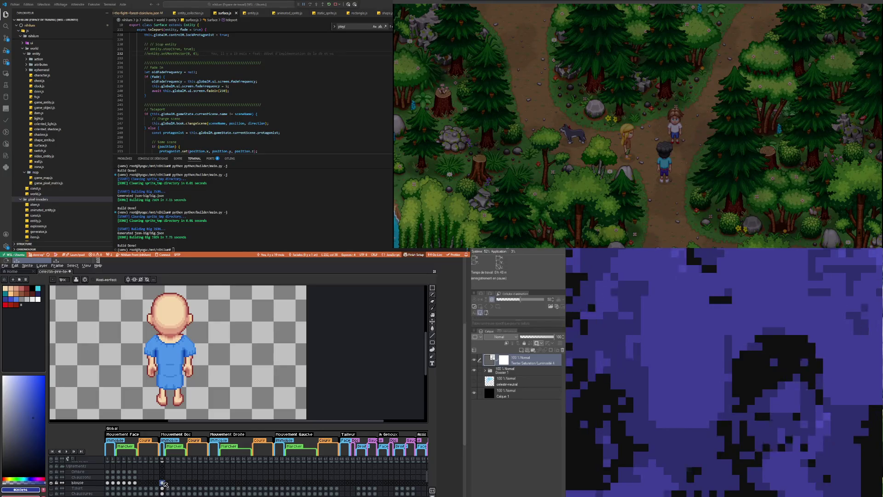
Step: Copy the gown from front frames 3 and 4 onto the blouse cels of back-view frames 12 and 13
{"action": "left_click", "coordinate": [167, 482]}
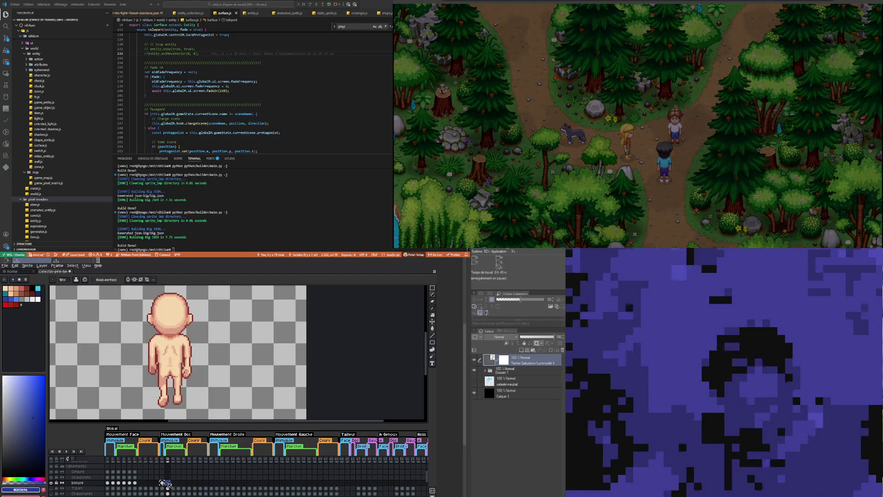
{"action": "left_click", "coordinate": [162, 483]}
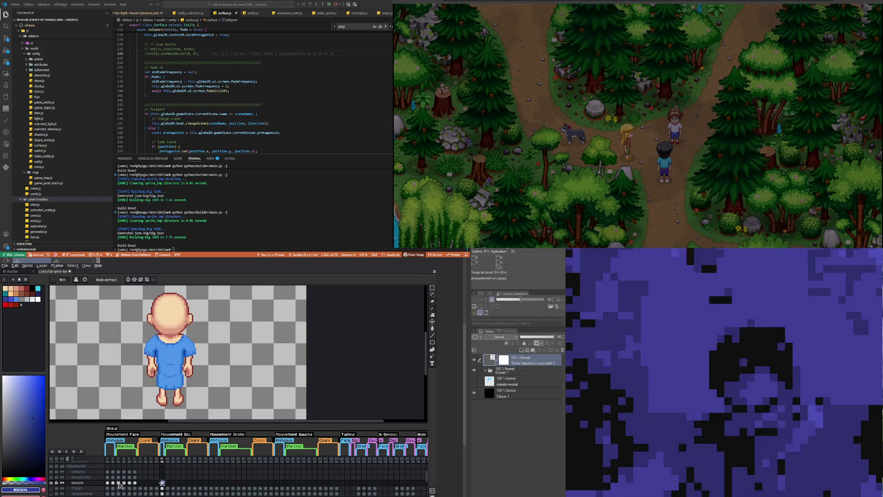
{"action": "left_click", "coordinate": [119, 483]}
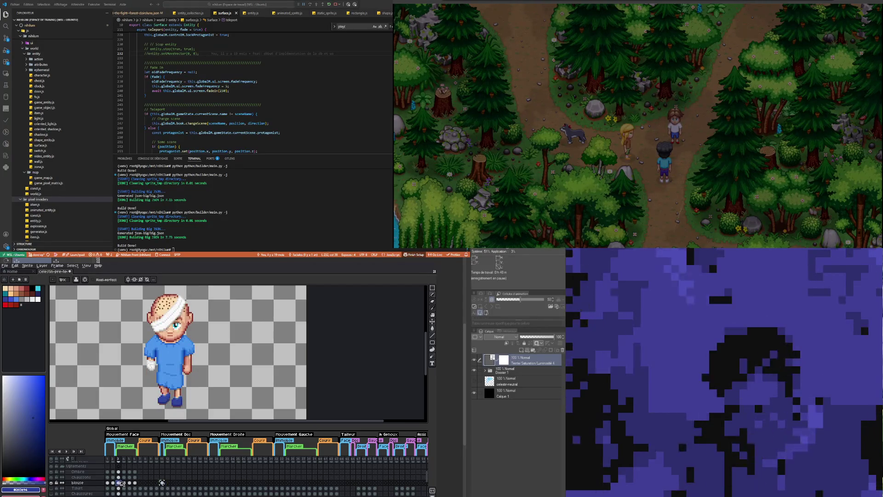
{"action": "left_click", "coordinate": [167, 483]}
{"action": "key", "text": "ctrl+v"}
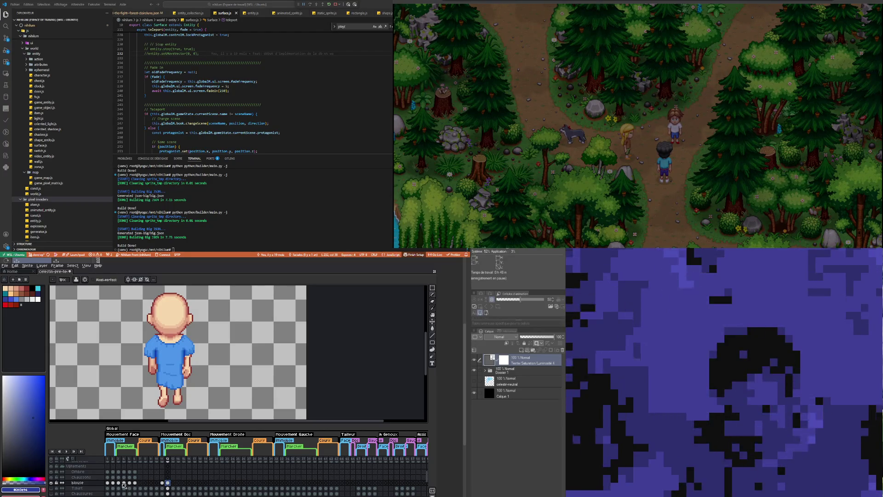
{"action": "left_click", "coordinate": [124, 482]}
{"action": "left_click", "coordinate": [173, 482]}
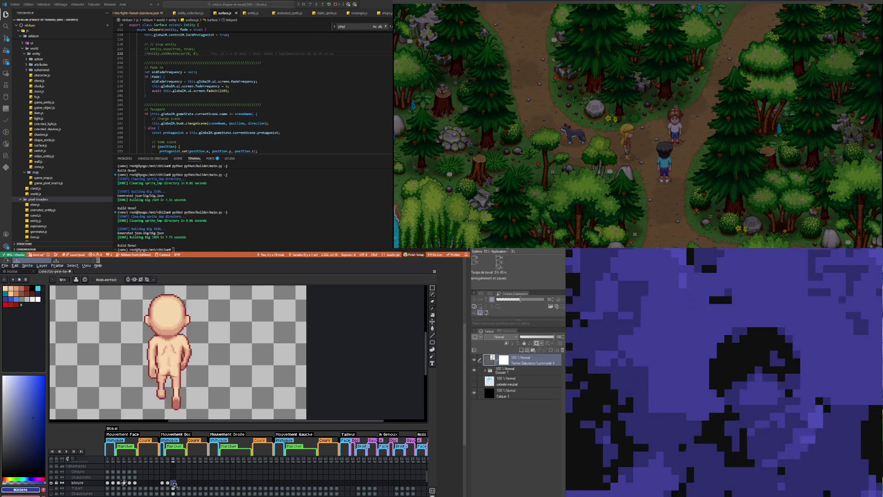
{"action": "key", "text": "ctrl+v"}
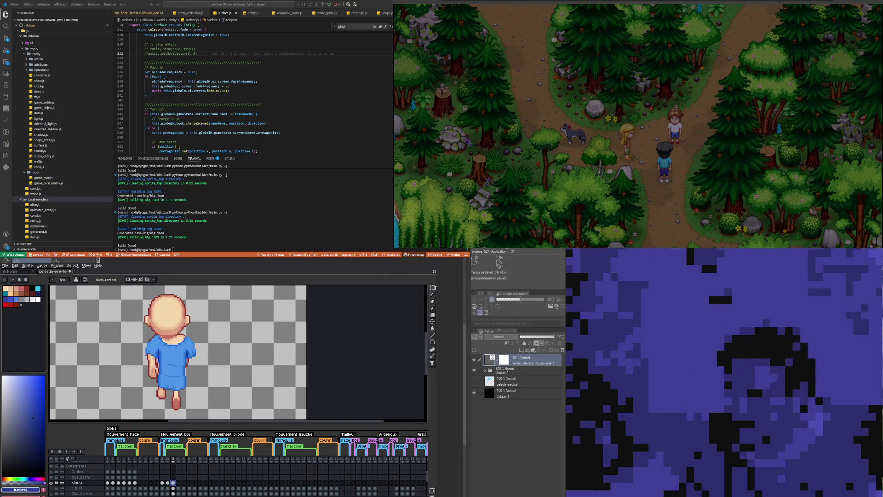
Step: Marquee-select the gown on frame 13 and nudge it with the arrow keys
{"action": "key", "text": "m"}
{"action": "left_click_drag", "start_coordinate": [129, 325], "coordinate": [212, 403]}
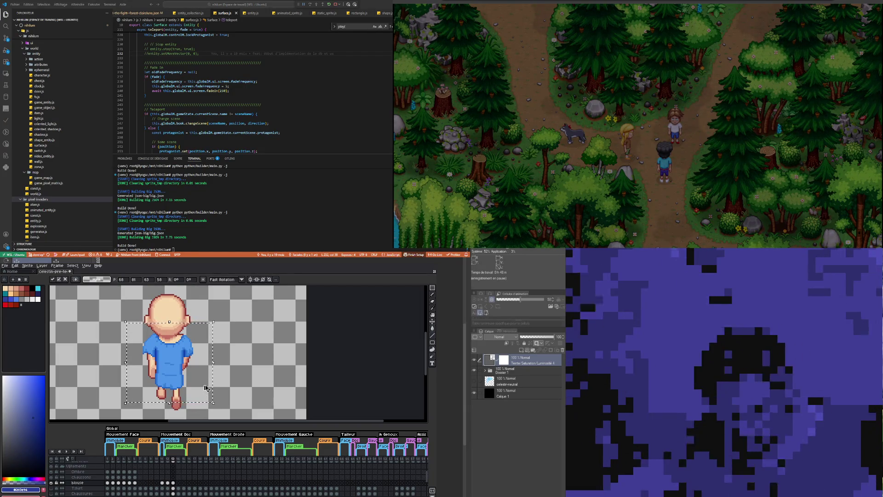
{"action": "key", "text": "Right"}
{"action": "key", "text": "Down"}
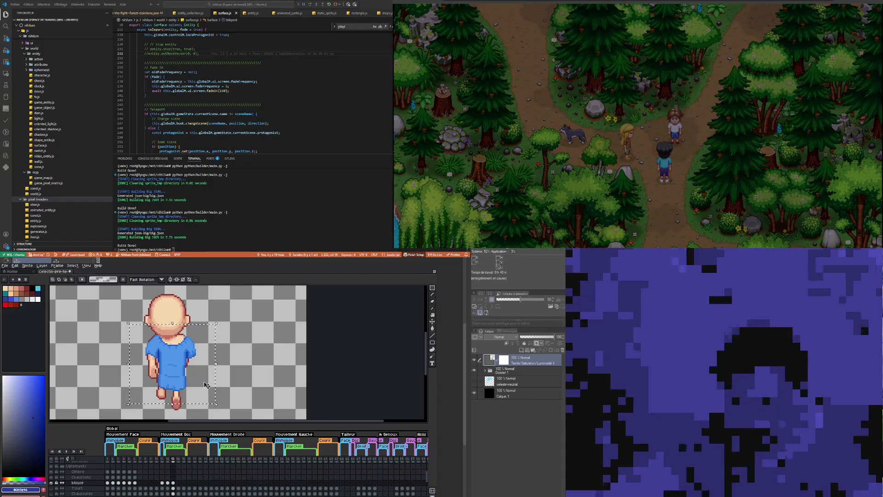
{"action": "key", "text": "Left"}
{"action": "key", "text": "Up"}
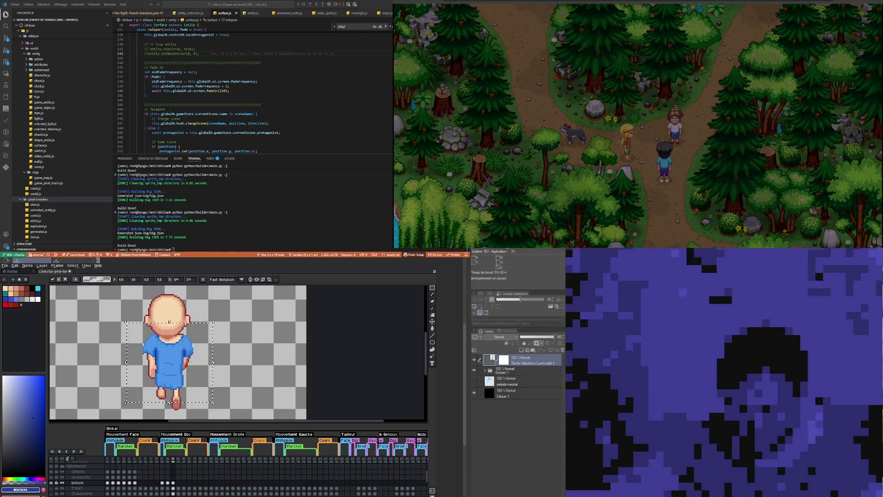
Step: Shift the gown a pixel left and compare it against frame 12's walking pose
{"action": "left_click", "coordinate": [168, 483]}
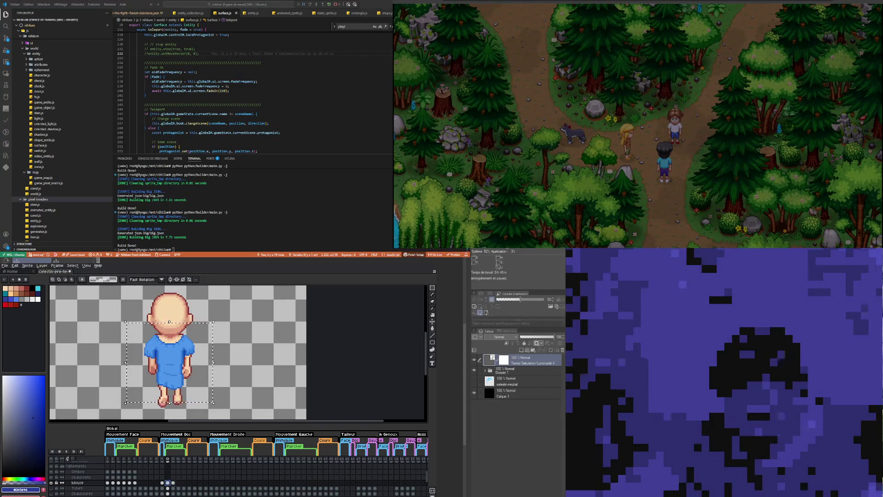
{"action": "key", "text": "Left"}
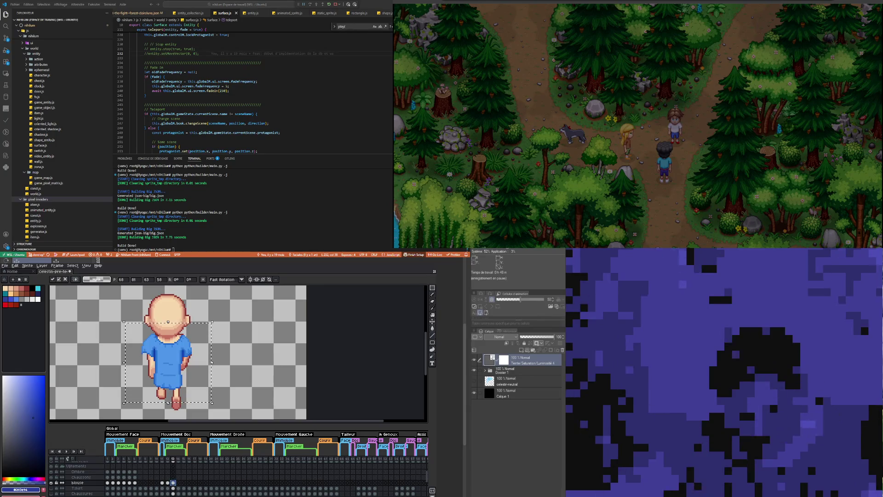
{"action": "left_click", "coordinate": [168, 482]}
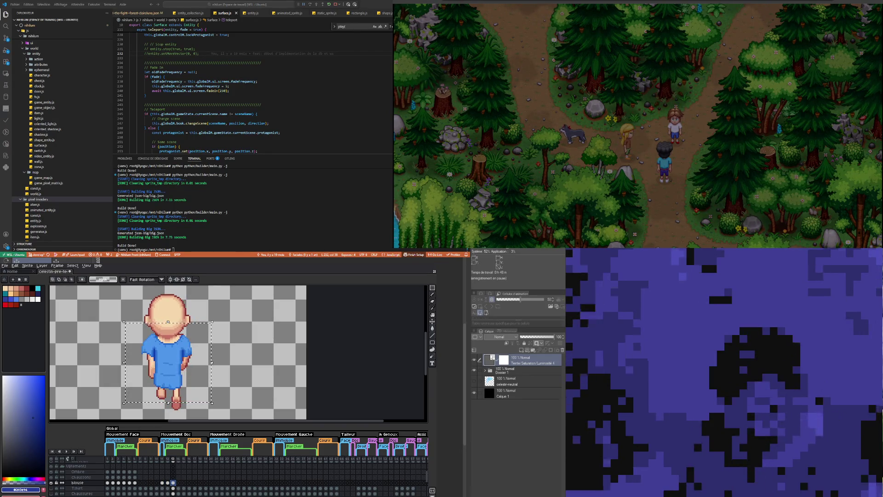
{"action": "left_click", "coordinate": [168, 482]}
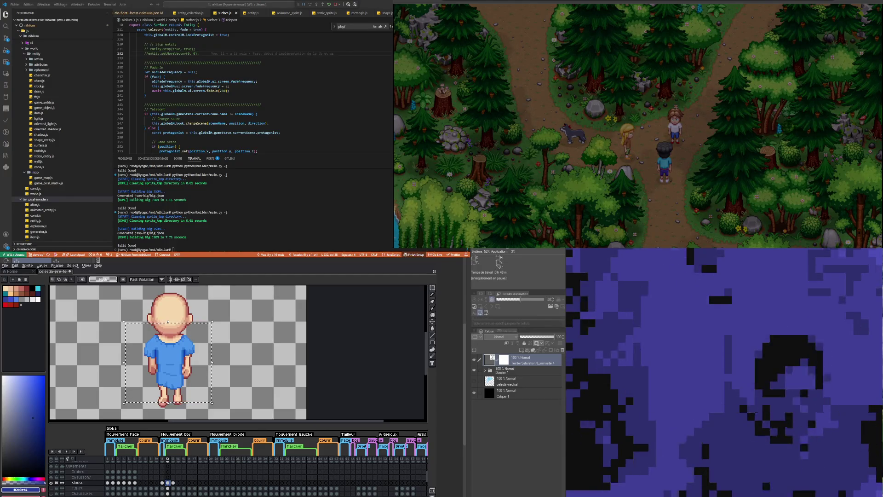
{"action": "left_click", "coordinate": [173, 482]}
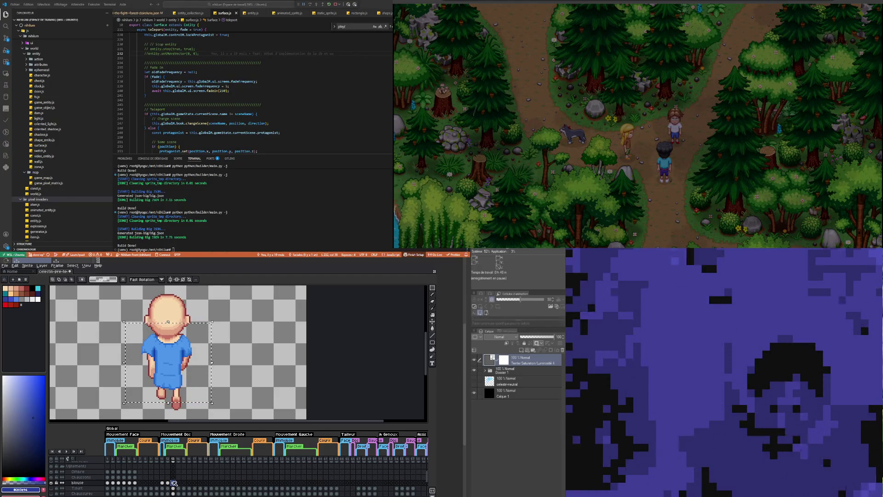
{"action": "key", "text": "Left"}
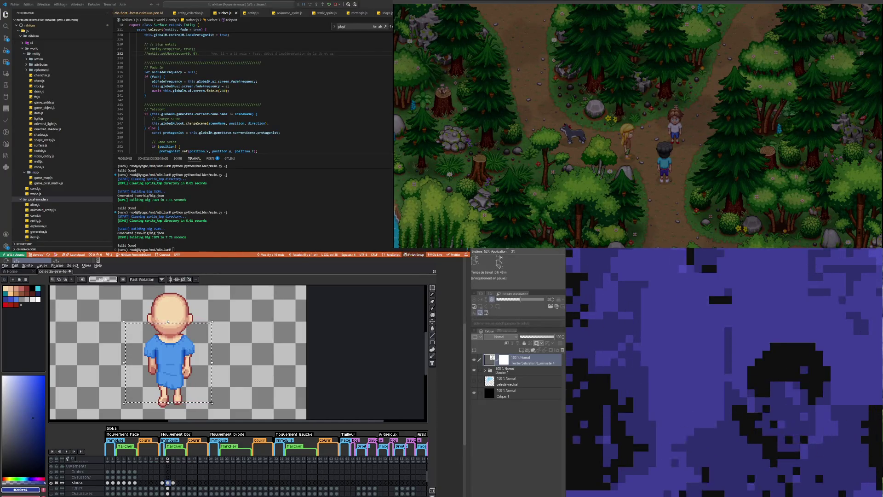
{"action": "key", "text": "period"}
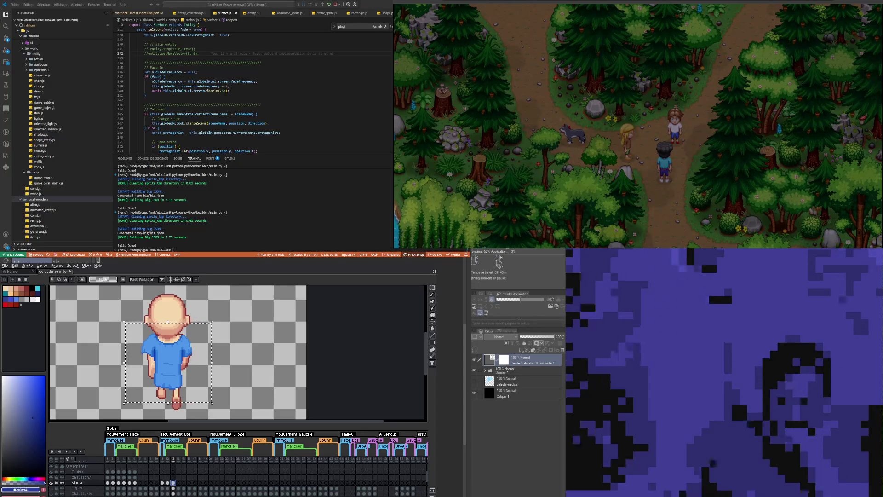
{"action": "scroll", "coordinate": [185, 370], "scroll_direction": "down", "scroll_amount": 1}
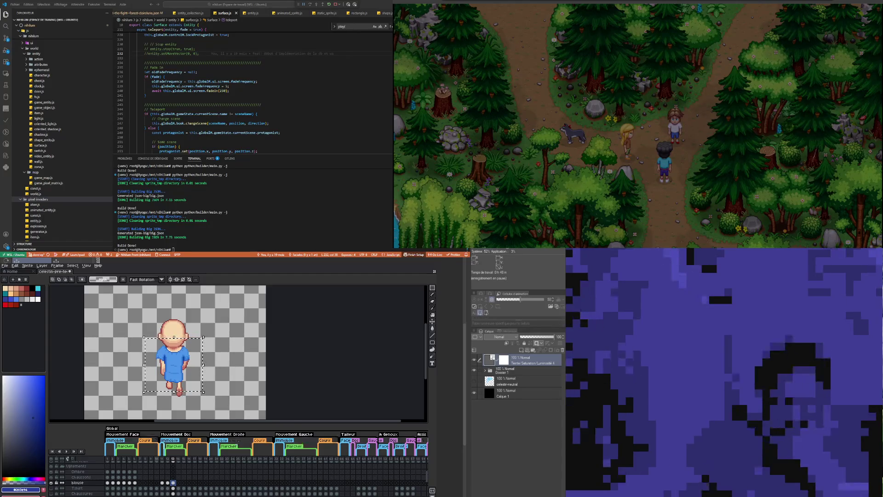
{"action": "left_click", "coordinate": [118, 477]}
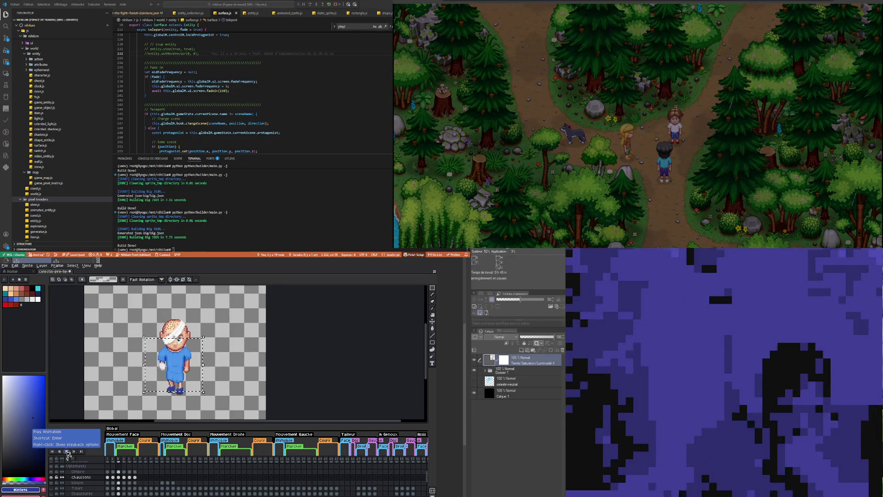
Step: Stop playback, view back-view frames 11 and 13, and drop the gown selection
{"action": "scroll", "coordinate": [226, 350], "scroll_direction": "down", "scroll_amount": 2}
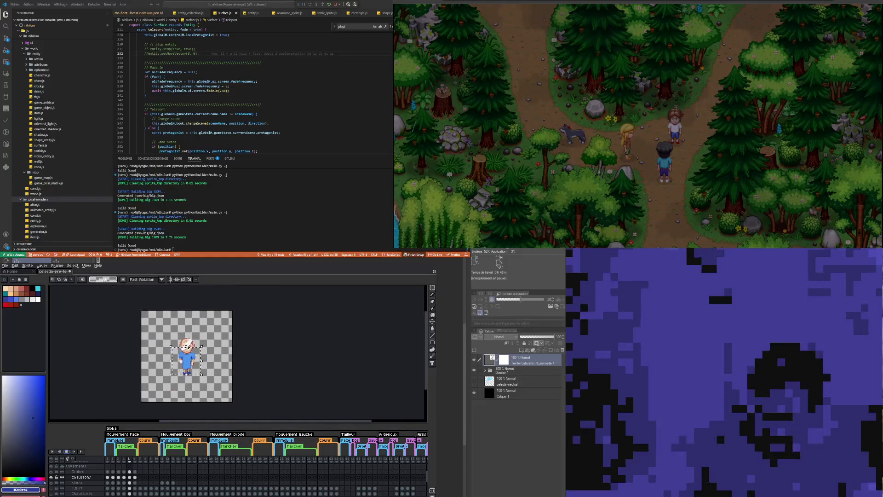
{"action": "scroll", "coordinate": [230, 350], "scroll_direction": "up", "scroll_amount": 4}
{"action": "scroll", "coordinate": [232, 349], "scroll_direction": "down", "scroll_amount": 2}
{"action": "scroll", "coordinate": [162, 336], "scroll_direction": "up", "scroll_amount": 2}
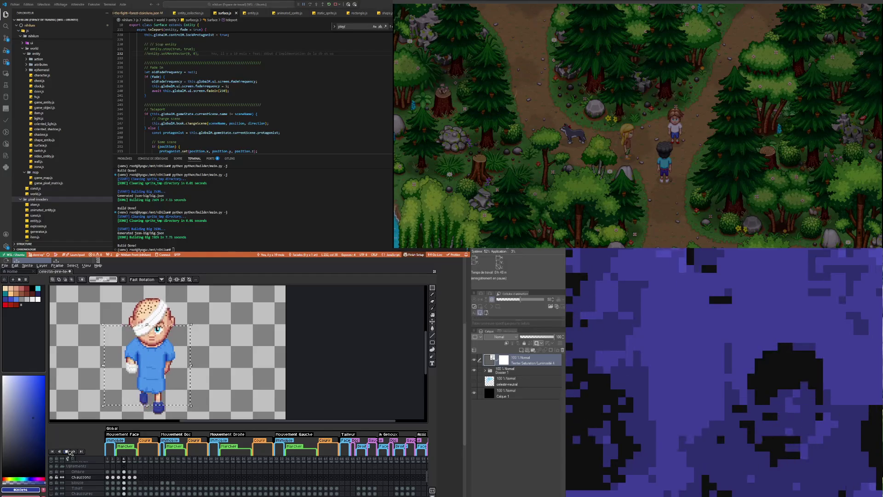
{"action": "left_click", "coordinate": [163, 483]}
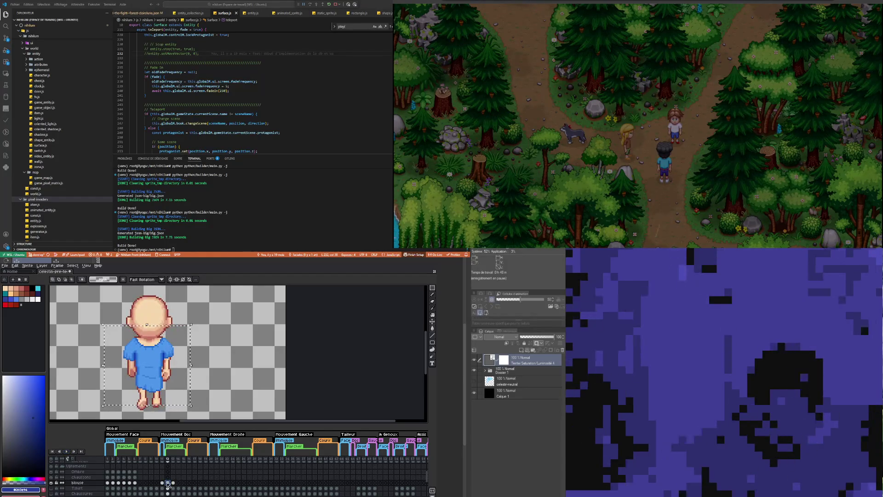
{"action": "left_click", "coordinate": [173, 482]}
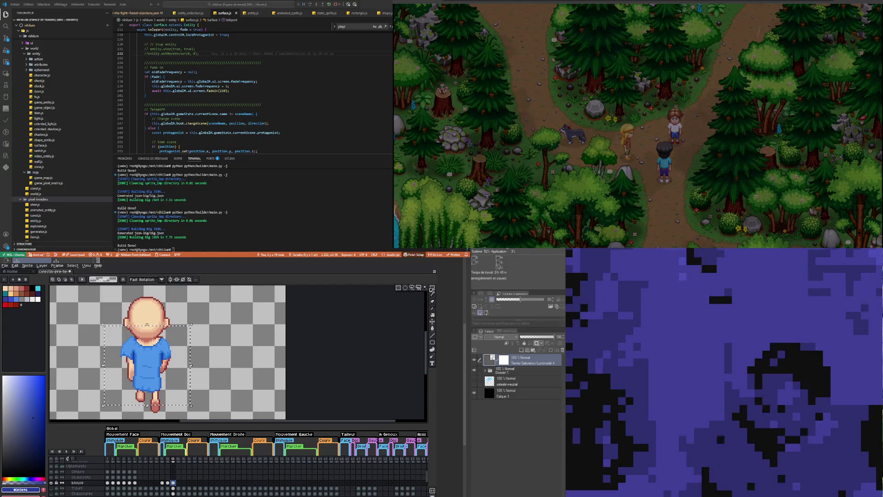
{"action": "scroll", "coordinate": [133, 352], "scroll_direction": "up", "scroll_amount": 2}
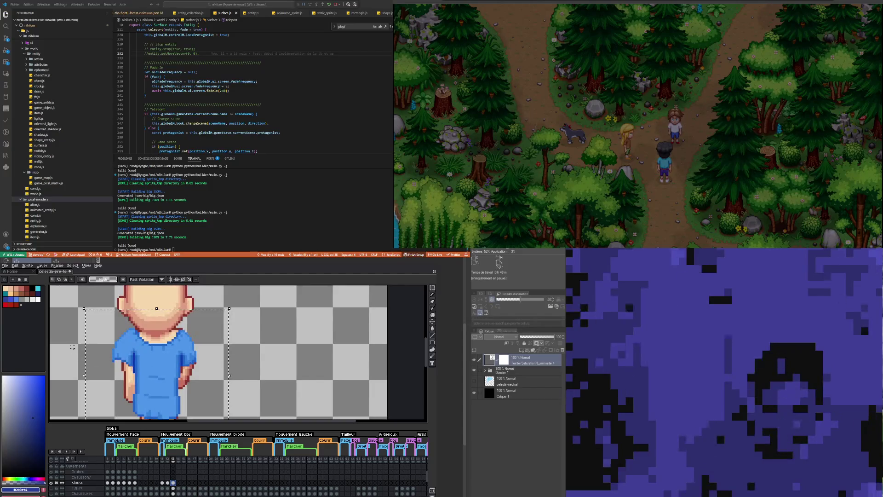
{"action": "scroll", "coordinate": [111, 339], "scroll_direction": "down", "scroll_amount": 1}
{"action": "left_click", "coordinate": [111, 339]}
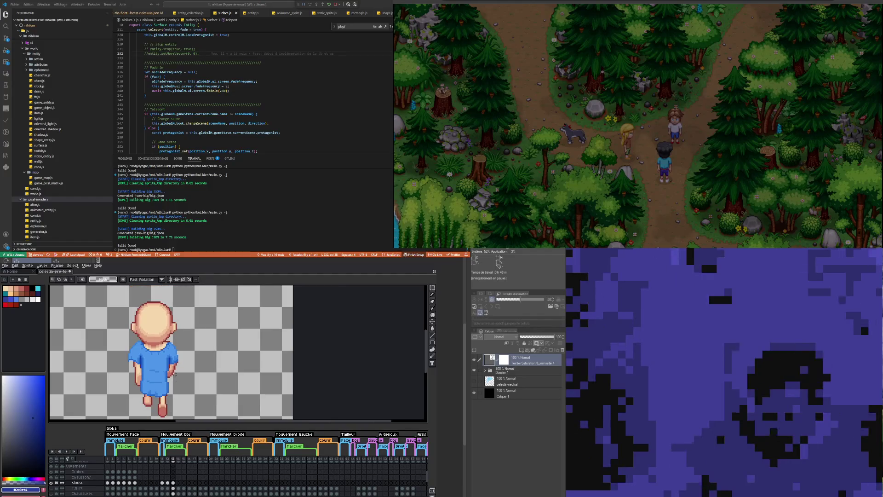
{"action": "left_click_drag", "start_coordinate": [152, 402], "coordinate": [158, 407]}
{"action": "scroll", "coordinate": [158, 407], "scroll_direction": "up", "scroll_amount": 1}
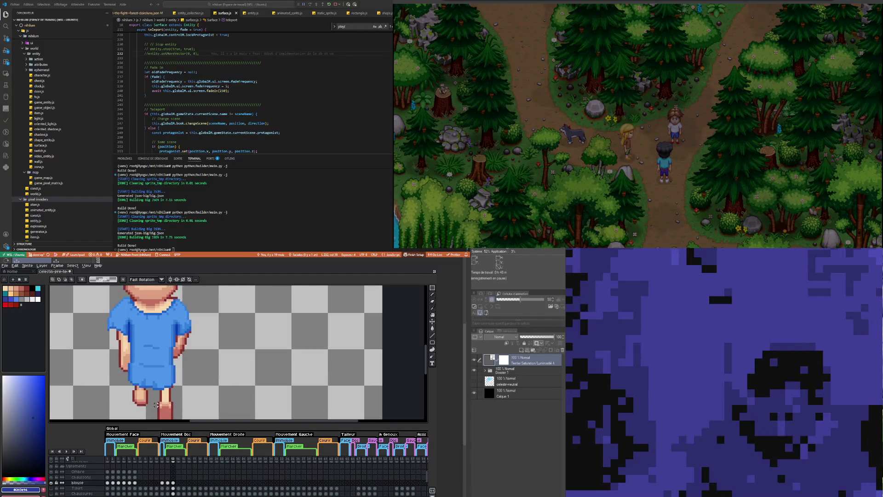
Step: On frame 12, toggle the blouse layer's visibility to compare the gown with the bare body
{"action": "left_click", "coordinate": [167, 483]}
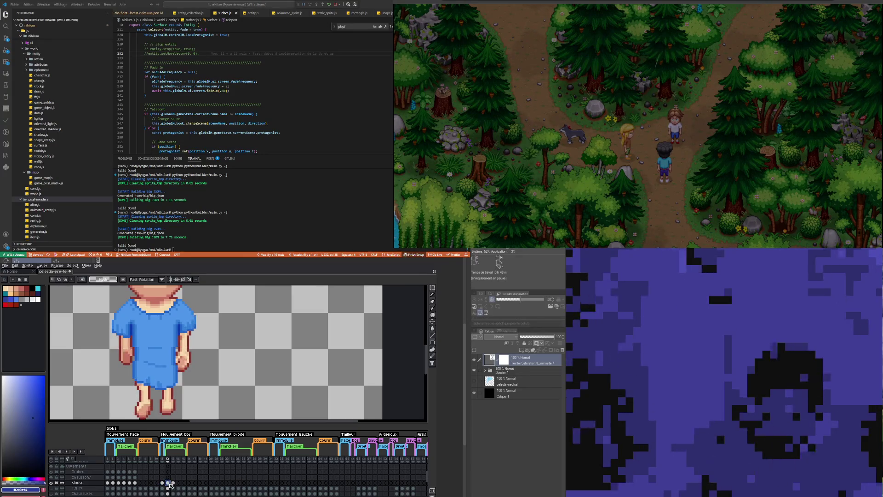
{"action": "left_click", "coordinate": [51, 483]}
{"action": "left_click", "coordinate": [52, 483]}
{"action": "left_click", "coordinate": [52, 483]}
{"action": "left_click", "coordinate": [52, 483]}
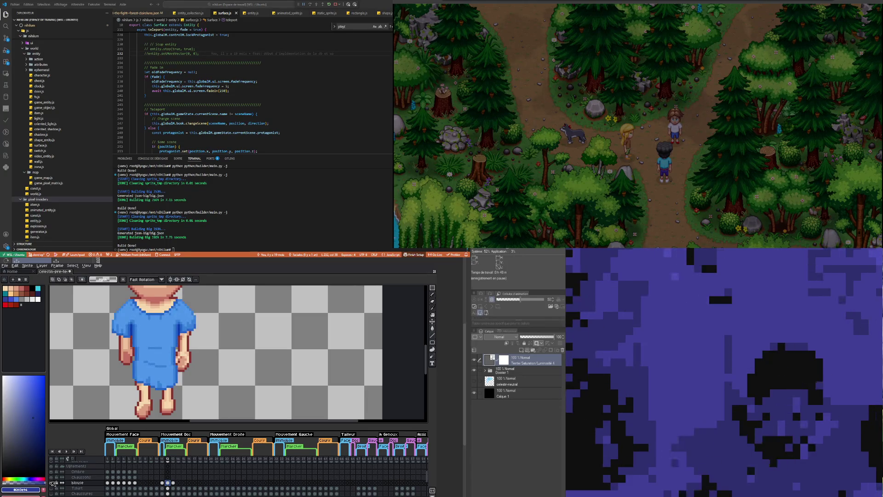
{"action": "left_click", "coordinate": [52, 483]}
Step: Toggle the blouse layer on and off repeatedly, leaving it hidden to see the bare body
{"action": "left_click", "coordinate": [52, 483]}
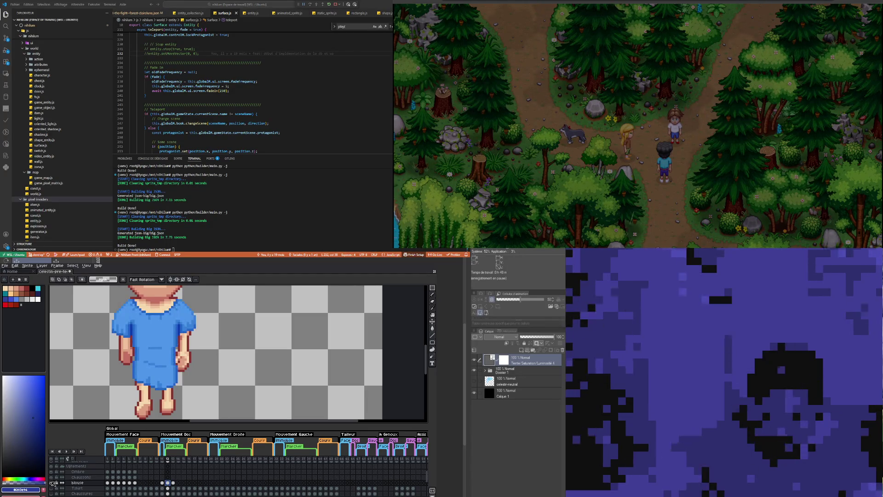
{"action": "left_click", "coordinate": [52, 483]}
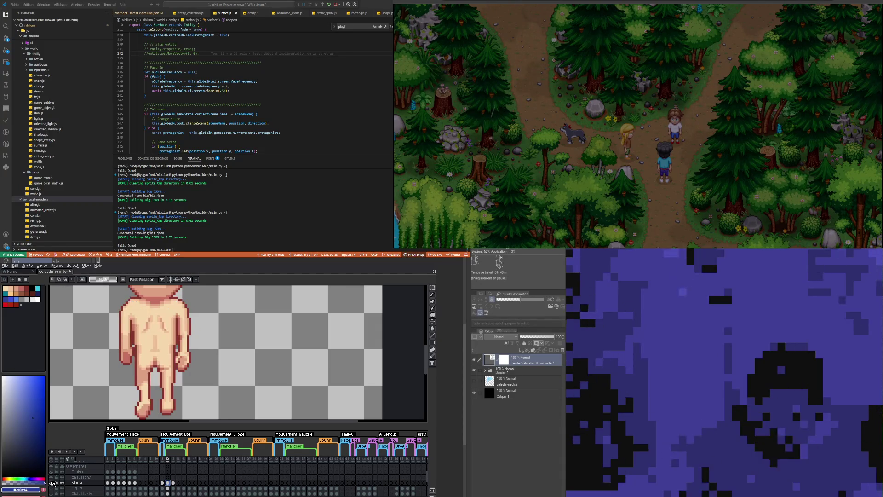
{"action": "left_click", "coordinate": [52, 483]}
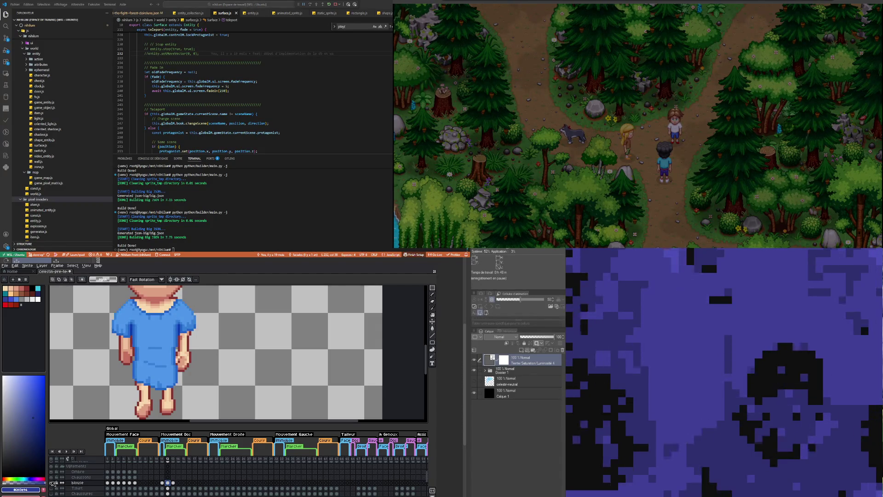
{"action": "left_click", "coordinate": [52, 482]}
{"action": "left_click", "coordinate": [52, 483]}
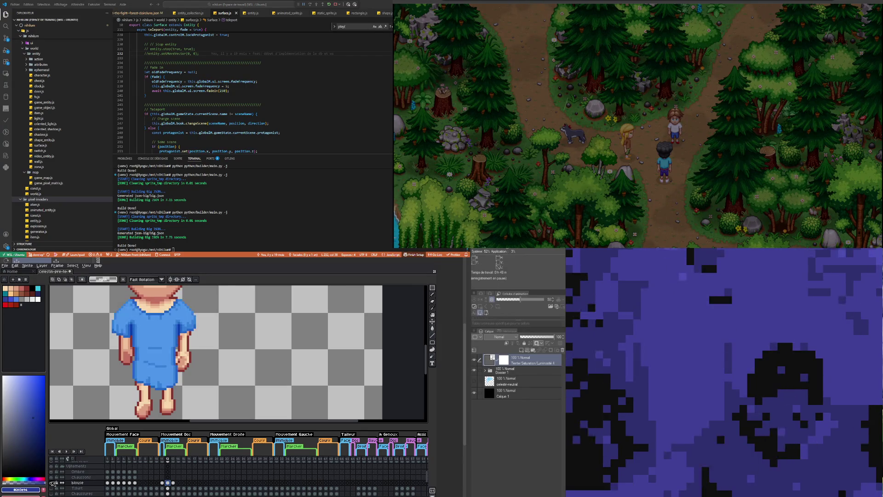
{"action": "left_click", "coordinate": [52, 483]}
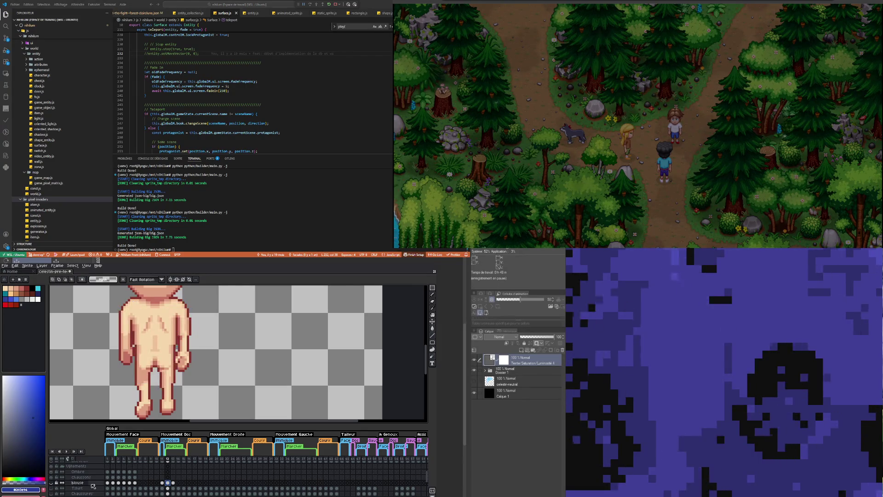
Step: Flip between back-view frames 12 and 13 to compare the walking poses
{"action": "left_click", "coordinate": [172, 483]}
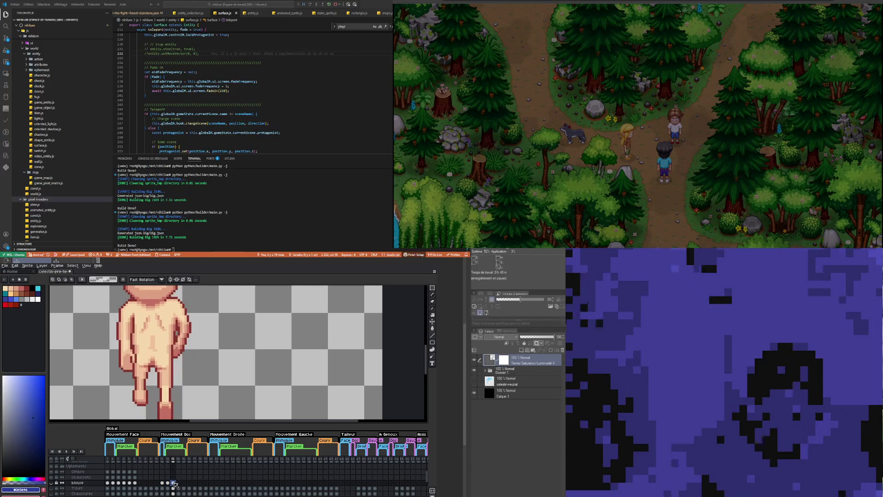
{"action": "left_click", "coordinate": [168, 483]}
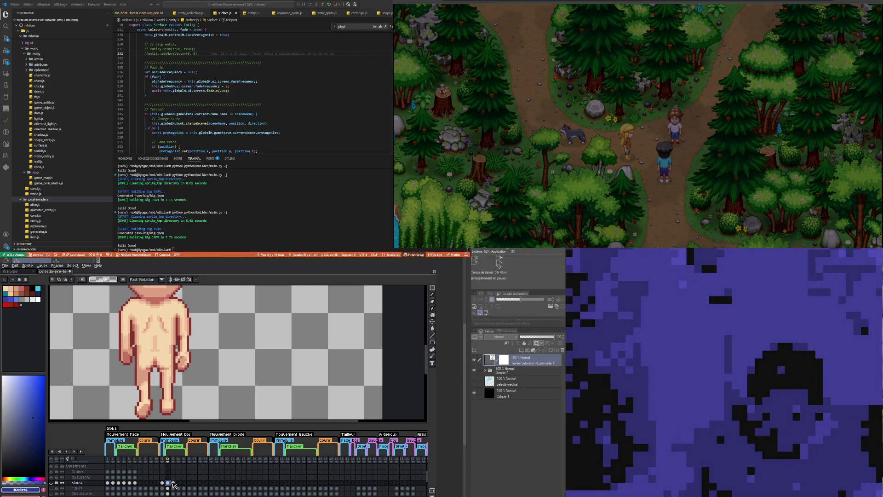
{"action": "left_click", "coordinate": [173, 483]}
{"action": "left_click", "coordinate": [168, 483]}
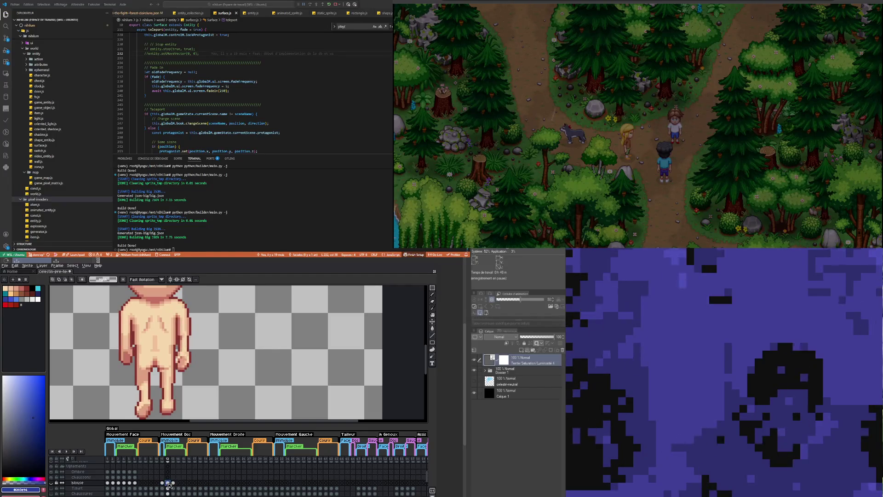
{"action": "left_click", "coordinate": [173, 483]}
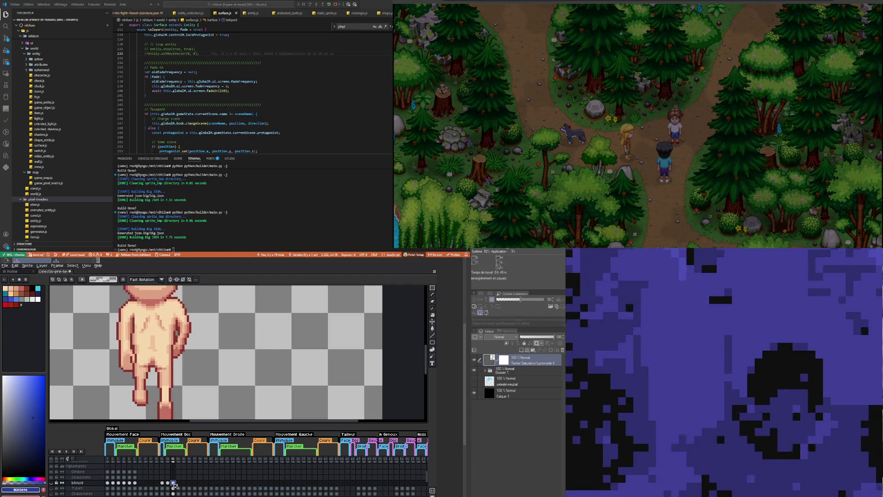
{"action": "left_click", "coordinate": [167, 482]}
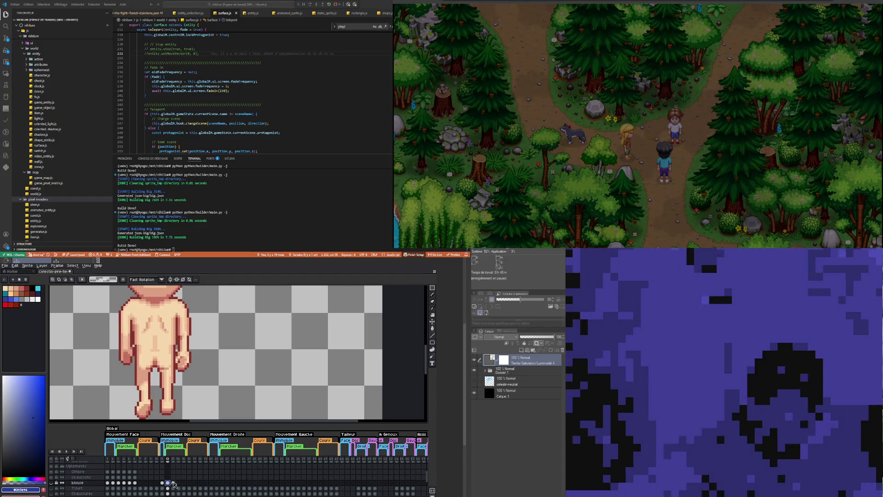
{"action": "left_click", "coordinate": [174, 483]}
{"action": "left_click", "coordinate": [168, 482]}
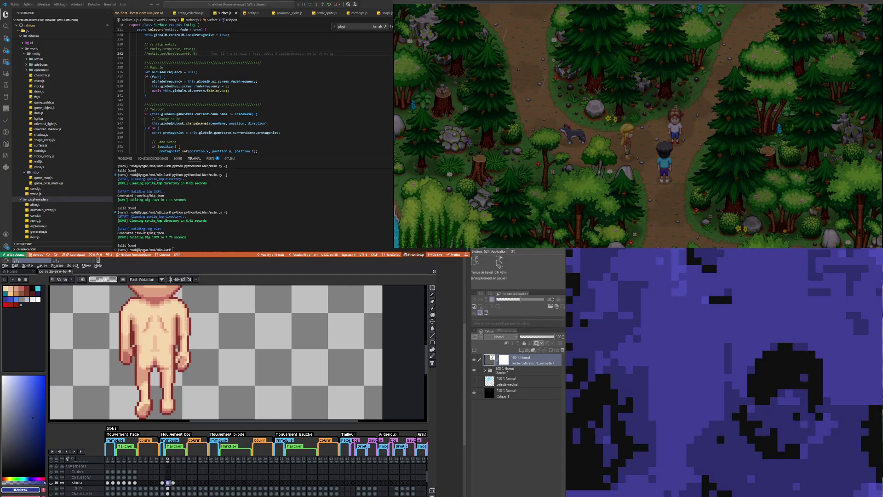
{"action": "left_click", "coordinate": [174, 483]}
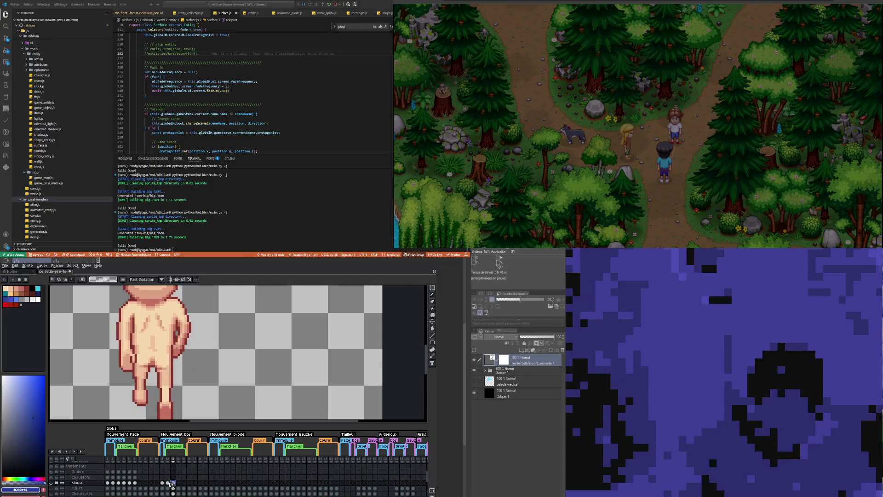
{"action": "left_click", "coordinate": [168, 483]}
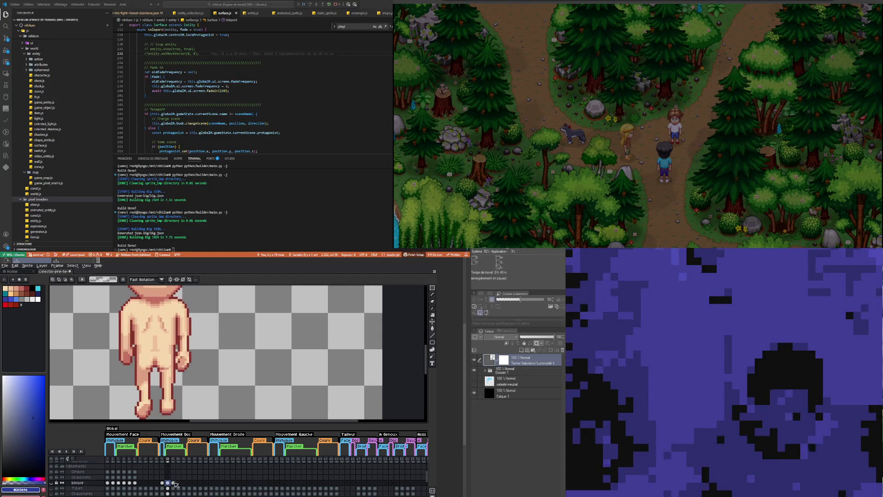
{"action": "left_click", "coordinate": [173, 483]}
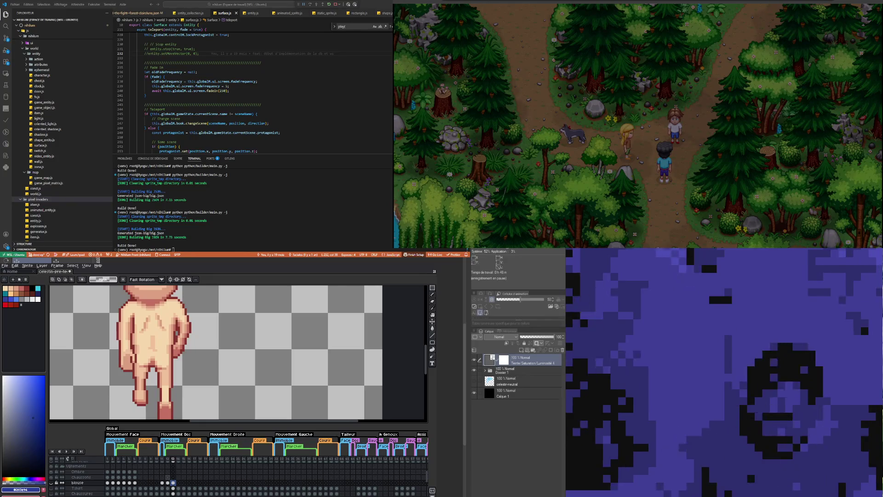
{"action": "key", "text": "Left"}
{"action": "left_click", "coordinate": [172, 483]}
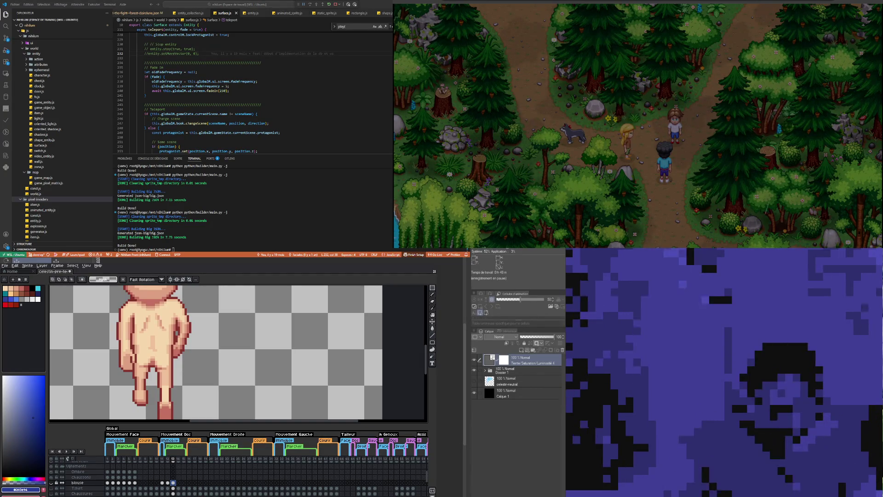
{"action": "left_click", "coordinate": [168, 483]}
{"action": "left_click", "coordinate": [173, 483]}
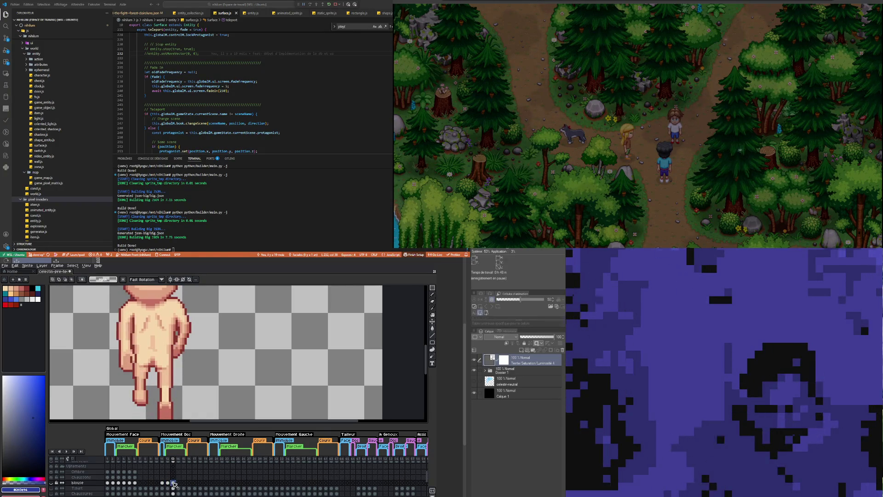
{"action": "left_click", "coordinate": [168, 483]}
{"action": "left_click", "coordinate": [174, 483]}
{"action": "scroll", "coordinate": [119, 378], "scroll_direction": "down", "scroll_amount": 3}
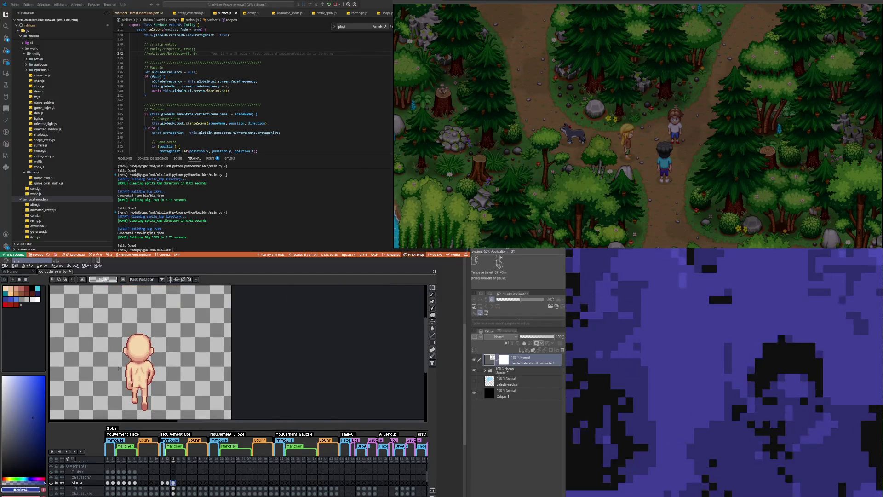
{"action": "left_click", "coordinate": [168, 483]}
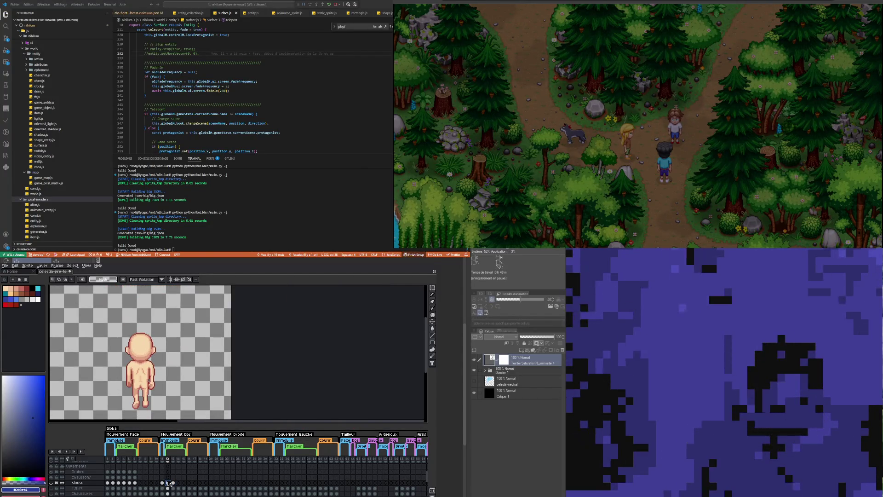
{"action": "left_click", "coordinate": [174, 483]}
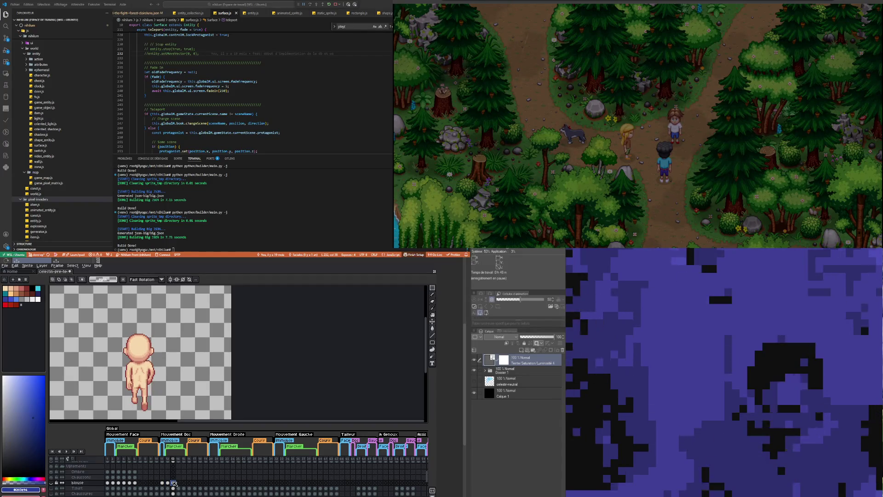
{"action": "left_click", "coordinate": [167, 483]}
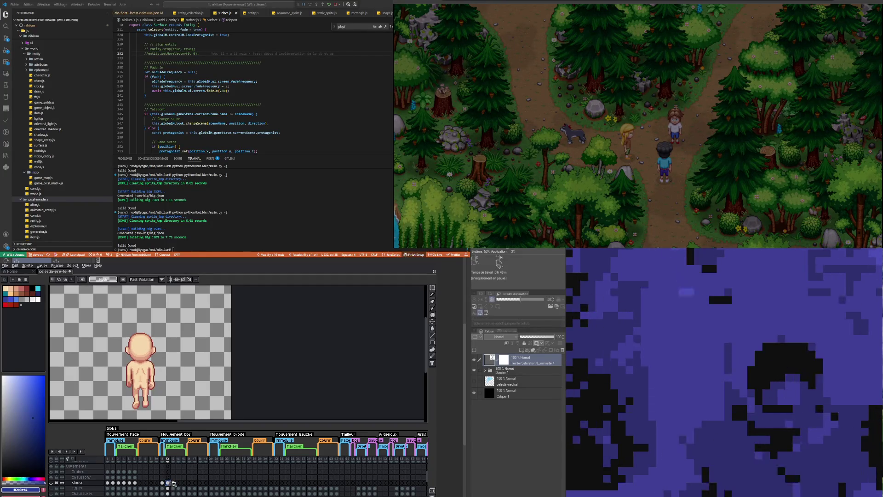
{"action": "left_click", "coordinate": [174, 483]}
Step: Show the blouse layer again and set its opacity to 87%
{"action": "left_click", "coordinate": [51, 482]}
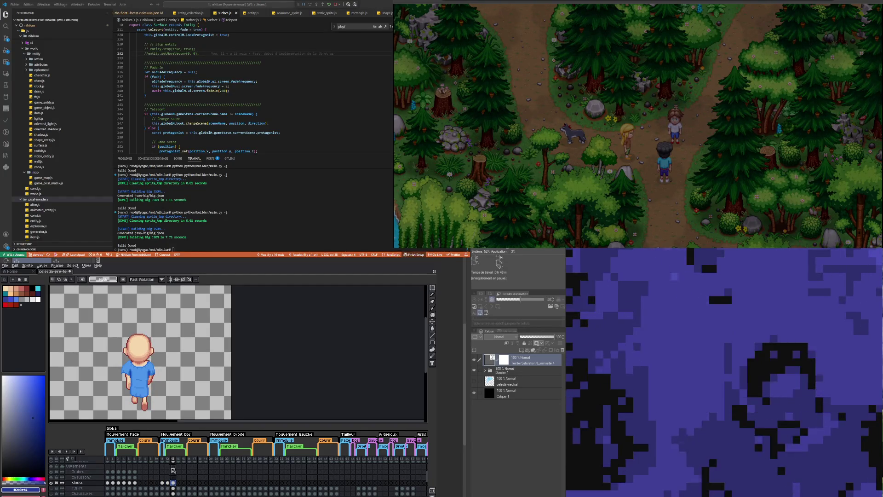
{"action": "double_click", "coordinate": [77, 483]}
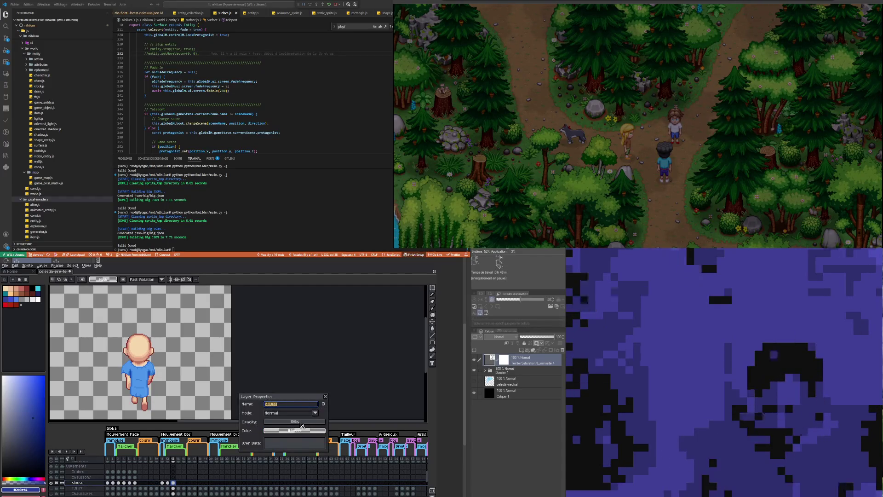
{"action": "left_click", "coordinate": [317, 423]}
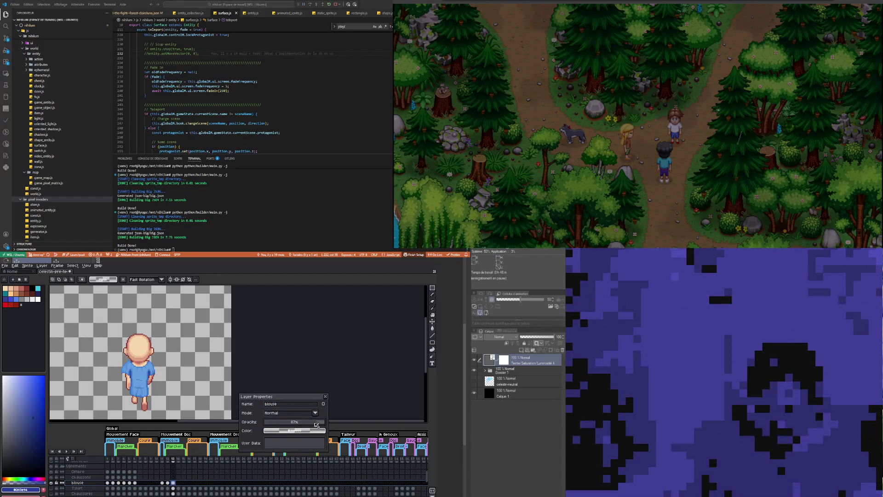
{"action": "key", "text": "Return"}
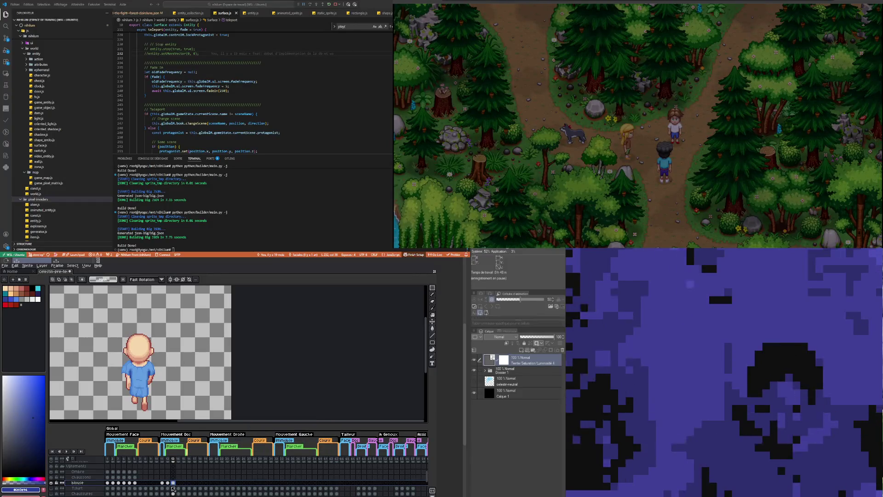
Step: Back on frame 12, select around the whole character, deselect, and undo the last edit
{"action": "key", "text": "Left"}
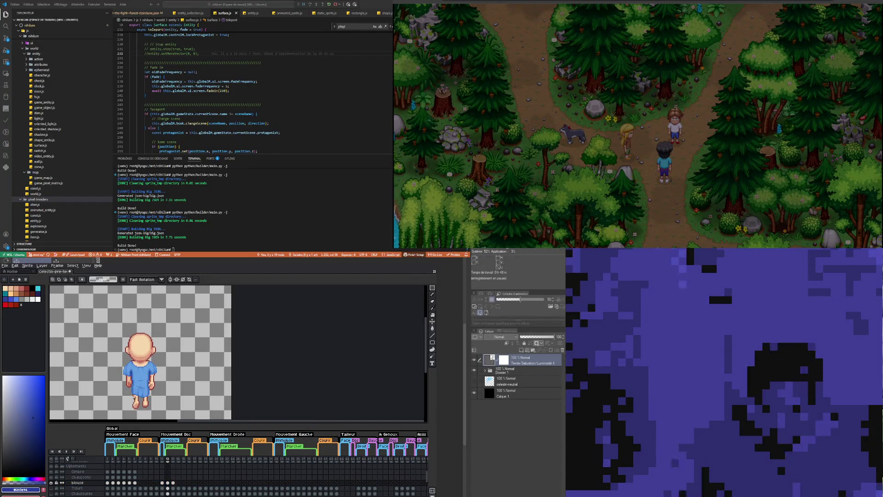
{"action": "scroll", "coordinate": [134, 396], "scroll_direction": "up", "scroll_amount": 2}
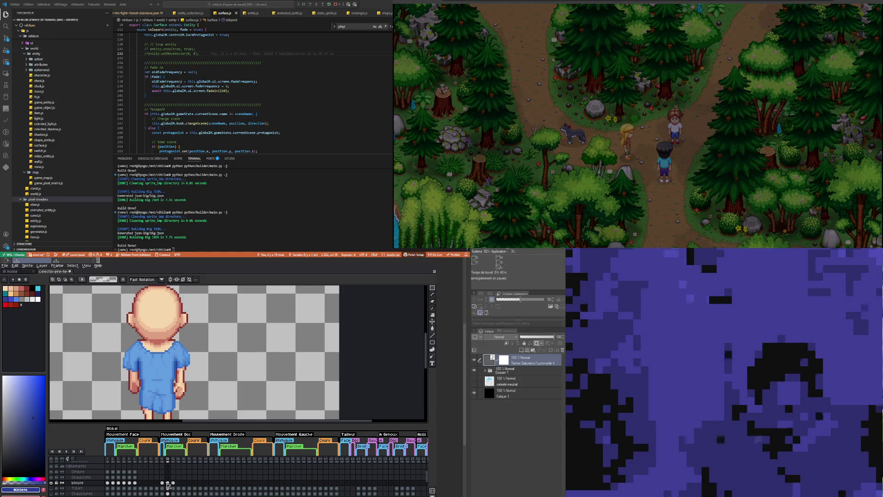
{"action": "scroll", "coordinate": [178, 384], "scroll_direction": "down", "scroll_amount": 1}
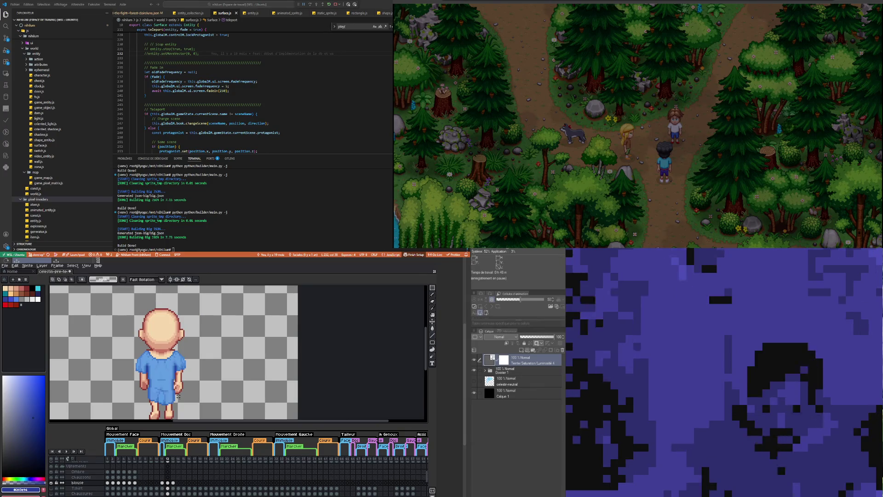
{"action": "scroll", "coordinate": [177, 384], "scroll_direction": "down", "scroll_amount": 1}
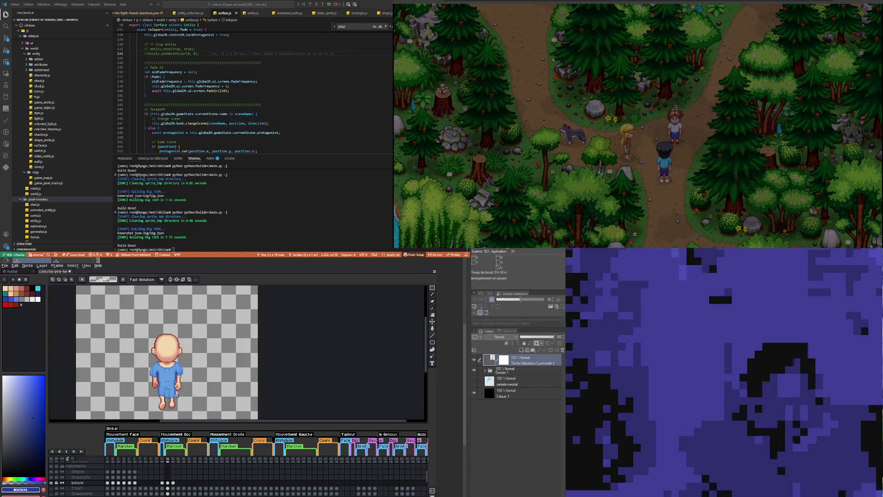
{"action": "scroll", "coordinate": [176, 395], "scroll_direction": "up", "scroll_amount": 1}
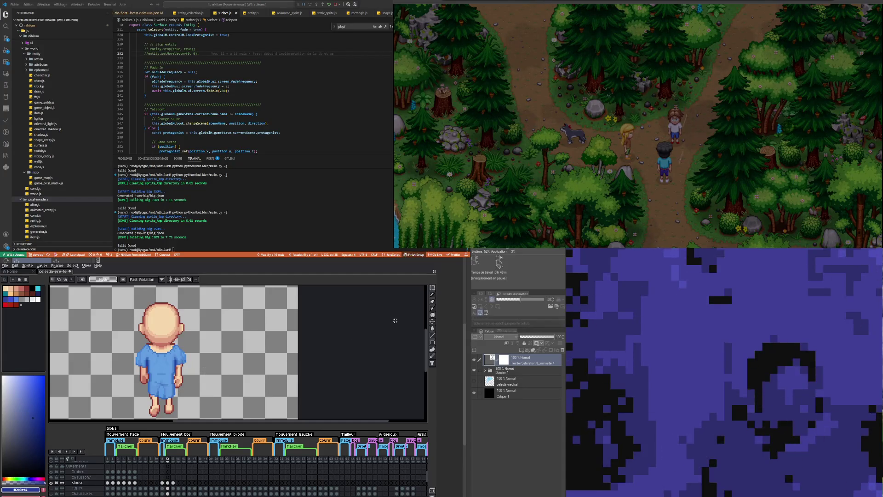
{"action": "mouse_move", "coordinate": [432, 288]}
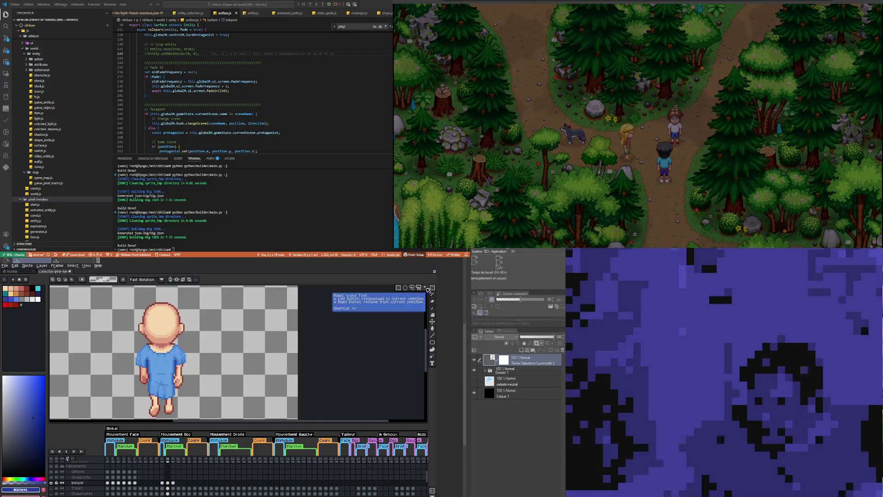
{"action": "left_click_drag", "start_coordinate": [114, 318], "coordinate": [197, 416]}
{"action": "left_click", "coordinate": [235, 376]}
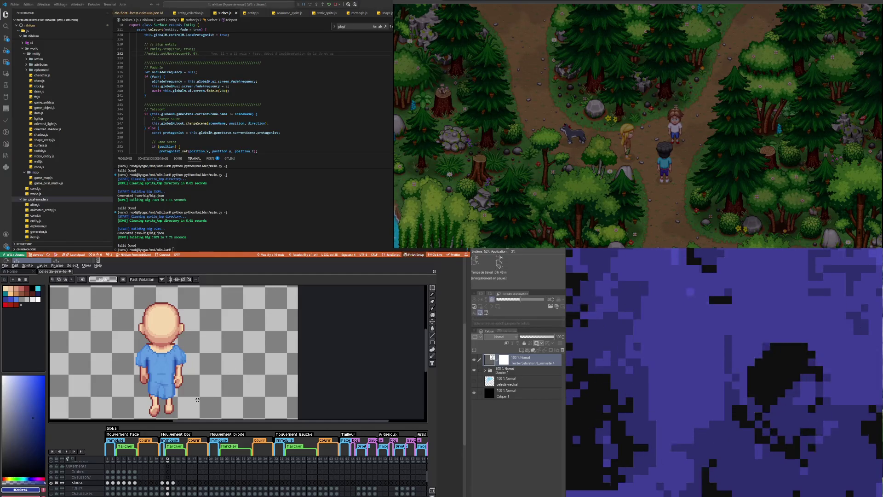
{"action": "key", "text": "ctrl+z"}
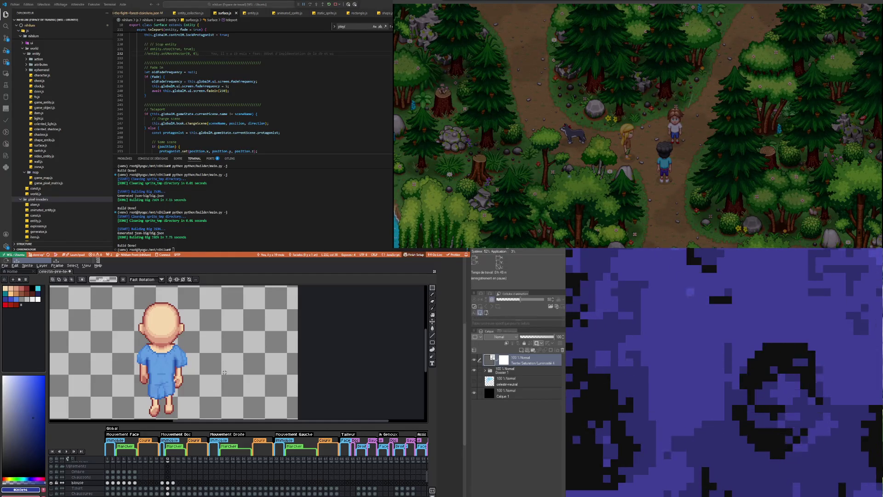
Step: Flip between frames 12 and 13 to compare the blouse against the body
{"action": "left_click", "coordinate": [175, 482]}
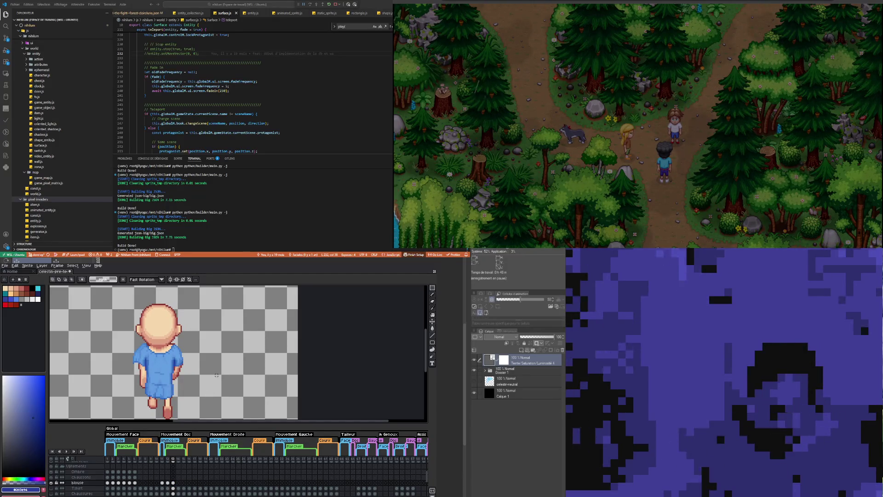
{"action": "left_click", "coordinate": [168, 483]}
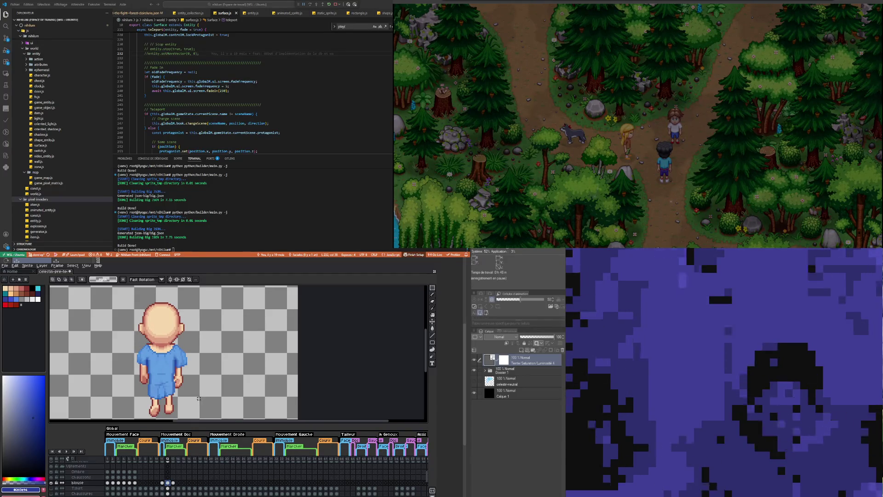
{"action": "left_click", "coordinate": [173, 483]}
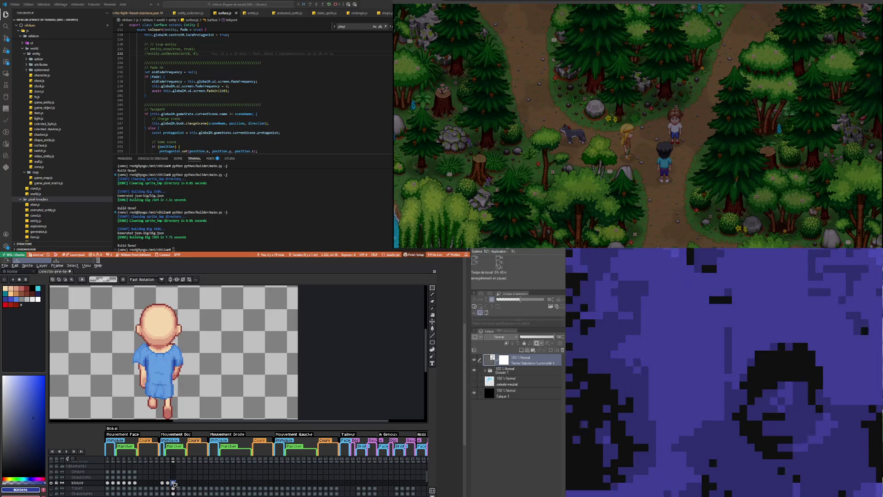
{"action": "left_click", "coordinate": [168, 482]}
{"action": "left_click", "coordinate": [173, 483]}
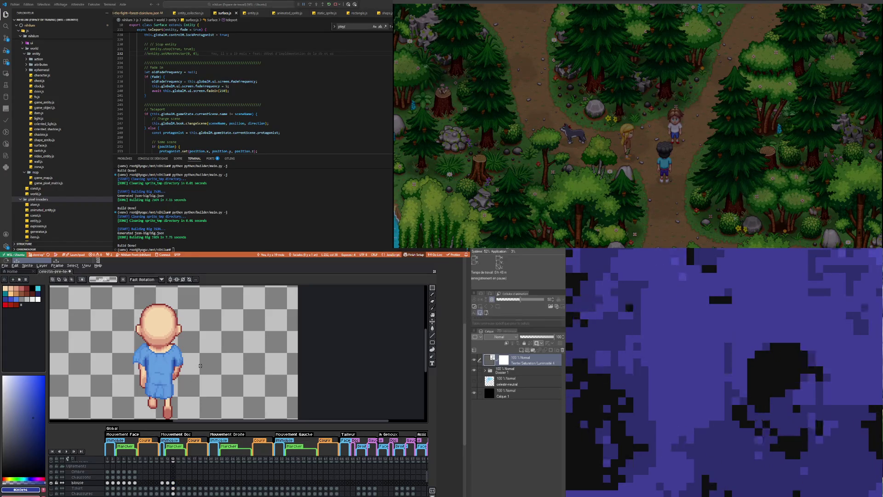
Step: Nudge the blouse one pixel sideways, undoing and redoing to check its alignment
{"action": "key", "text": "Right"}
{"action": "key", "text": "ctrl+z"}
{"action": "key", "text": "ctrl+y"}
{"action": "key", "text": "ctrl+z"}
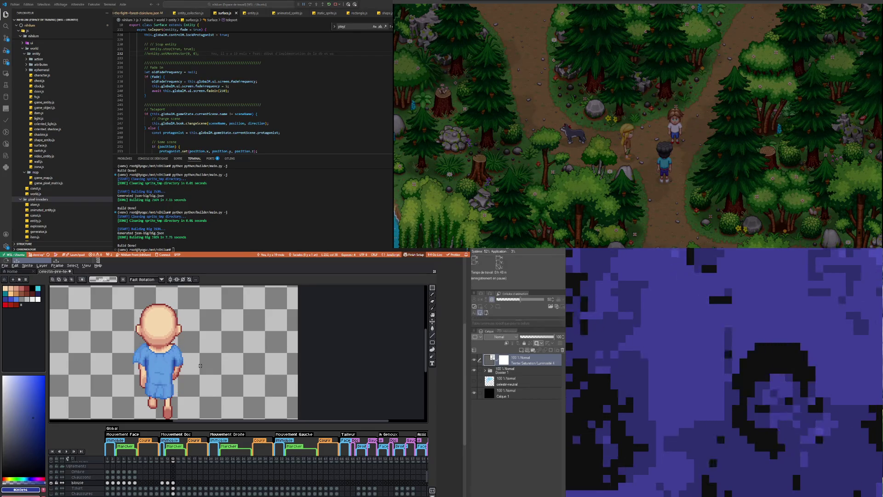
{"action": "key", "text": "ctrl+y"}
{"action": "key", "text": "ctrl+z"}
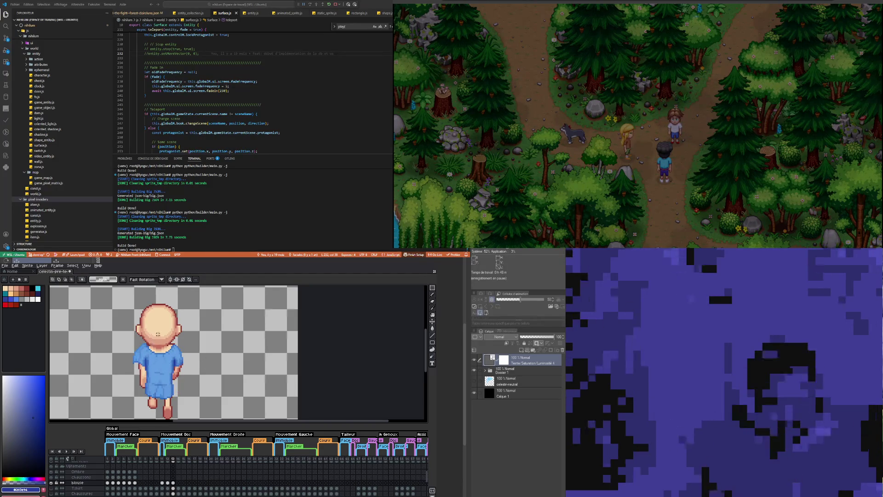
Step: Marquee the back view's left shoulder and arm, stretch it three pixels outward, and apply
{"action": "scroll", "coordinate": [158, 335], "scroll_direction": "up", "scroll_amount": 2}
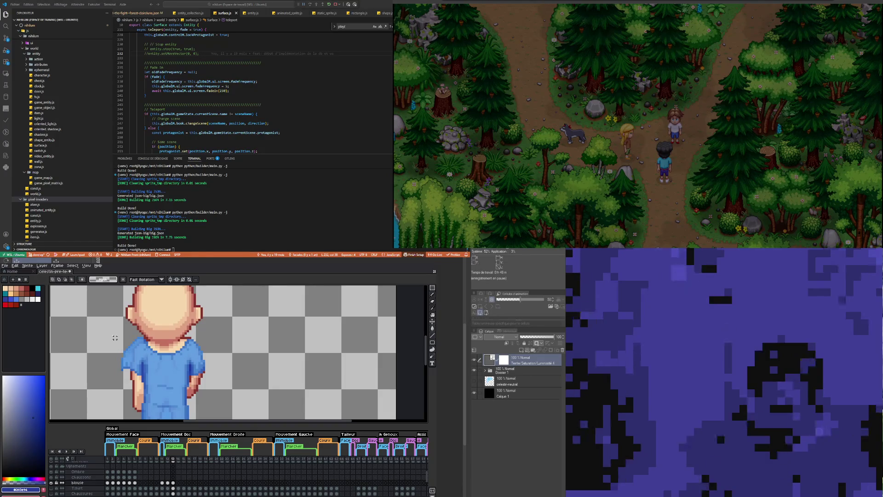
{"action": "mouse_move", "coordinate": [105, 328]}
{"action": "left_mouse_down"}
{"action": "mouse_move", "coordinate": [139, 378]}
{"action": "mouse_move", "coordinate": [119, 378]}
{"action": "mouse_move", "coordinate": [139, 382]}
{"action": "left_mouse_up"}
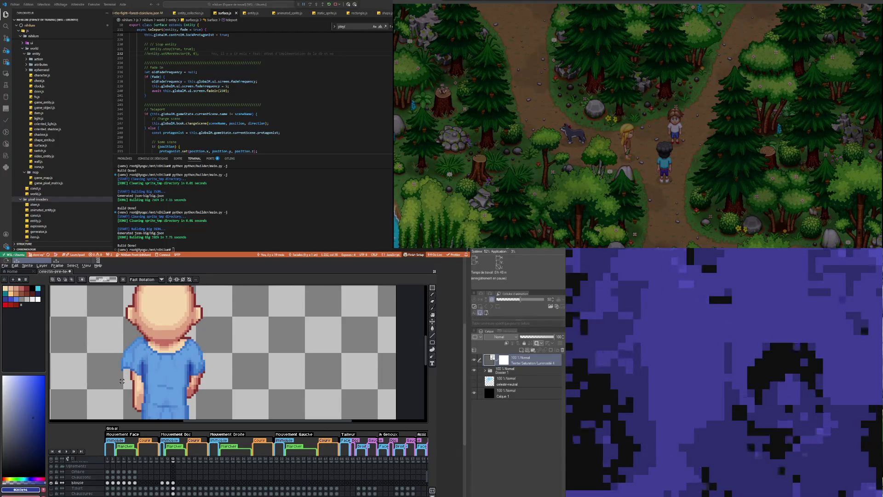
{"action": "left_click_drag", "start_coordinate": [120, 383], "coordinate": [143, 327]}
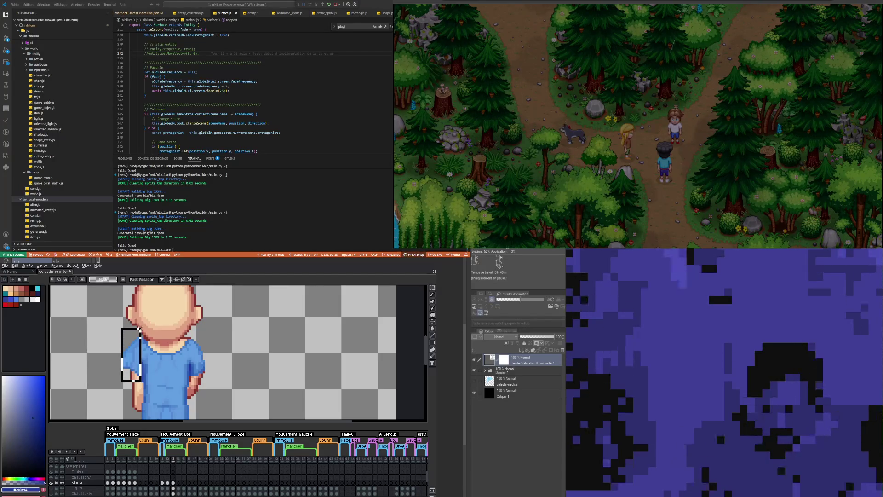
{"action": "left_click", "coordinate": [127, 371]}
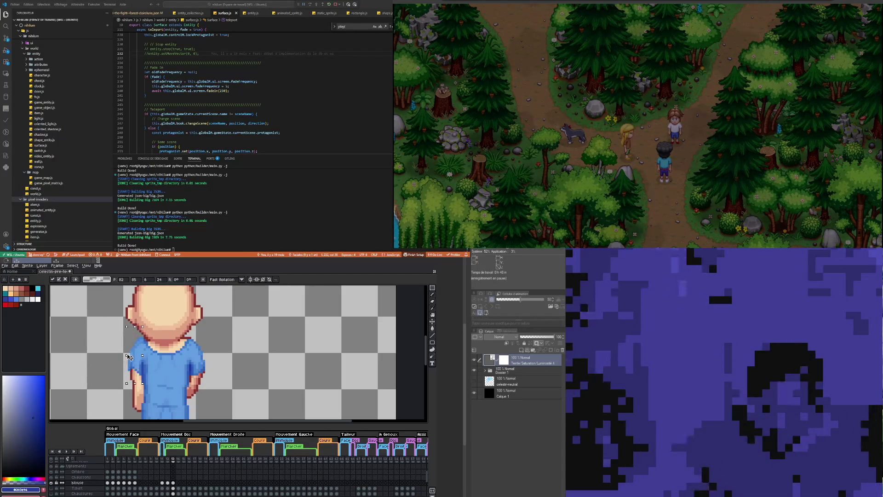
{"action": "left_click_drag", "start_coordinate": [129, 358], "coordinate": [126, 357]}
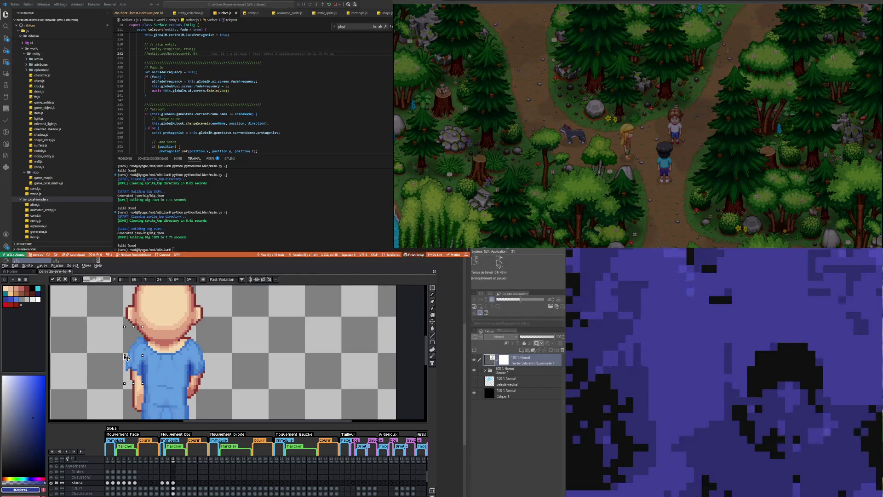
{"action": "left_click_drag", "start_coordinate": [125, 358], "coordinate": [129, 359]}
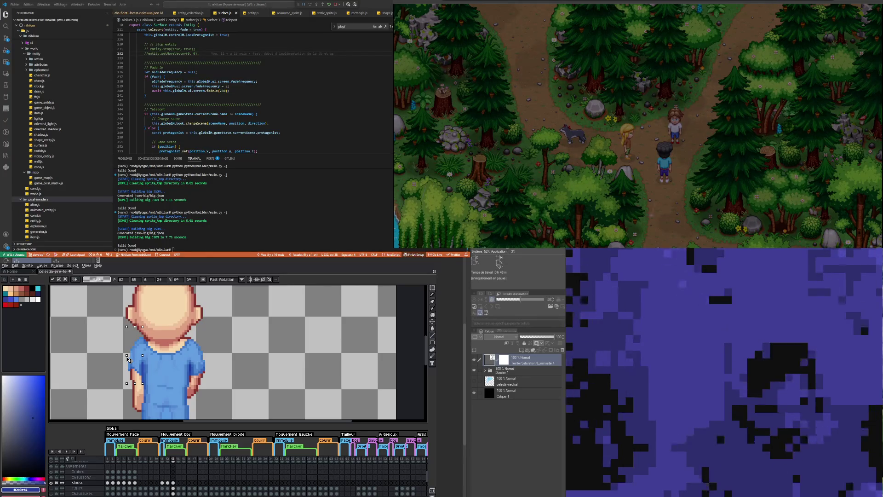
{"action": "left_click", "coordinate": [108, 327]}
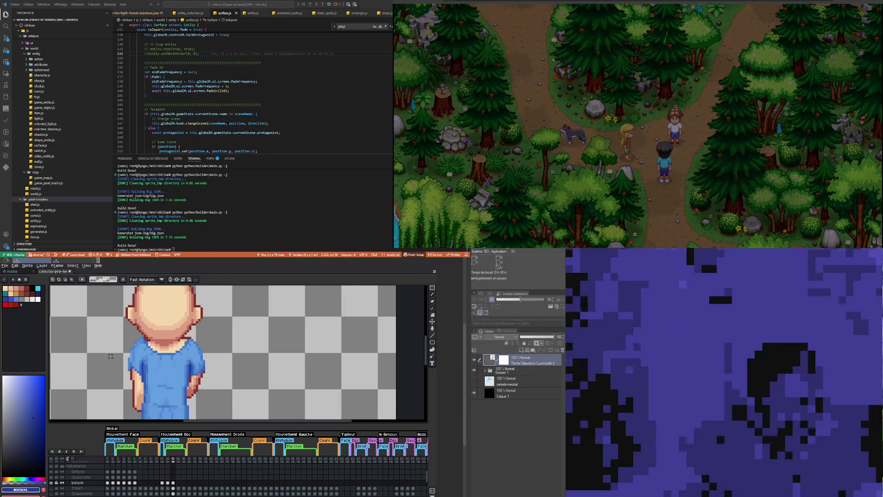
{"action": "scroll", "coordinate": [154, 392], "scroll_direction": "up", "scroll_amount": 2}
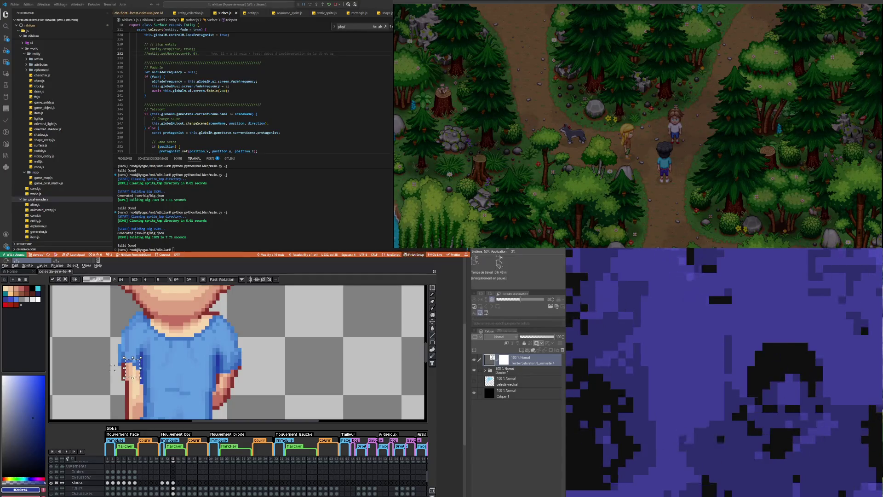
{"action": "scroll", "coordinate": [98, 371], "scroll_direction": "down", "scroll_amount": 3}
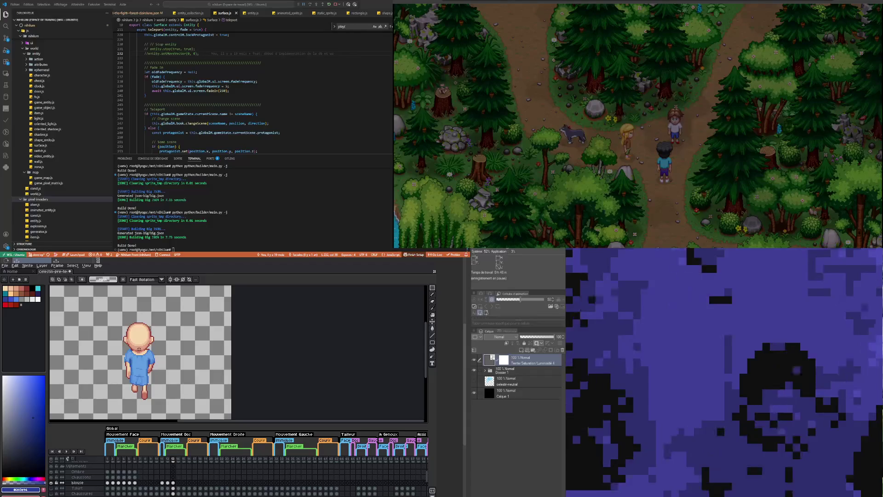
Step: Raise the back-view lower legs and feet by one pixel
{"action": "scroll", "coordinate": [163, 371], "scroll_direction": "up", "scroll_amount": 1}
{"action": "scroll", "coordinate": [163, 371], "scroll_direction": "up", "scroll_amount": 1}
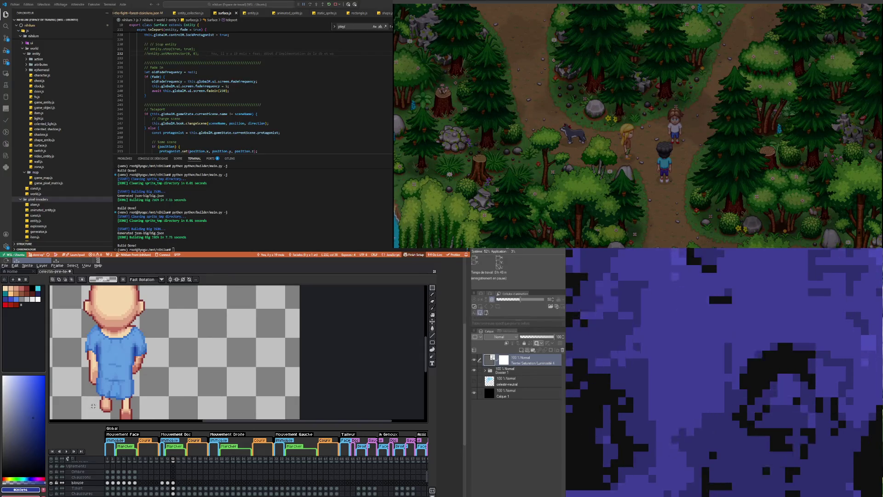
{"action": "mouse_move", "coordinate": [93, 406]}
{"action": "left_mouse_down"}
{"action": "mouse_move", "coordinate": [115, 384]}
{"action": "mouse_move", "coordinate": [90, 399]}
{"action": "left_mouse_up"}
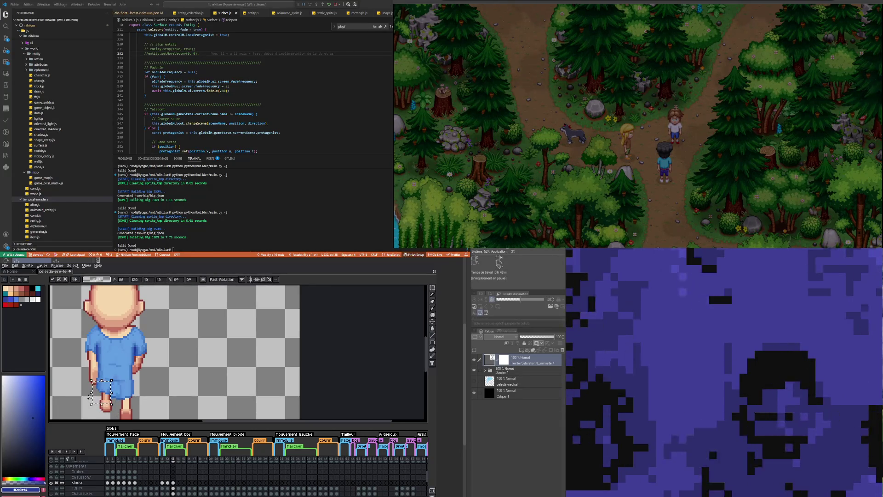
{"action": "left_click", "coordinate": [186, 359]}
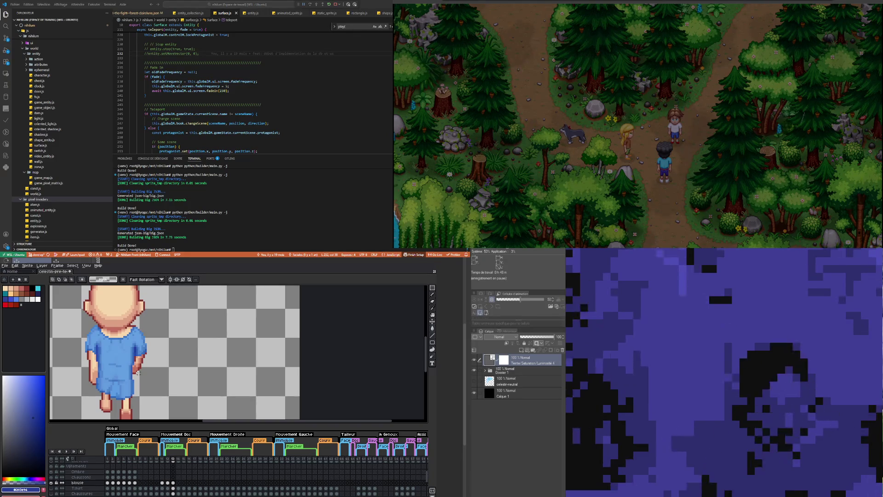
{"action": "scroll", "coordinate": [111, 404], "scroll_direction": "up", "scroll_amount": 2}
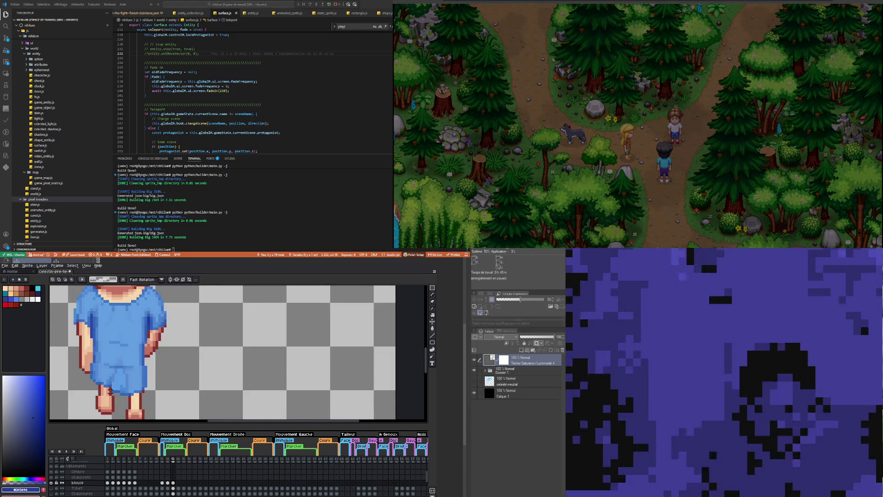
{"action": "left_click_drag", "start_coordinate": [127, 403], "coordinate": [127, 399]}
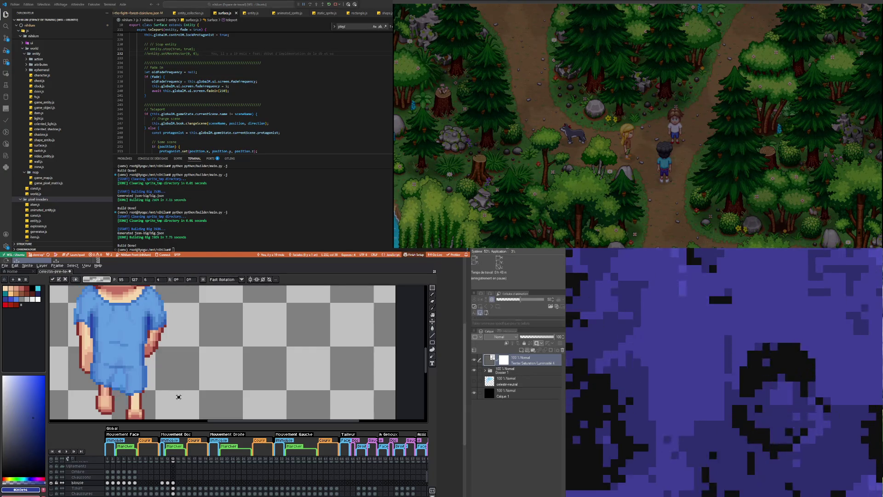
{"action": "left_click", "coordinate": [179, 397]}
Step: Shift small foot pixel clusters, including a 2×2 block moved down one pixel
{"action": "left_click_drag", "start_coordinate": [118, 393], "coordinate": [142, 401]}
{"action": "left_click", "coordinate": [138, 397]}
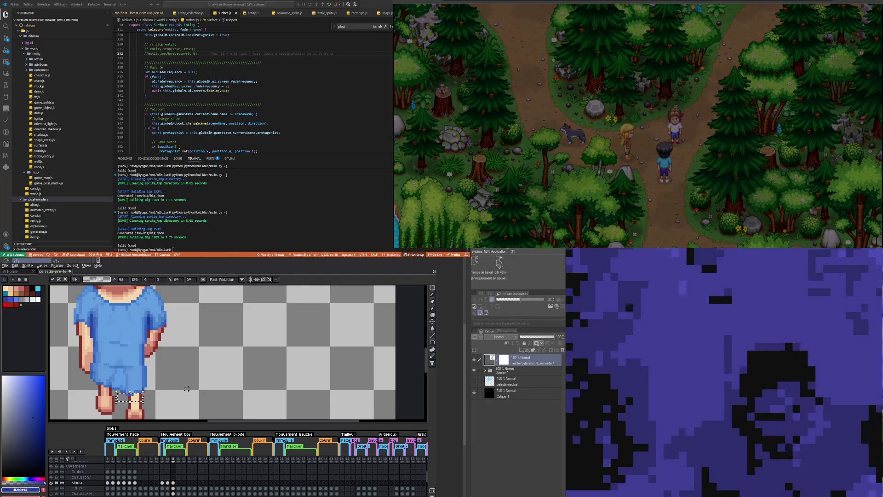
{"action": "left_click", "coordinate": [186, 389]}
{"action": "scroll", "coordinate": [125, 378], "scroll_direction": "up", "scroll_amount": 3}
{"action": "mouse_move", "coordinate": [121, 374]}
{"action": "left_mouse_down"}
{"action": "mouse_move", "coordinate": [137, 391]}
{"action": "mouse_move", "coordinate": [128, 390]}
{"action": "left_mouse_up"}
{"action": "left_click", "coordinate": [184, 378]}
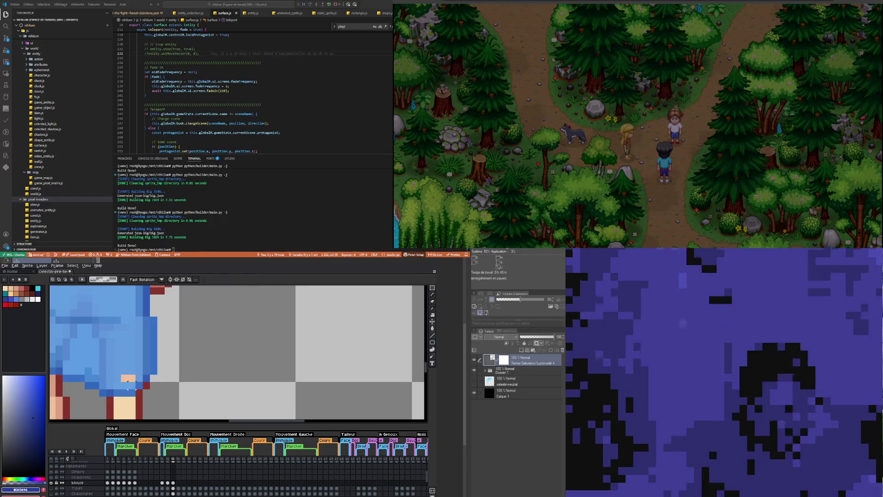
{"action": "mouse_move", "coordinate": [120, 365]}
{"action": "left_mouse_down"}
{"action": "mouse_move", "coordinate": [137, 377]}
{"action": "mouse_move", "coordinate": [127, 384]}
{"action": "left_mouse_up"}
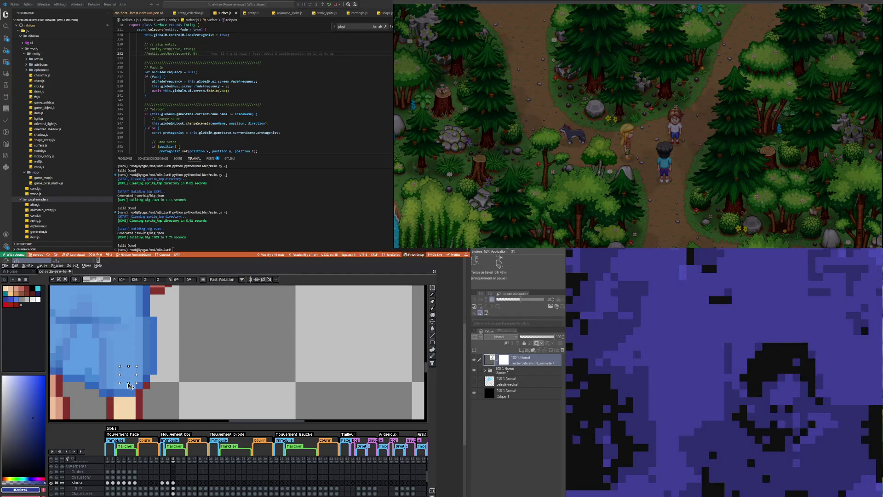
{"action": "left_click", "coordinate": [217, 369]}
{"action": "scroll", "coordinate": [166, 375], "scroll_direction": "down", "scroll_amount": 3}
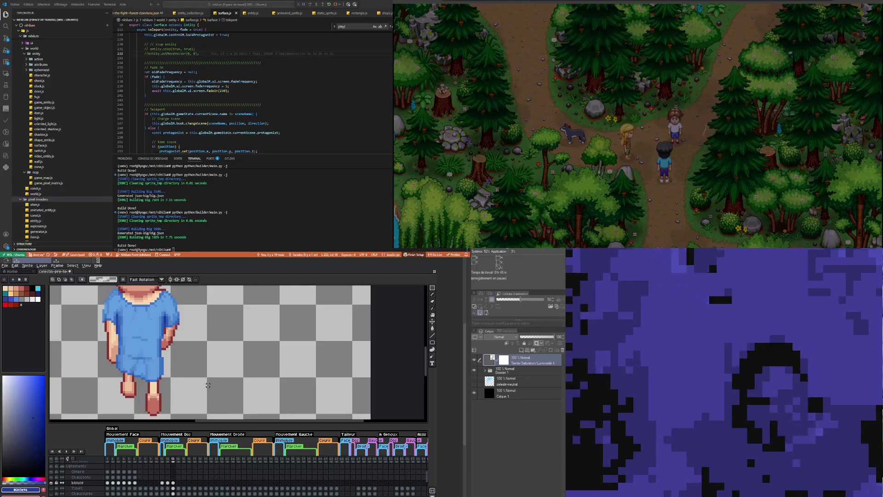
{"action": "scroll", "coordinate": [199, 370], "scroll_direction": "down", "scroll_amount": 2}
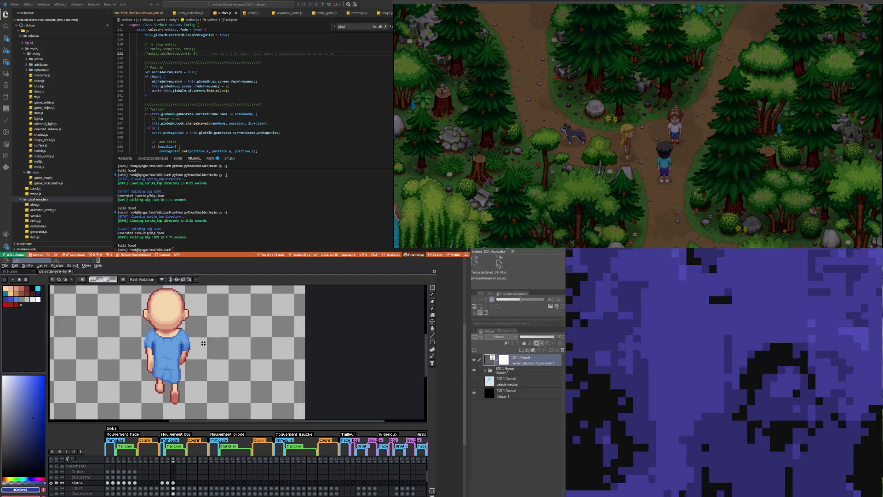
{"action": "scroll", "coordinate": [152, 333], "scroll_direction": "up", "scroll_amount": 2}
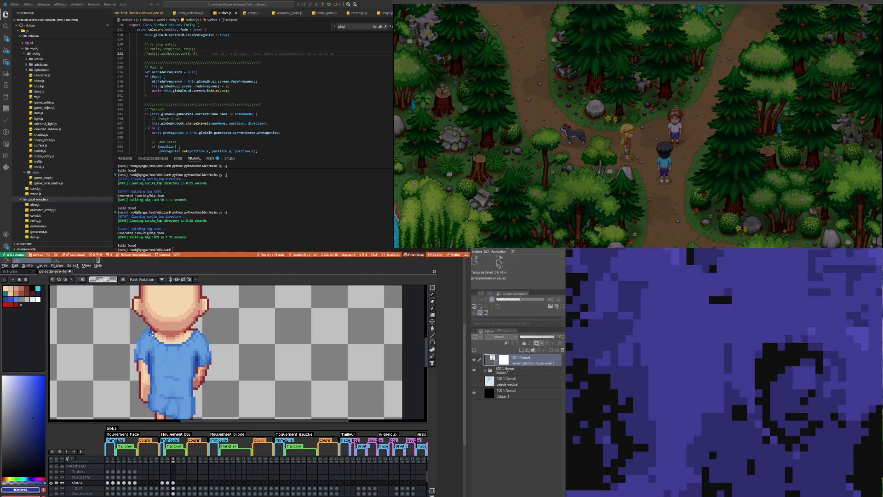
{"action": "scroll", "coordinate": [151, 331], "scroll_direction": "up", "scroll_amount": 1}
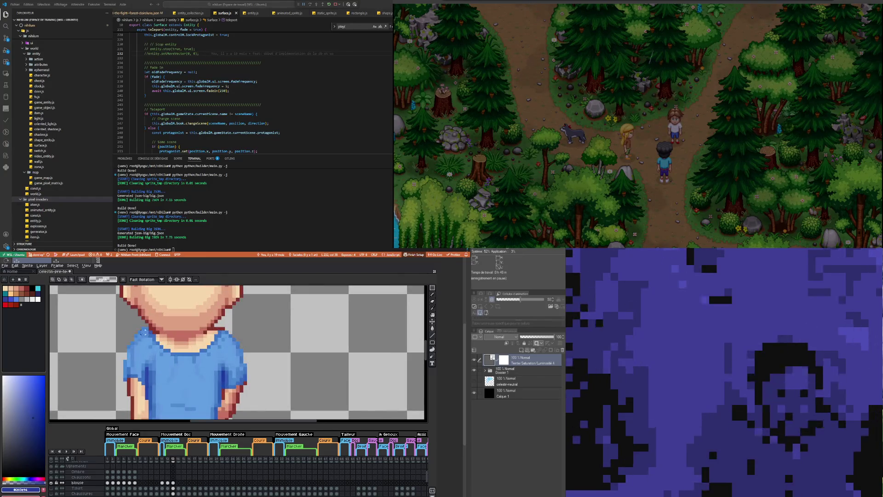
{"action": "scroll", "coordinate": [129, 327], "scroll_direction": "up", "scroll_amount": 1}
{"action": "left_click_drag", "start_coordinate": [120, 325], "coordinate": [161, 348]}
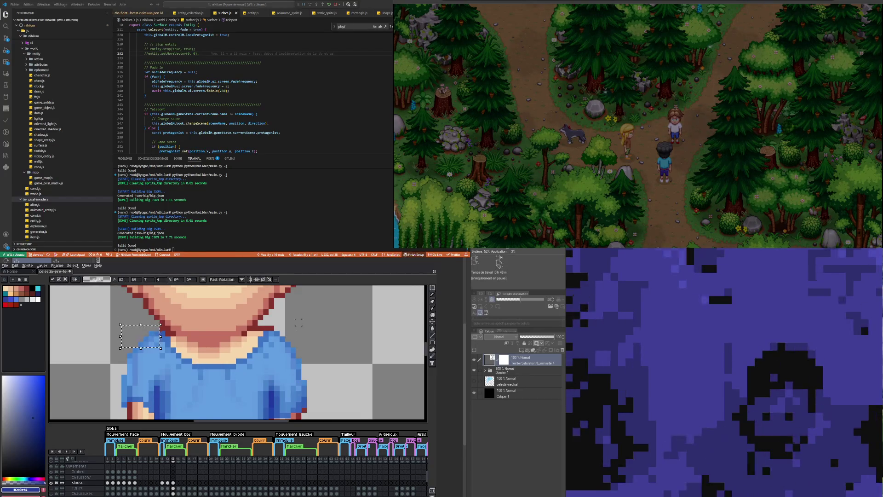
{"action": "left_click", "coordinate": [317, 317]}
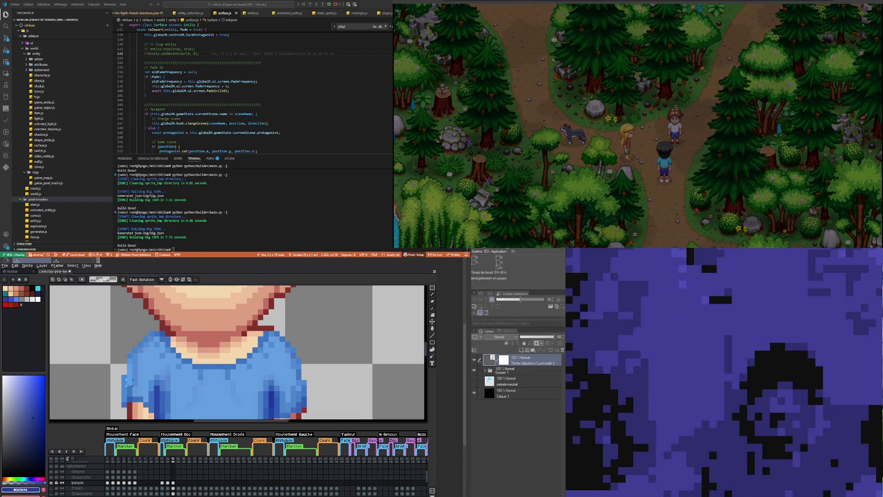
{"action": "left_click_drag", "start_coordinate": [108, 350], "coordinate": [134, 418]}
{"action": "left_click", "coordinate": [98, 358]}
{"action": "scroll", "coordinate": [106, 349], "scroll_direction": "down", "scroll_amount": 3}
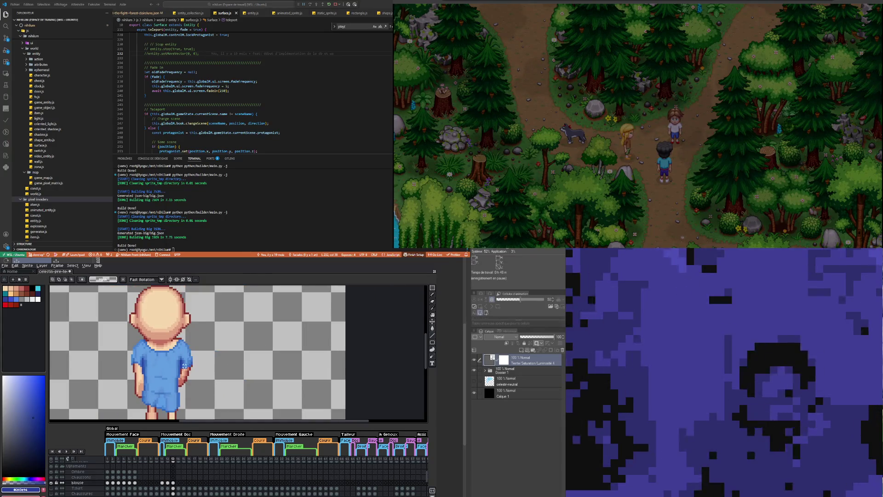
{"action": "scroll", "coordinate": [237, 352], "scroll_direction": "down", "scroll_amount": 1}
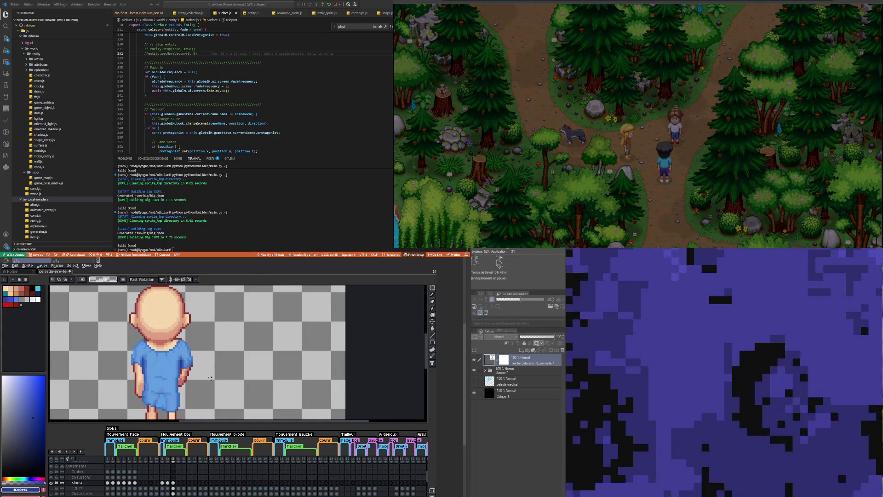
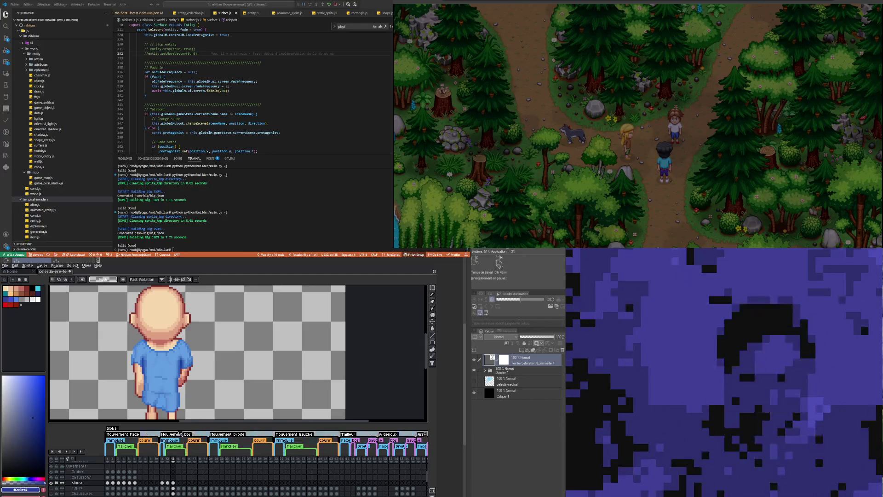
Step: Compare frame 12's blue gown with frame 13, then marquee a region of the sprite on frame 12
{"action": "scroll", "coordinate": [162, 408], "scroll_direction": "down", "scroll_amount": 2}
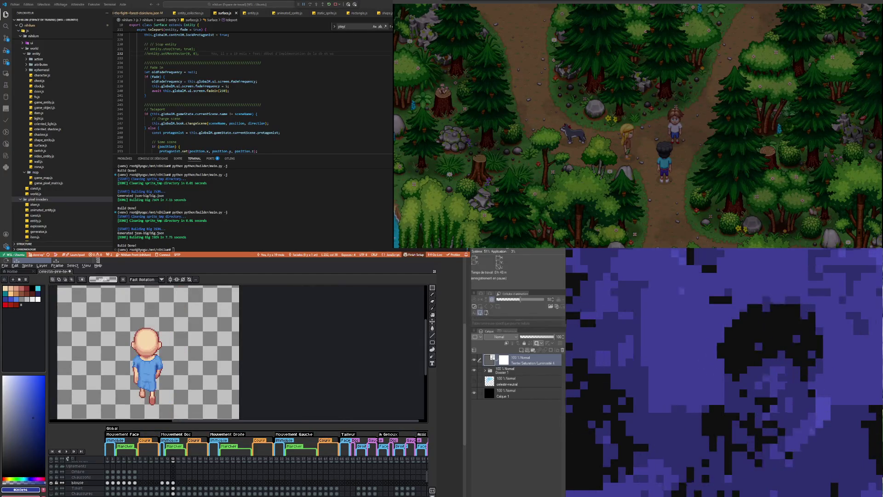
{"action": "left_click", "coordinate": [167, 482]}
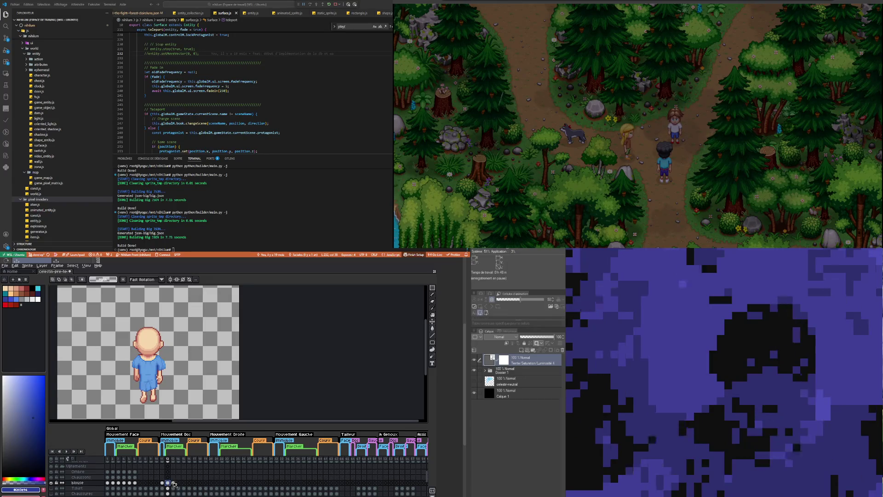
{"action": "left_click", "coordinate": [173, 483]}
{"action": "left_click", "coordinate": [167, 483]}
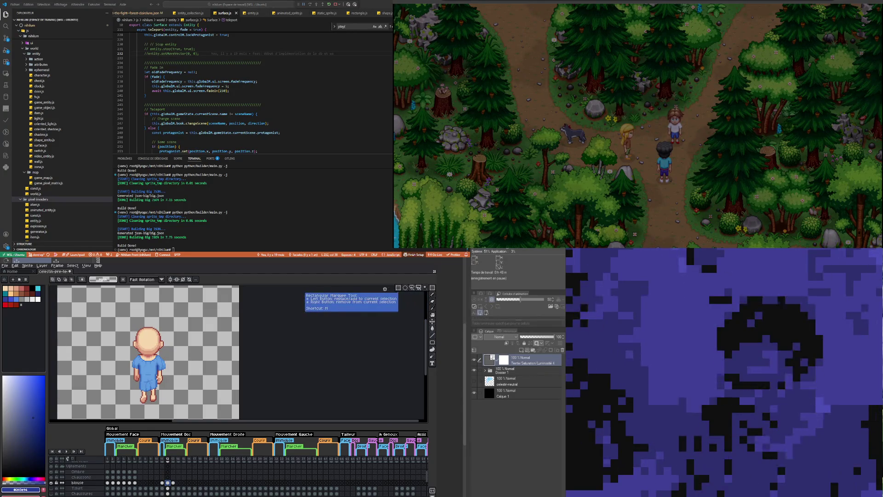
{"action": "scroll", "coordinate": [195, 353], "scroll_direction": "up", "scroll_amount": 2}
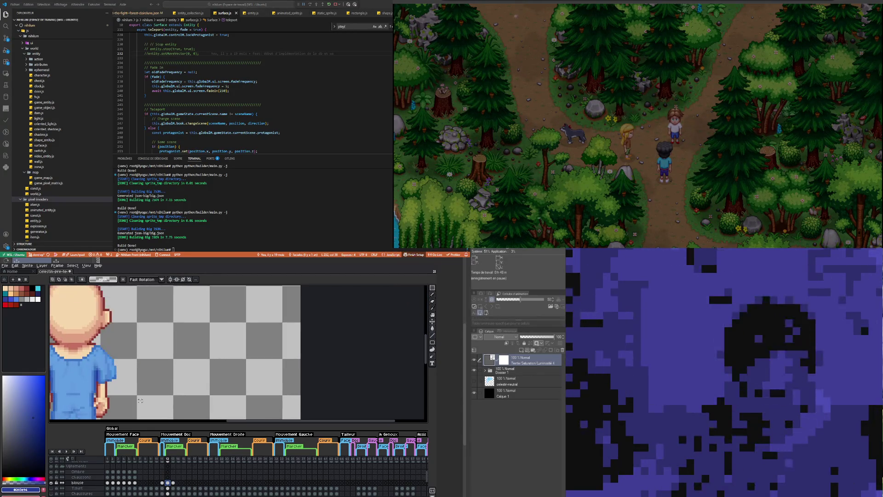
{"action": "mouse_move", "coordinate": [118, 368]}
{"action": "left_mouse_down"}
{"action": "mouse_move", "coordinate": [112, 348]}
{"action": "mouse_move", "coordinate": [114, 383]}
{"action": "left_mouse_up"}
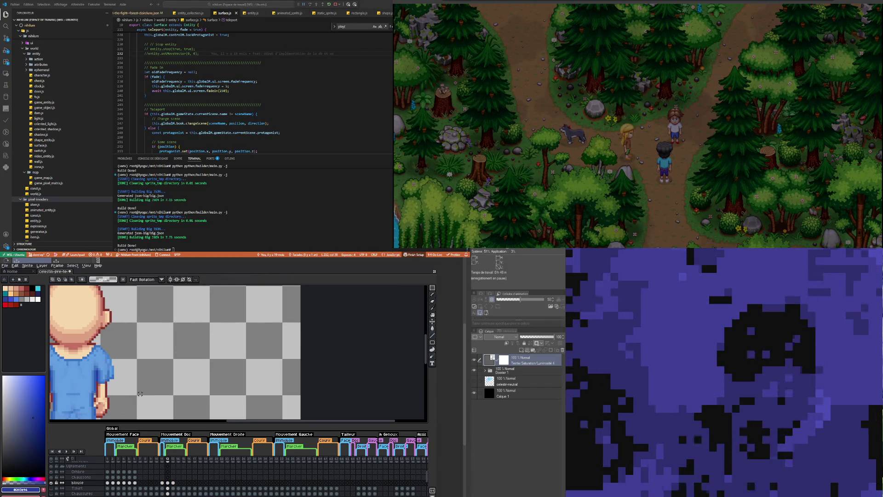
Step: Flip back and forth between frames 12 and 13 to compare the gown poses
{"action": "scroll", "coordinate": [140, 380], "scroll_direction": "down", "scroll_amount": 3}
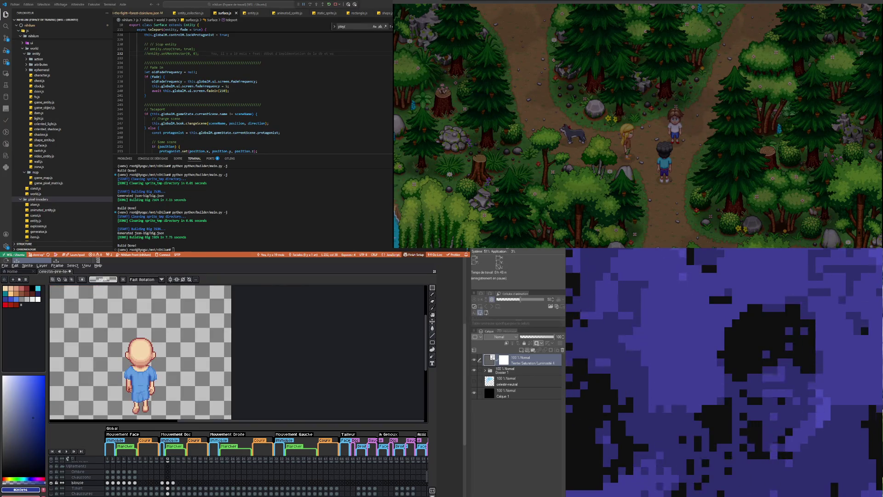
{"action": "scroll", "coordinate": [142, 383], "scroll_direction": "up", "scroll_amount": 1}
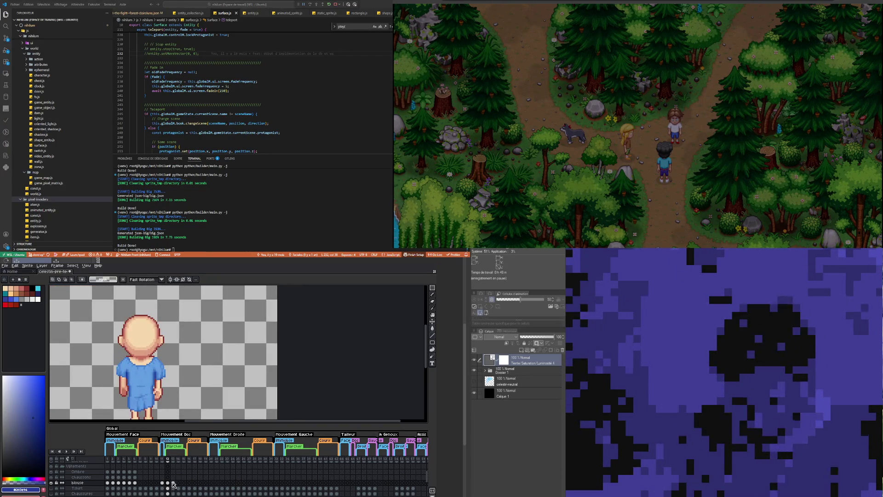
{"action": "left_click", "coordinate": [173, 483]}
{"action": "key", "text": "Left"}
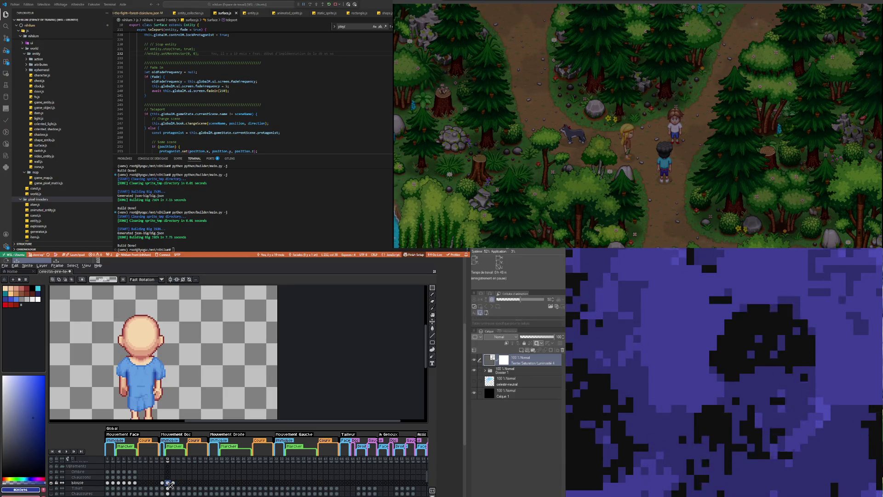
{"action": "left_click", "coordinate": [173, 483]}
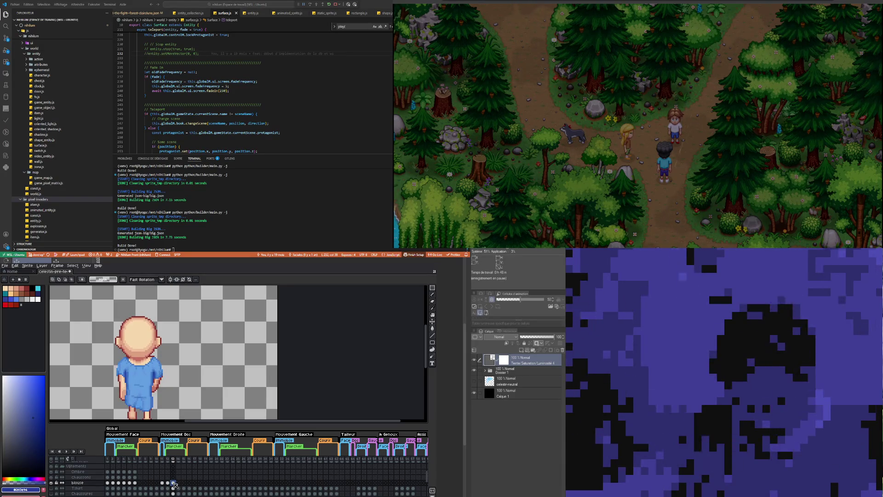
{"action": "left_click", "coordinate": [168, 483]}
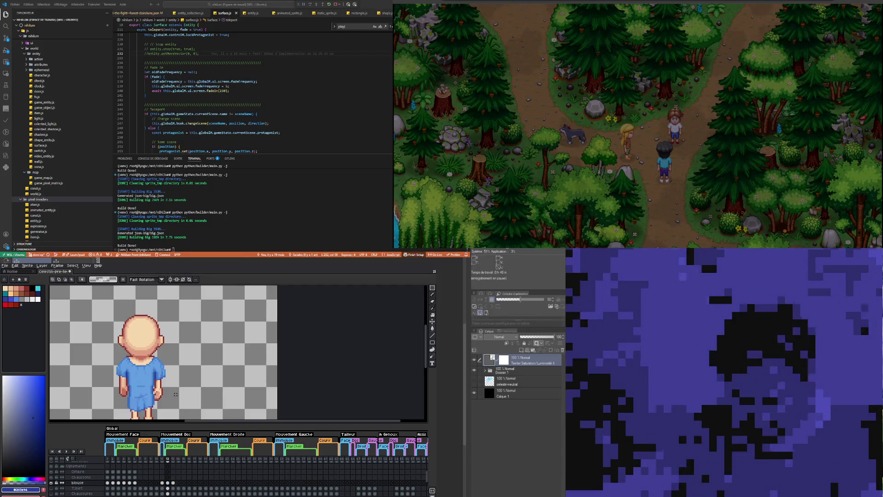
{"action": "left_click", "coordinate": [174, 483]}
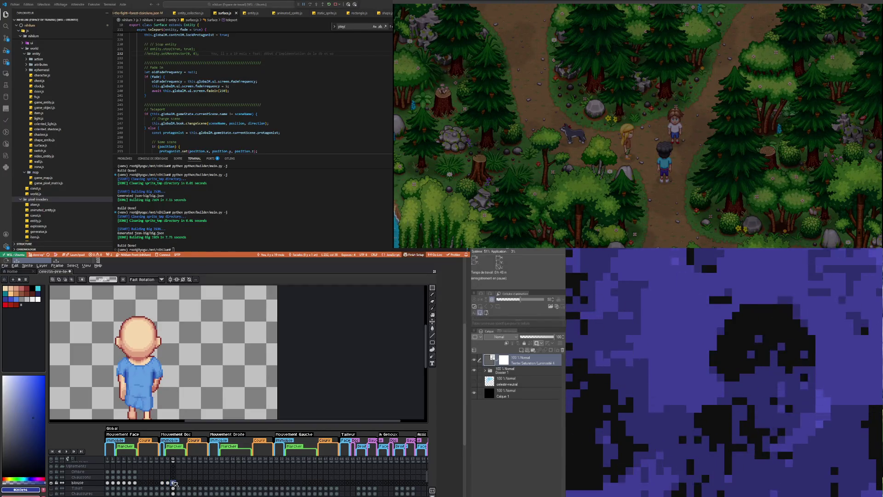
{"action": "left_click", "coordinate": [168, 483]}
Step: Select a thin strip beside the right hand on frame 12, then open the blouse layer's properties
{"action": "left_click_drag", "start_coordinate": [171, 385], "coordinate": [158, 356]}
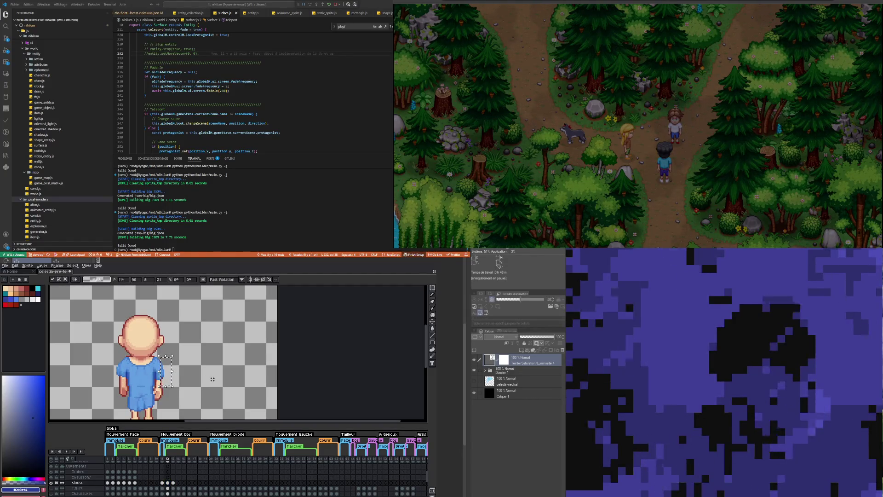
{"action": "key", "text": "Return"}
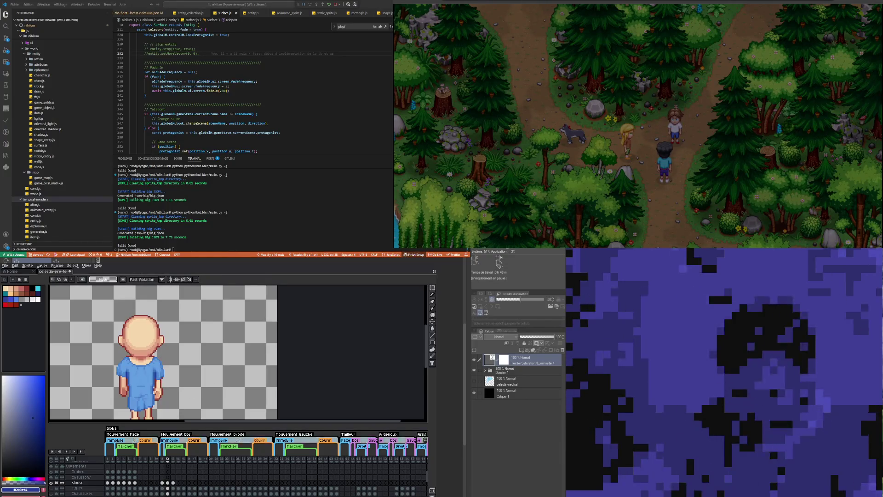
{"action": "left_click", "coordinate": [173, 483]}
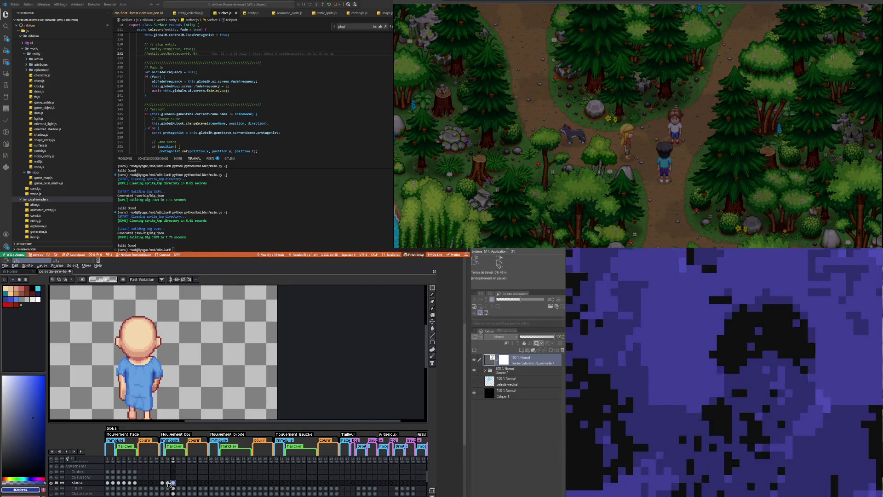
{"action": "left_click", "coordinate": [167, 483]}
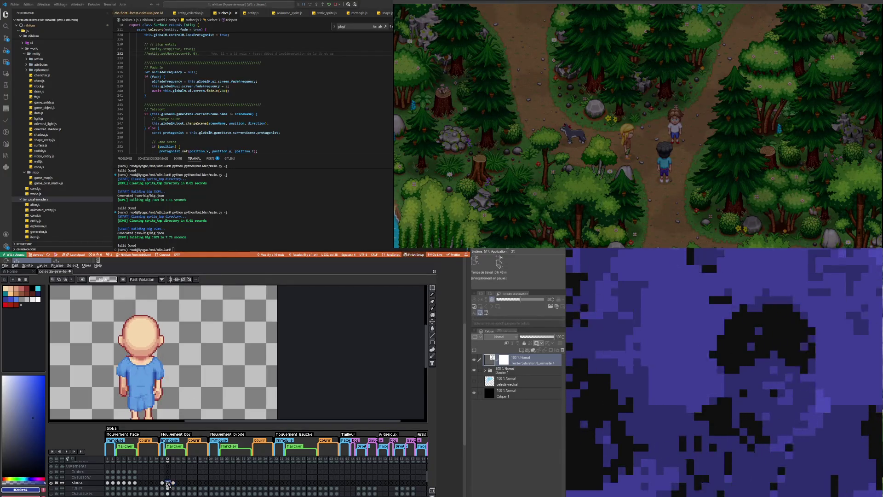
{"action": "double_click", "coordinate": [87, 483]}
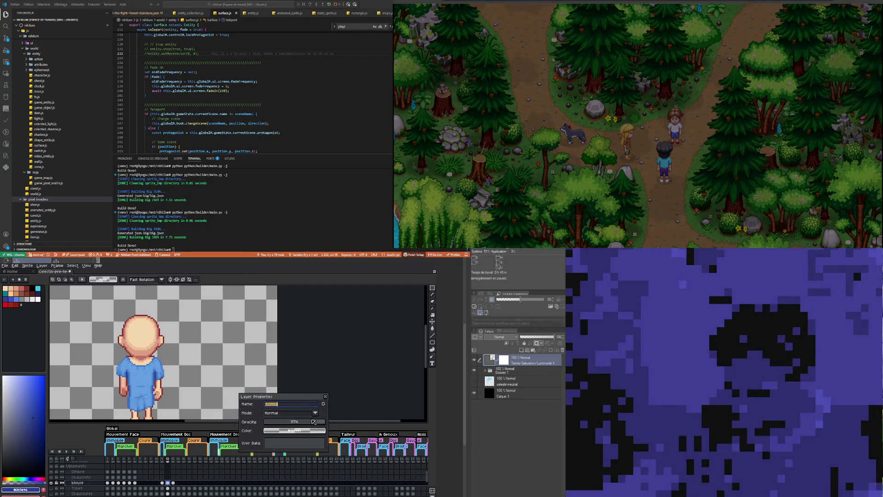
Step: Raise the blouse layer opacity to 100%, then compare the blouse cels on frames 12 and 13
{"action": "left_click_drag", "start_coordinate": [315, 422], "coordinate": [338, 426]}
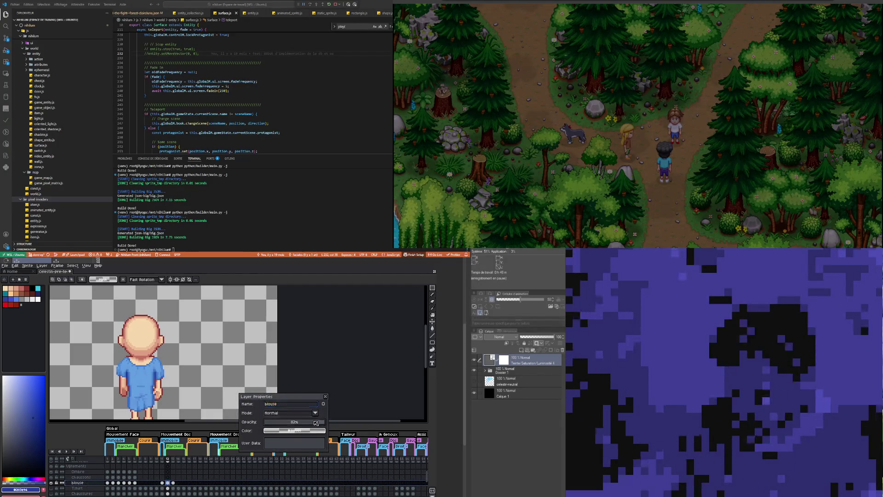
{"action": "left_click", "coordinate": [325, 397]}
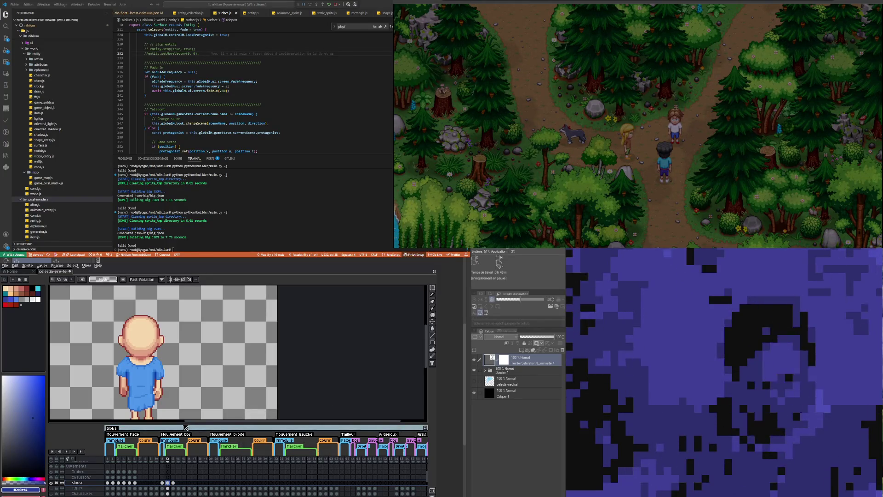
{"action": "scroll", "coordinate": [124, 375], "scroll_direction": "up", "scroll_amount": 2}
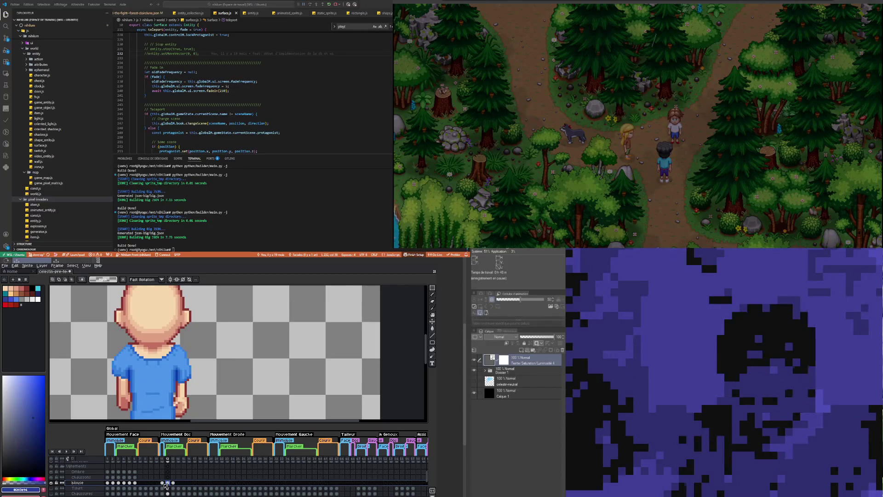
{"action": "left_click", "coordinate": [168, 483]}
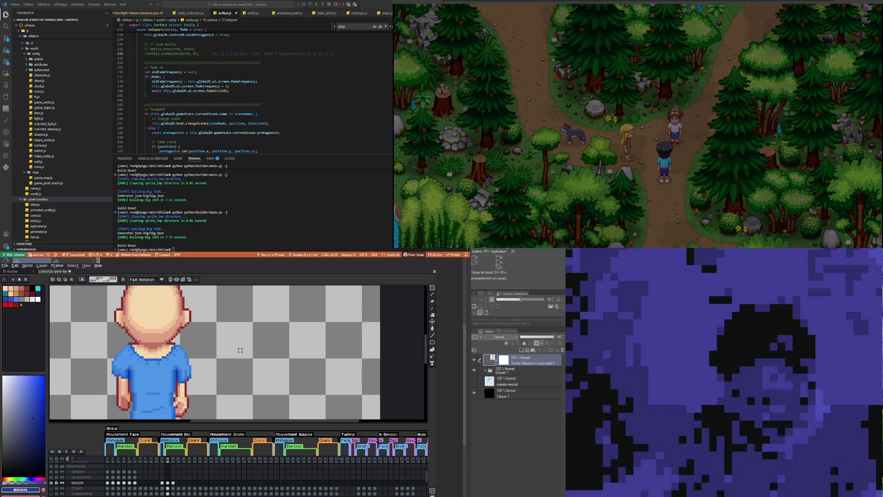
{"action": "left_click", "coordinate": [172, 482]}
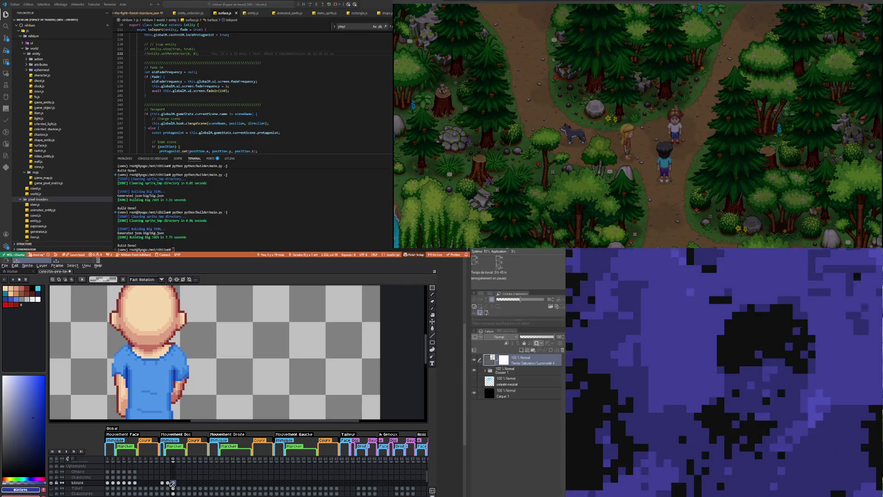
{"action": "left_click", "coordinate": [167, 483]}
Step: Step through the blouse cels on frames 13, 14 and 15
{"action": "scroll", "coordinate": [179, 382], "scroll_direction": "down", "scroll_amount": 1}
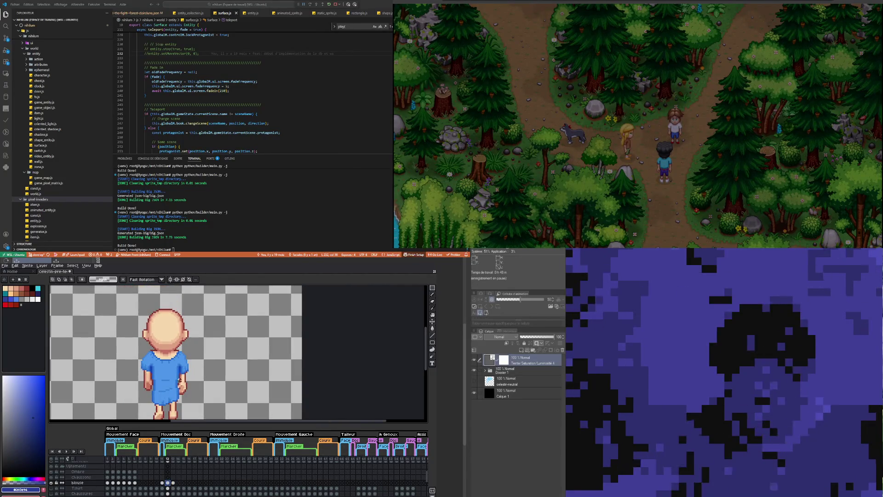
{"action": "left_click", "coordinate": [173, 483]}
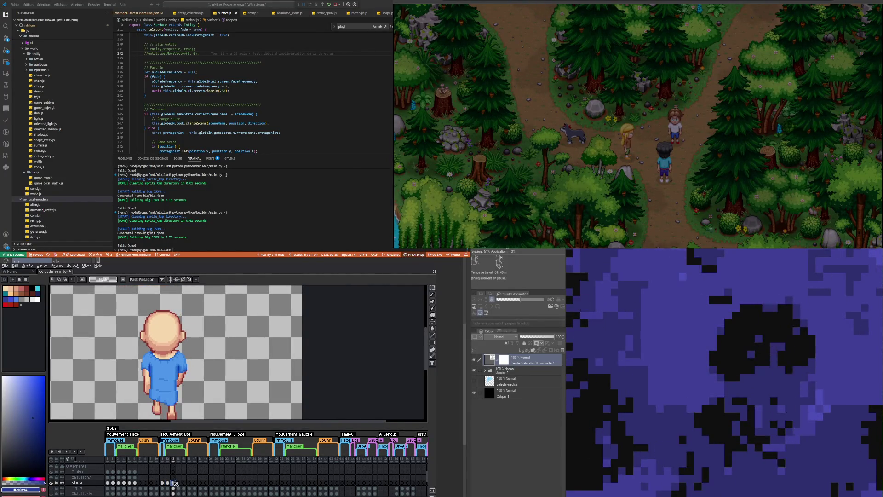
{"action": "left_click", "coordinate": [179, 483]}
{"action": "left_click", "coordinate": [174, 484]}
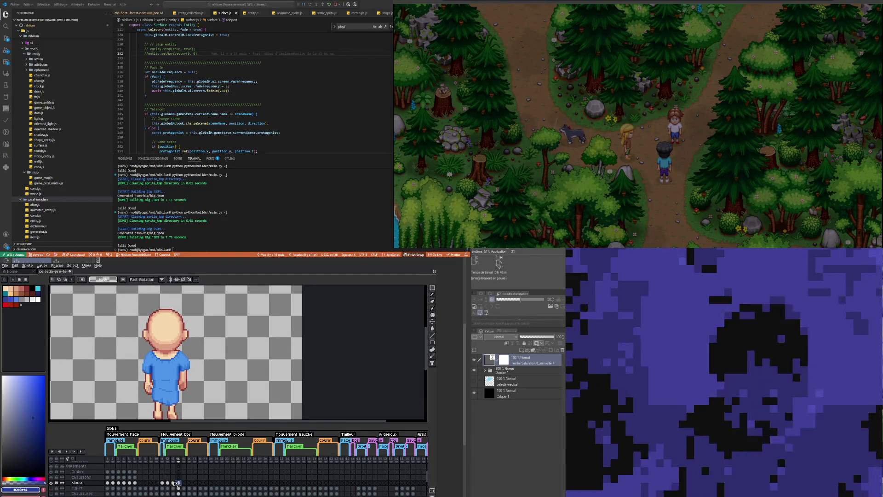
{"action": "left_click", "coordinate": [173, 483]}
{"action": "left_click", "coordinate": [184, 483]}
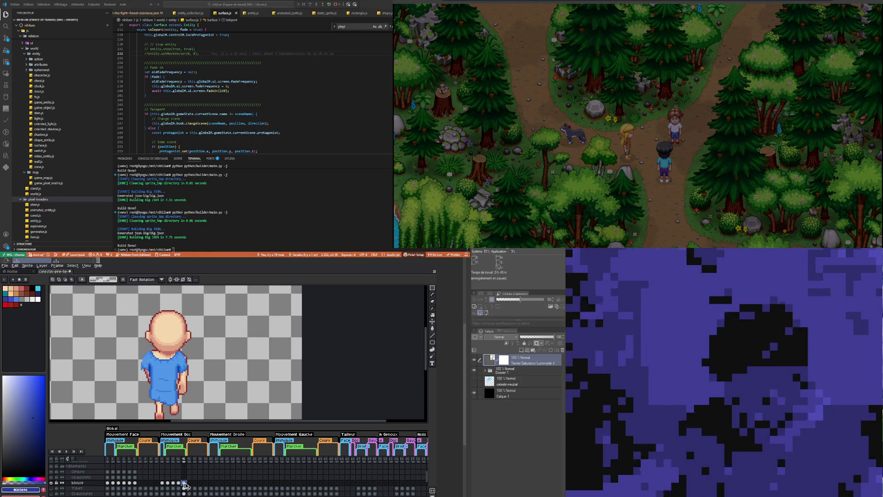
{"action": "left_click", "coordinate": [185, 484]}
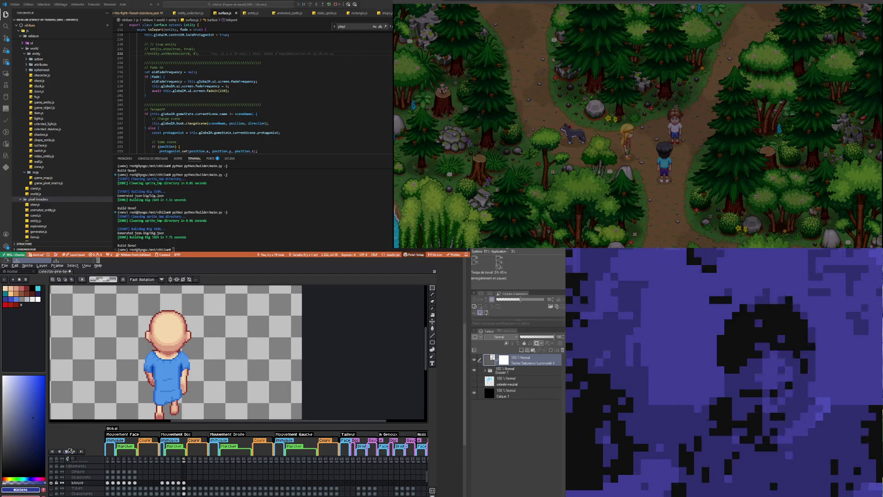
Step: Play and stop the walk animation, then inspect frames 12 and 13 up close
{"action": "left_click", "coordinate": [66, 451]}
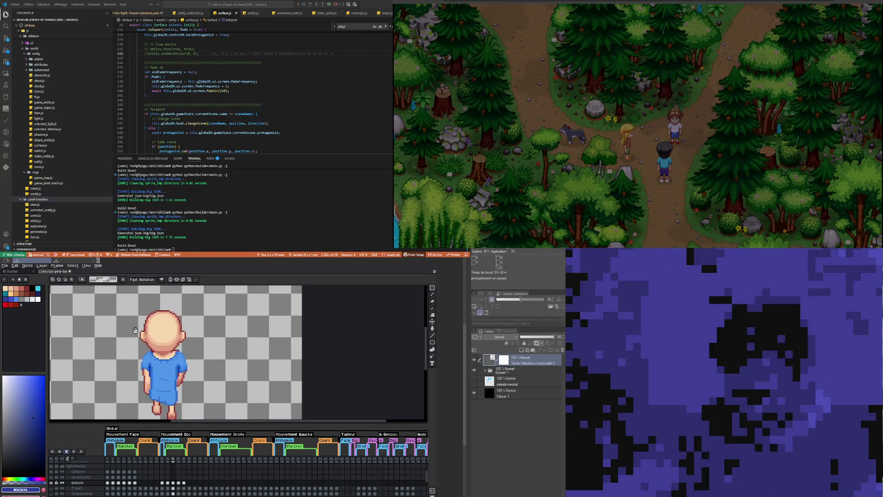
{"action": "left_click", "coordinate": [67, 451]}
{"action": "left_click", "coordinate": [168, 482]}
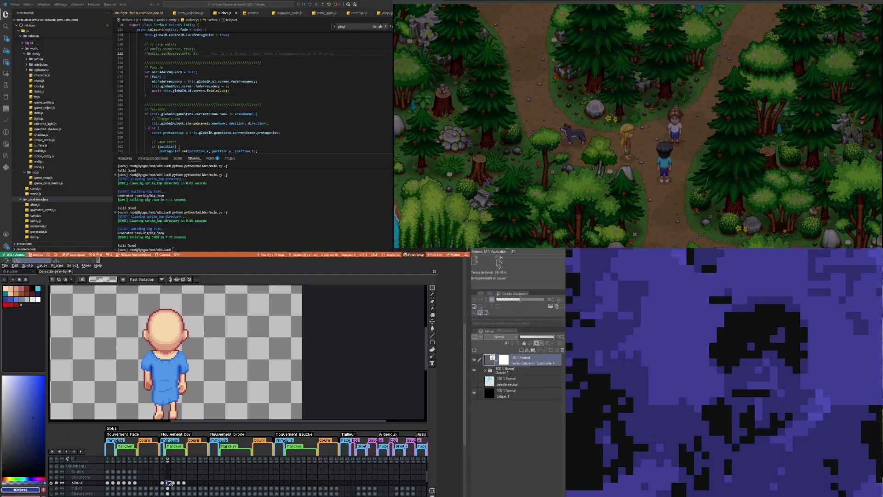
{"action": "scroll", "coordinate": [153, 354], "scroll_direction": "up", "scroll_amount": 1}
{"action": "scroll", "coordinate": [144, 363], "scroll_direction": "up", "scroll_amount": 1}
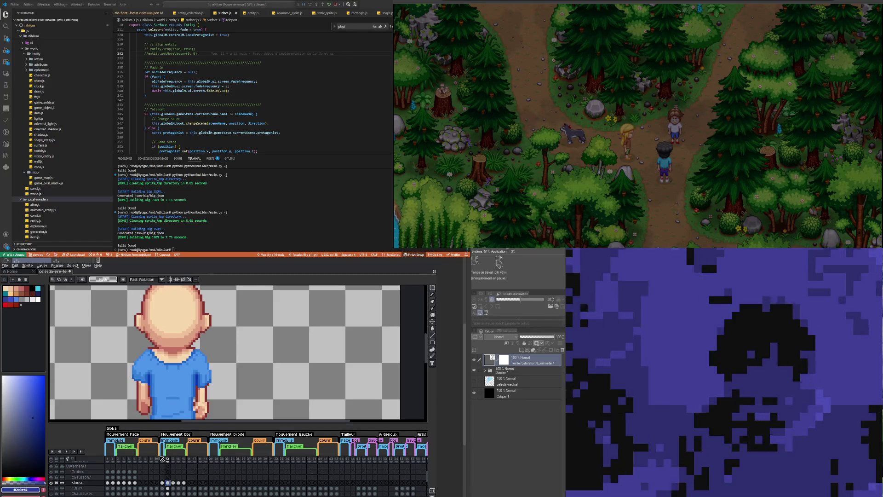
{"action": "left_click", "coordinate": [173, 483]}
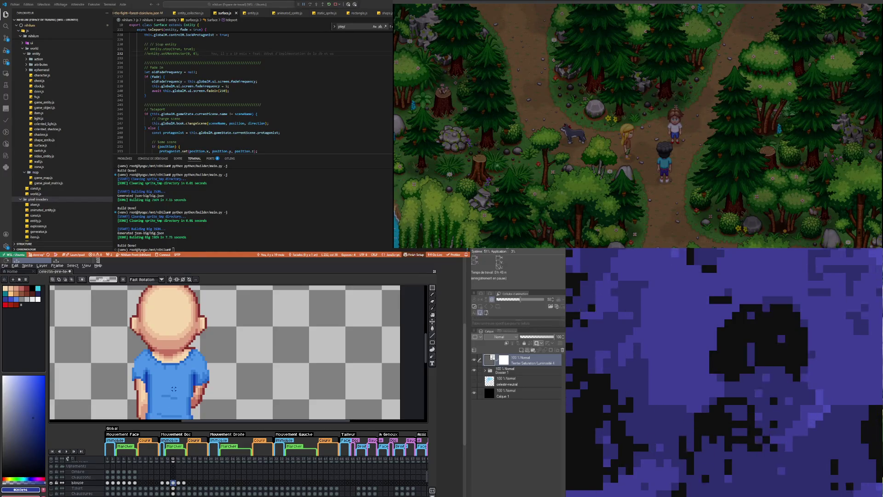
{"action": "scroll", "coordinate": [171, 400], "scroll_direction": "down", "scroll_amount": 3}
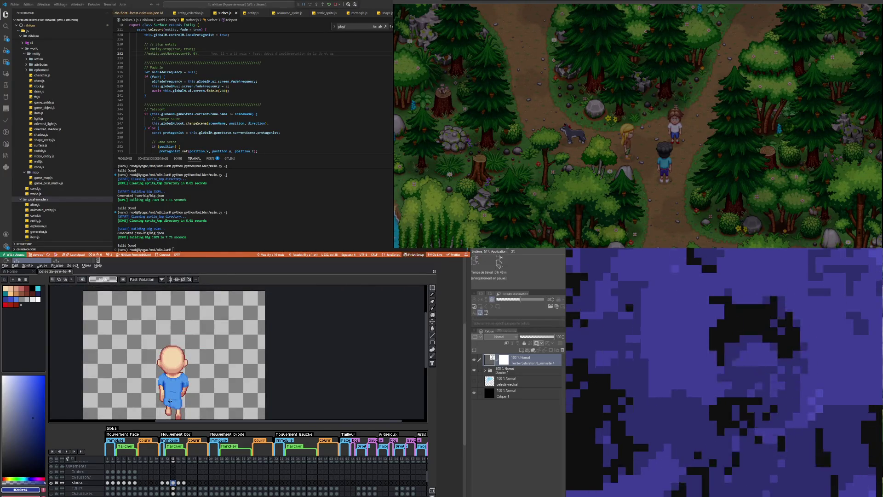
{"action": "left_click", "coordinate": [168, 483]}
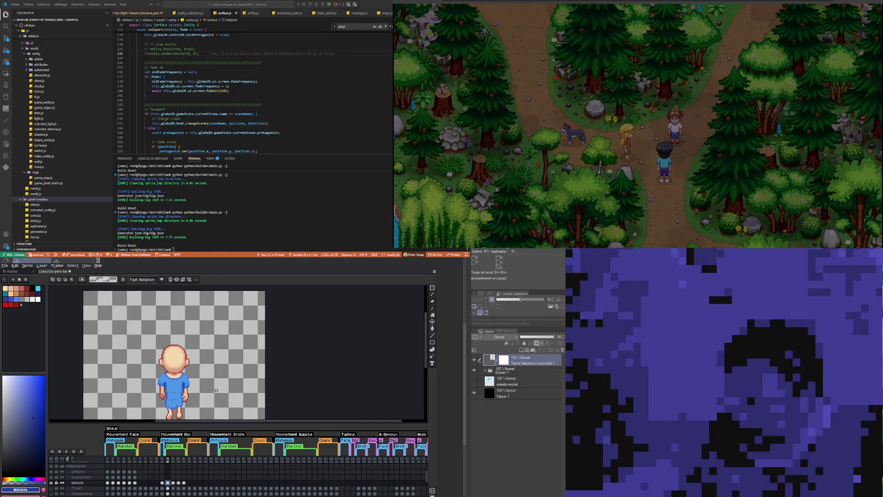
{"action": "left_click", "coordinate": [173, 482]}
{"action": "left_click", "coordinate": [179, 482]}
{"action": "left_click", "coordinate": [184, 483]}
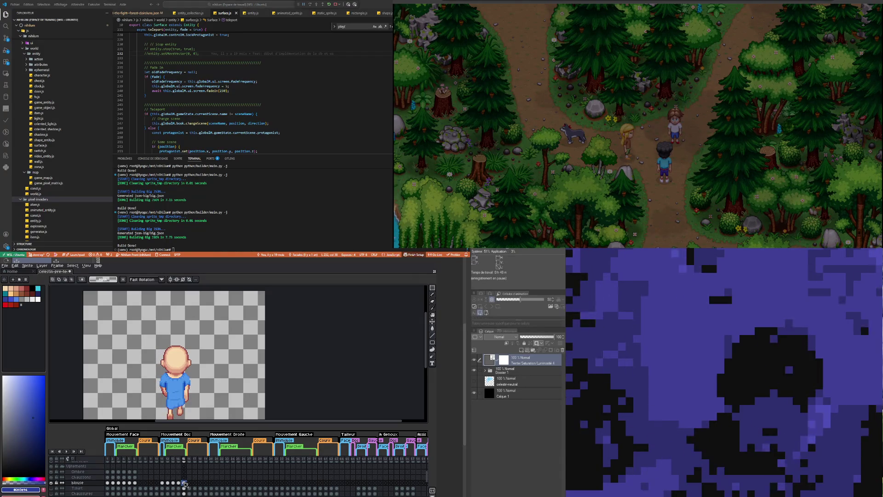
{"action": "left_click", "coordinate": [168, 482]}
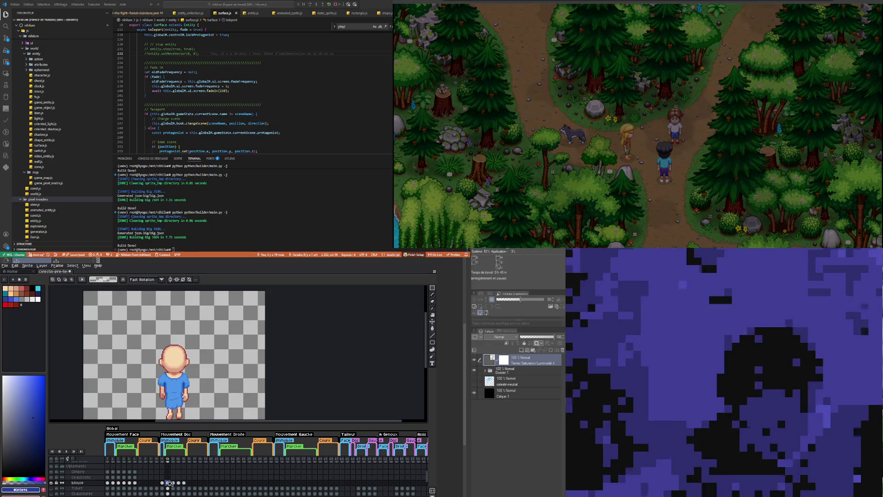
{"action": "left_click", "coordinate": [173, 482]}
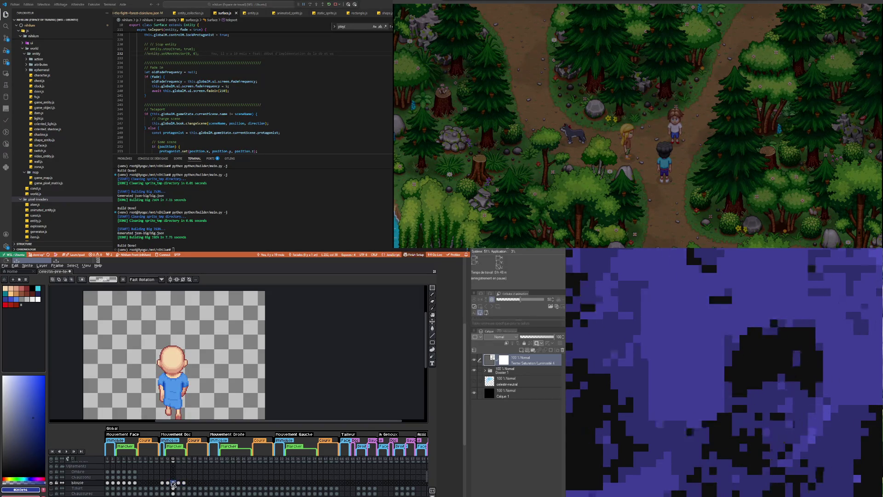
{"action": "left_click", "coordinate": [168, 483]}
{"action": "left_click", "coordinate": [173, 482]}
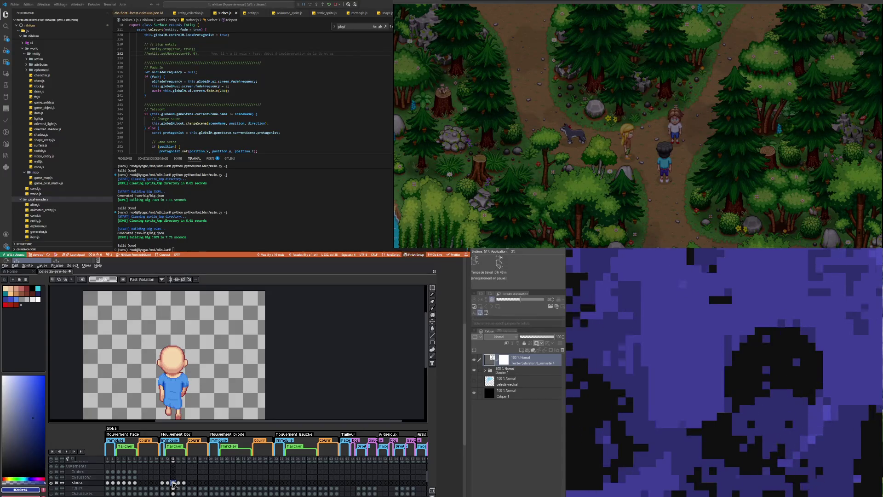
{"action": "scroll", "coordinate": [150, 382], "scroll_direction": "up", "scroll_amount": 1}
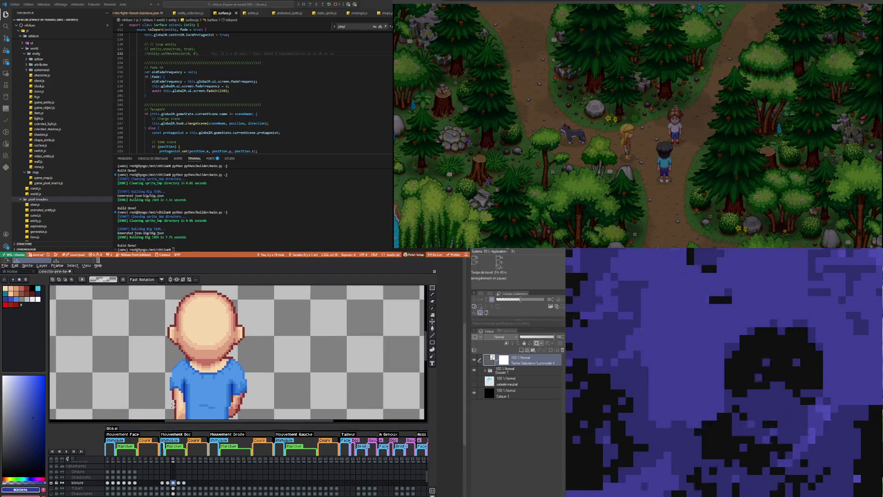
{"action": "scroll", "coordinate": [173, 405], "scroll_direction": "down", "scroll_amount": 3}
{"action": "scroll", "coordinate": [172, 405], "scroll_direction": "up", "scroll_amount": 2}
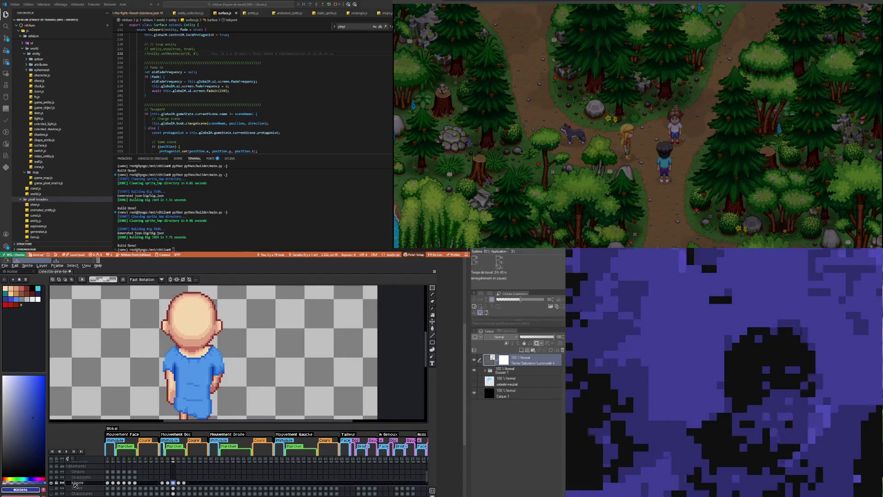
Step: Set the blouse layer opacity to 55%
{"action": "double_click", "coordinate": [75, 483]}
{"action": "left_click", "coordinate": [300, 422]}
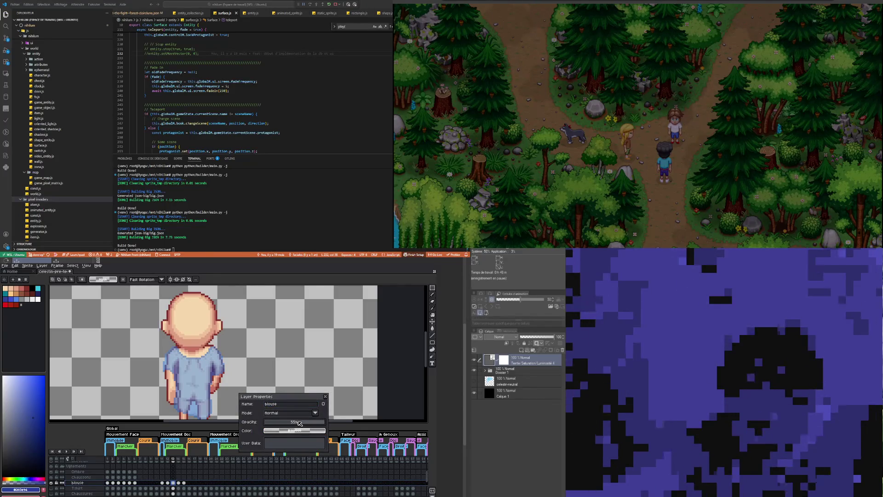
{"action": "left_click", "coordinate": [326, 396]}
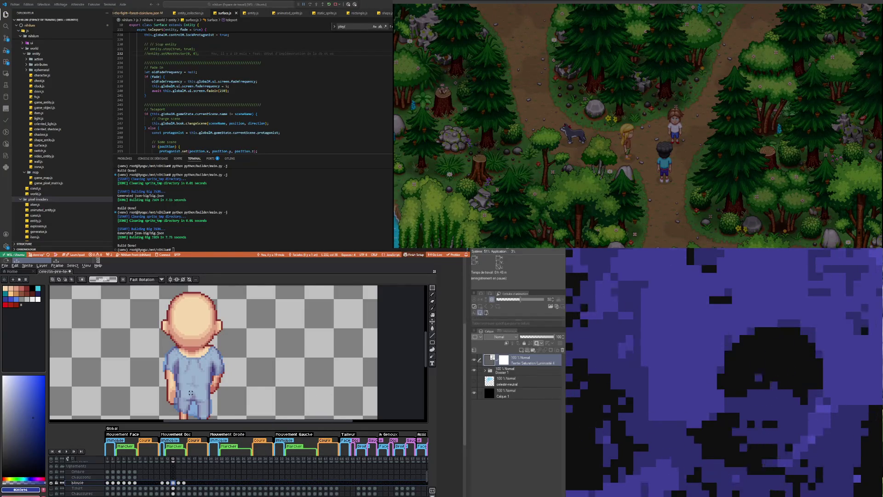
{"action": "scroll", "coordinate": [179, 392], "scroll_direction": "up", "scroll_amount": 2}
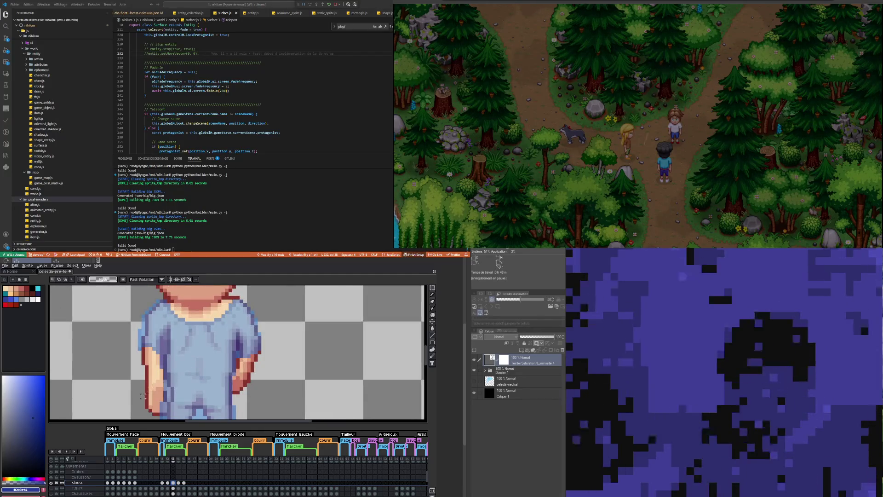
Step: Marquee a patch of the left arm and move to the frame 13 blouse cel
{"action": "left_click_drag", "start_coordinate": [168, 416], "coordinate": [140, 392]}
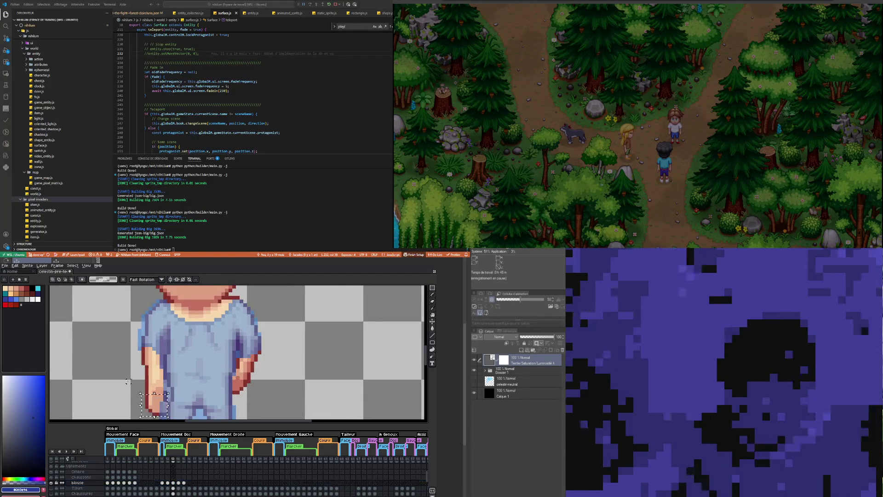
{"action": "left_click", "coordinate": [173, 482]}
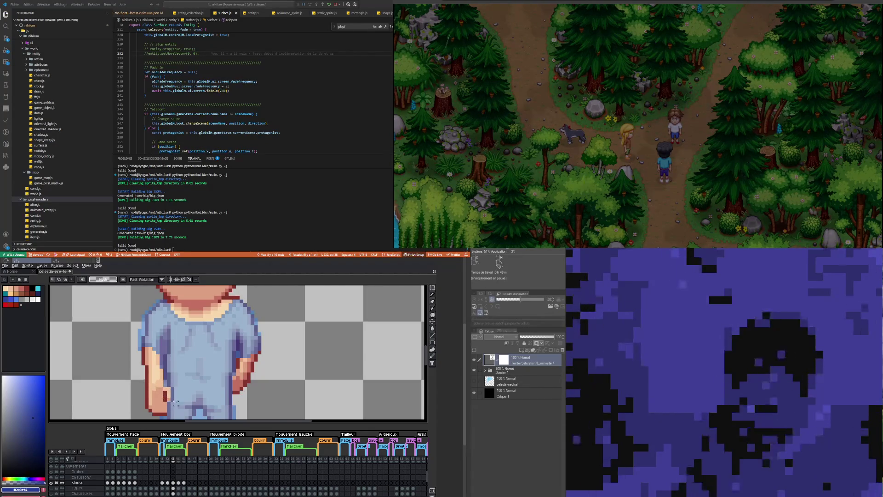
{"action": "scroll", "coordinate": [156, 375], "scroll_direction": "up", "scroll_amount": 2}
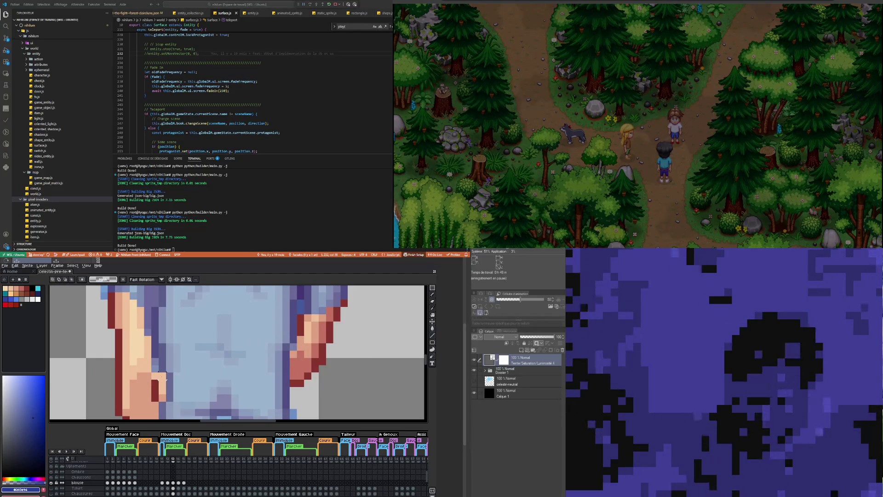
{"action": "scroll", "coordinate": [156, 374], "scroll_direction": "down", "scroll_amount": 3}
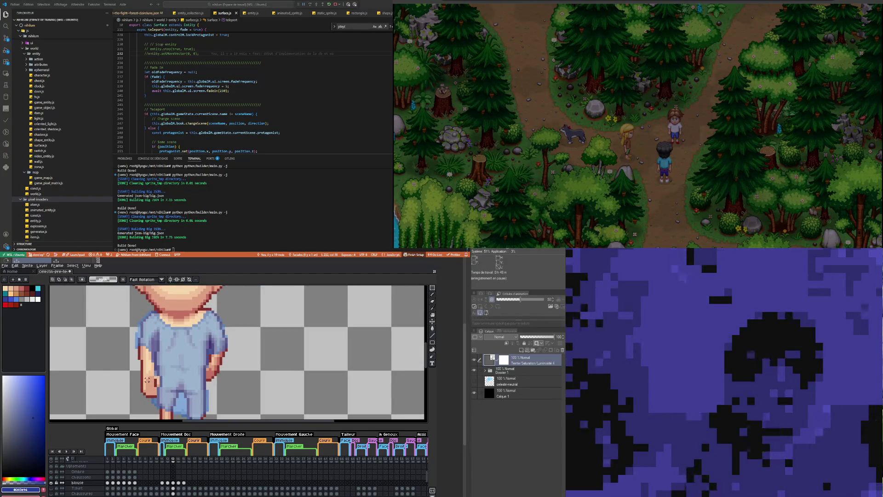
{"action": "scroll", "coordinate": [158, 394], "scroll_direction": "up", "scroll_amount": 3}
Step: Try three wrist bandage pixel placements on the arm, undoing each one
{"action": "left_click_drag", "start_coordinate": [158, 393], "coordinate": [157, 374]}
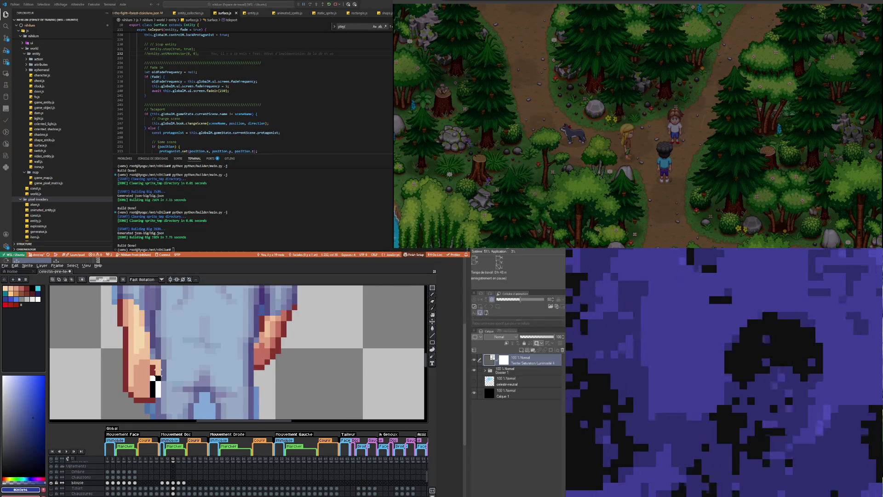
{"action": "key", "text": "ctrl+z"}
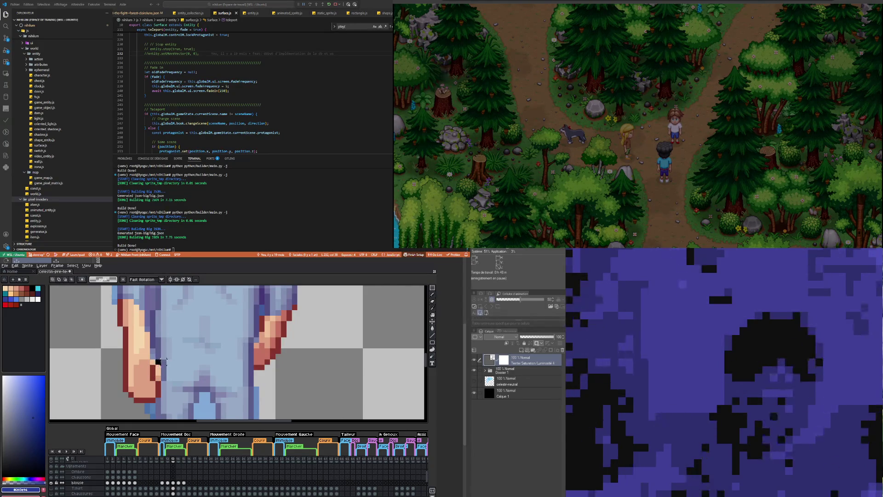
{"action": "left_click_drag", "start_coordinate": [162, 362], "coordinate": [163, 378]}
{"action": "key", "text": "ctrl+z"}
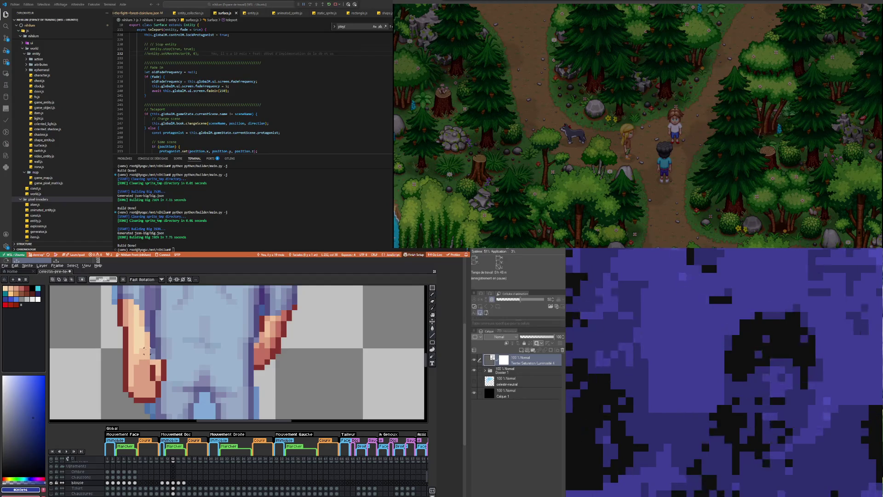
{"action": "left_click", "coordinate": [150, 357]}
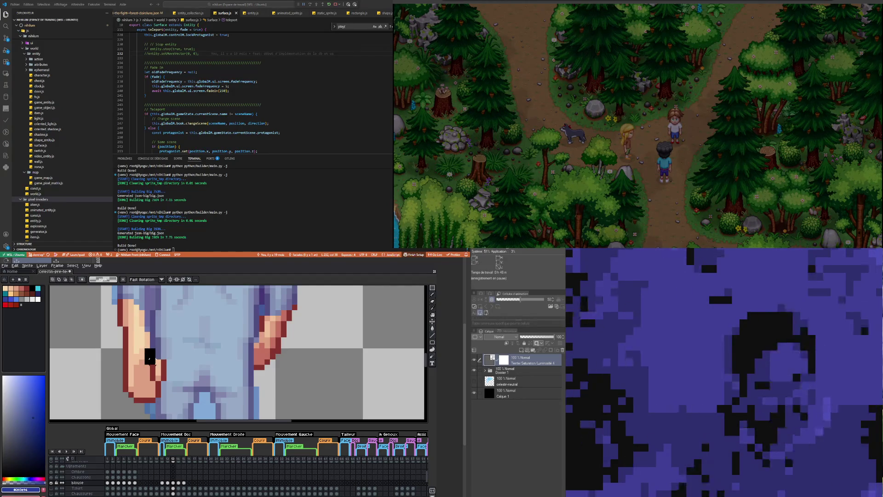
{"action": "key", "text": "ctrl+z"}
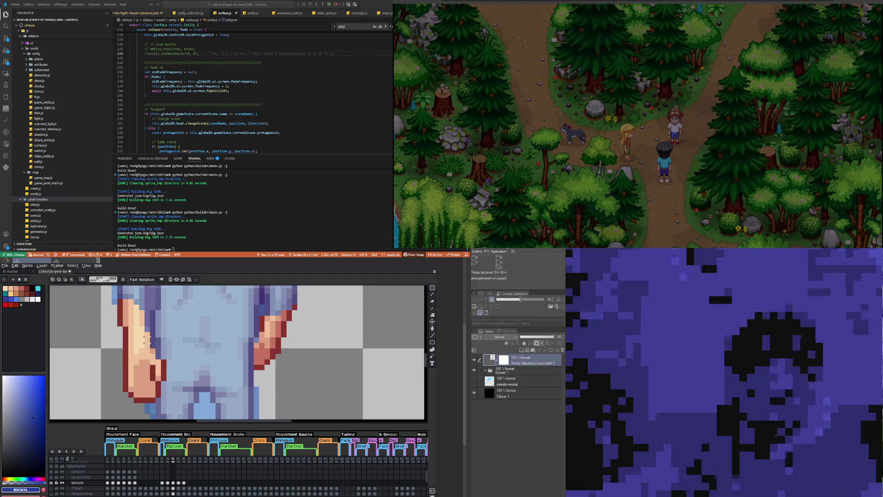
{"action": "scroll", "coordinate": [150, 389], "scroll_direction": "down", "scroll_amount": 3}
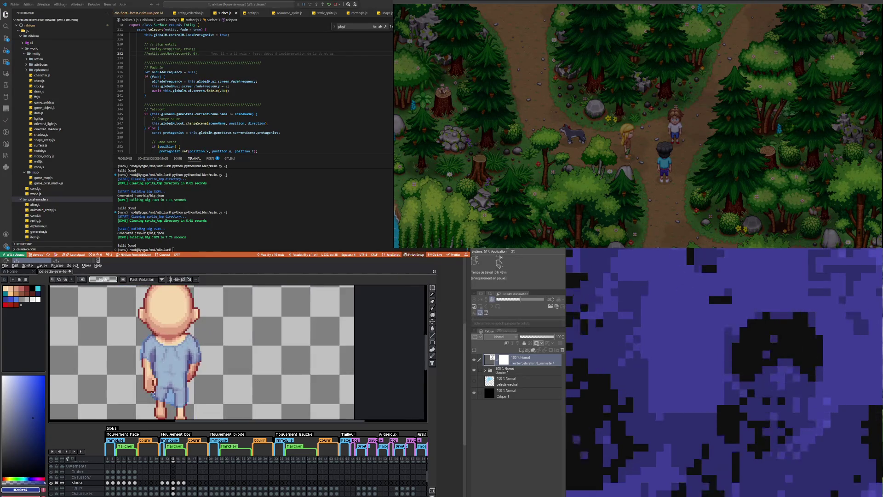
Step: Zoom in and out on the blouse and hands of the back-facing frame to inspect the shading
{"action": "scroll", "coordinate": [149, 389], "scroll_direction": "up", "scroll_amount": 1}
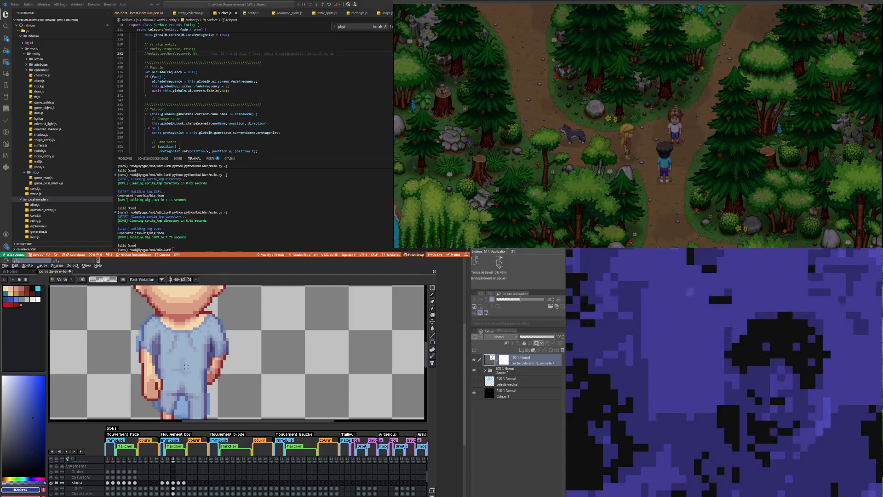
{"action": "scroll", "coordinate": [186, 366], "scroll_direction": "up", "scroll_amount": 3}
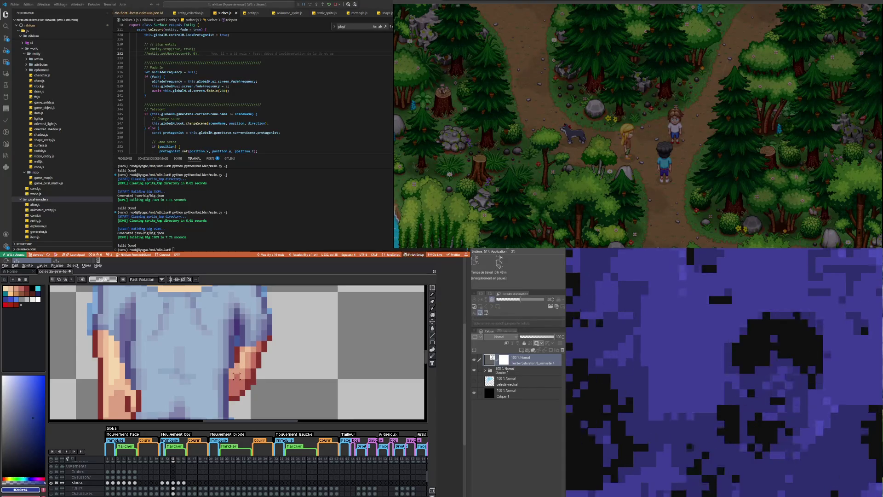
{"action": "scroll", "coordinate": [236, 381], "scroll_direction": "down", "scroll_amount": 1}
{"action": "scroll", "coordinate": [235, 381], "scroll_direction": "down", "scroll_amount": 2}
{"action": "scroll", "coordinate": [162, 374], "scroll_direction": "up", "scroll_amount": 3}
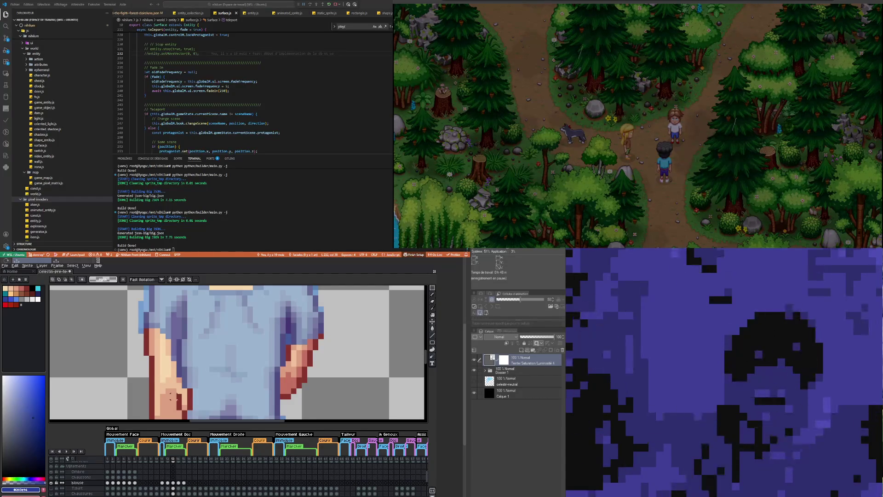
{"action": "scroll", "coordinate": [170, 373], "scroll_direction": "down", "scroll_amount": 3}
{"action": "scroll", "coordinate": [170, 374], "scroll_direction": "up", "scroll_amount": 3}
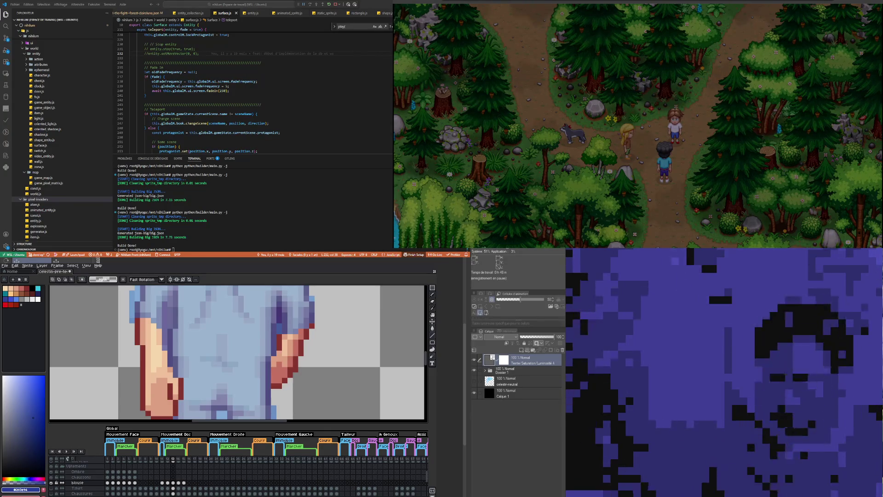
{"action": "scroll", "coordinate": [135, 349], "scroll_direction": "down", "scroll_amount": 1}
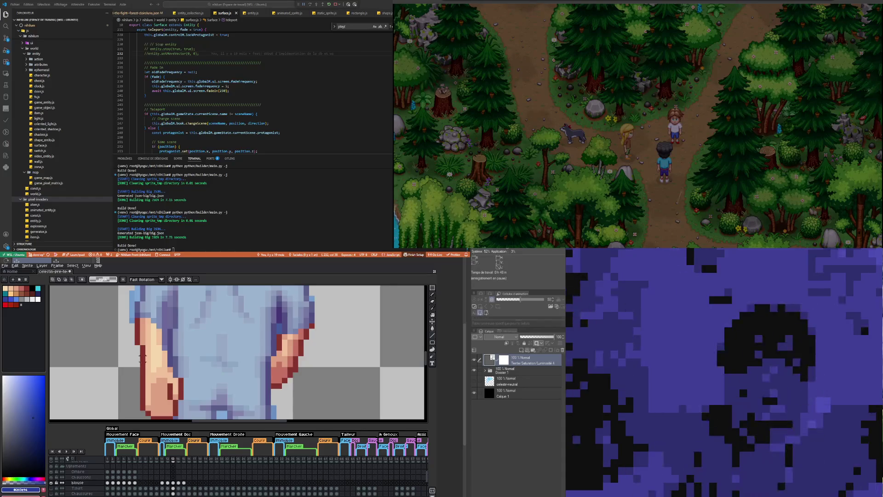
{"action": "scroll", "coordinate": [135, 350], "scroll_direction": "down", "scroll_amount": 2}
{"action": "scroll", "coordinate": [135, 349], "scroll_direction": "up", "scroll_amount": 2}
{"action": "scroll", "coordinate": [138, 350], "scroll_direction": "up", "scroll_amount": 1}
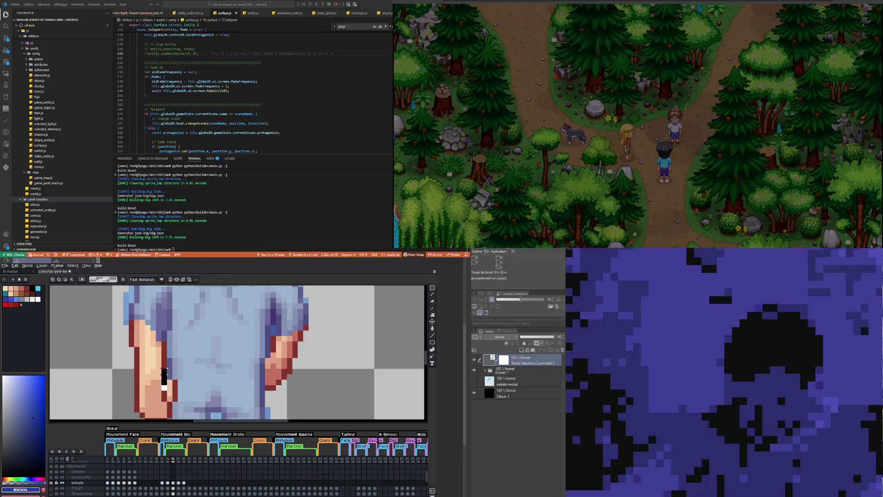
{"action": "scroll", "coordinate": [137, 354], "scroll_direction": "down", "scroll_amount": 3}
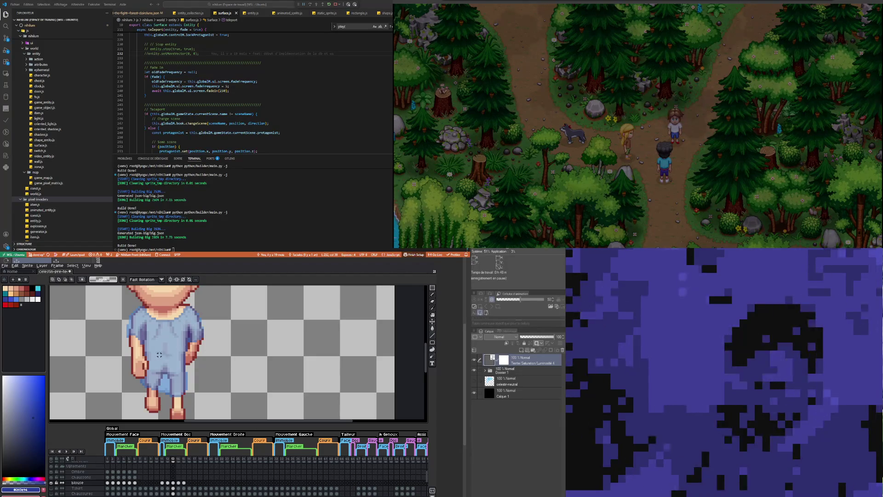
Step: Show frame 12 zoomed on the hands and compare its pose with frame 11
{"action": "scroll", "coordinate": [159, 355], "scroll_direction": "down", "scroll_amount": 1}
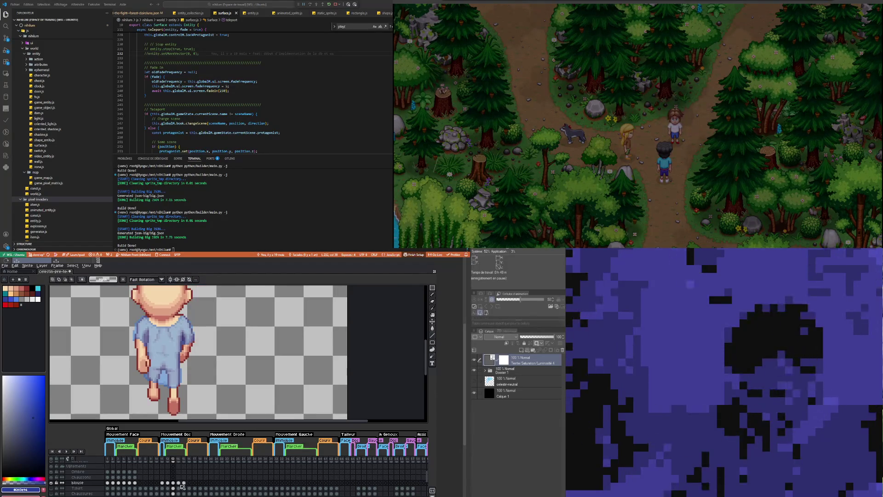
{"action": "left_click", "coordinate": [168, 483]}
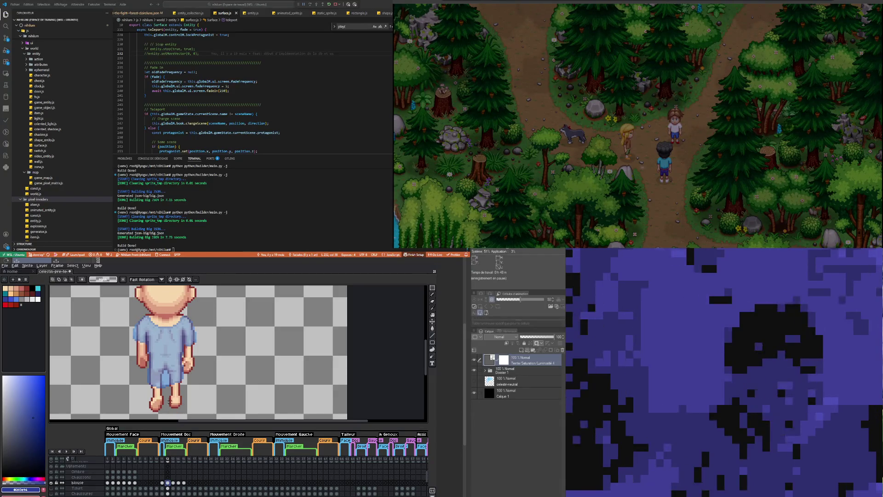
{"action": "scroll", "coordinate": [161, 355], "scroll_direction": "up", "scroll_amount": 2}
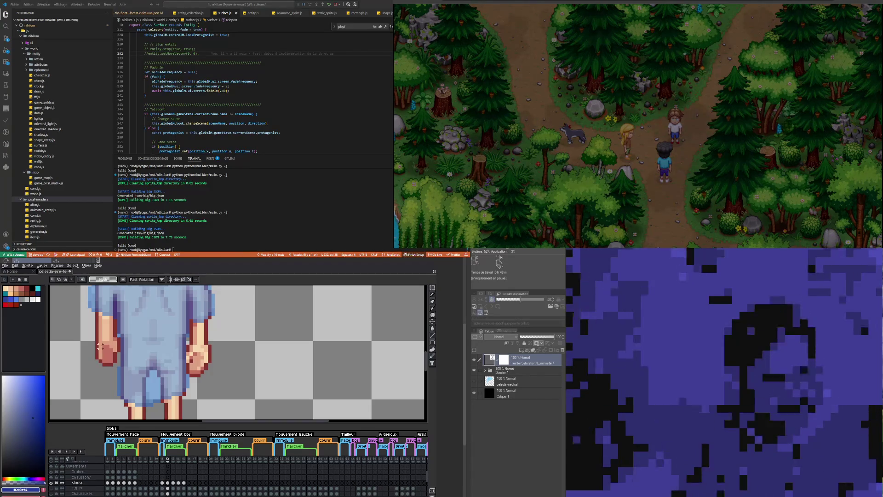
{"action": "scroll", "coordinate": [99, 347], "scroll_direction": "down", "scroll_amount": 2}
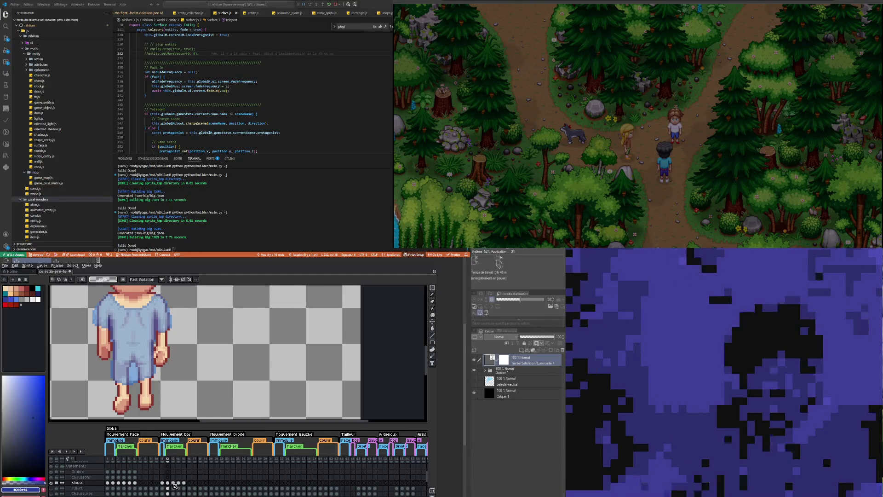
{"action": "key", "text": "Left"}
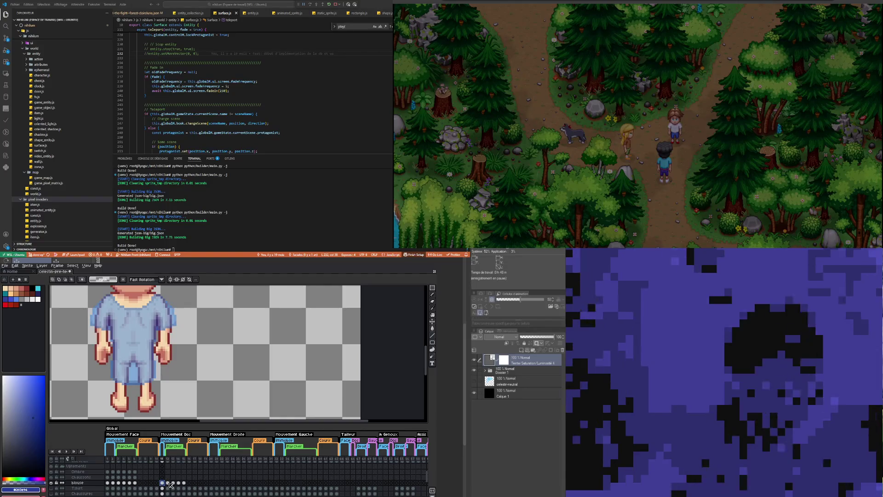
{"action": "key", "text": "Right"}
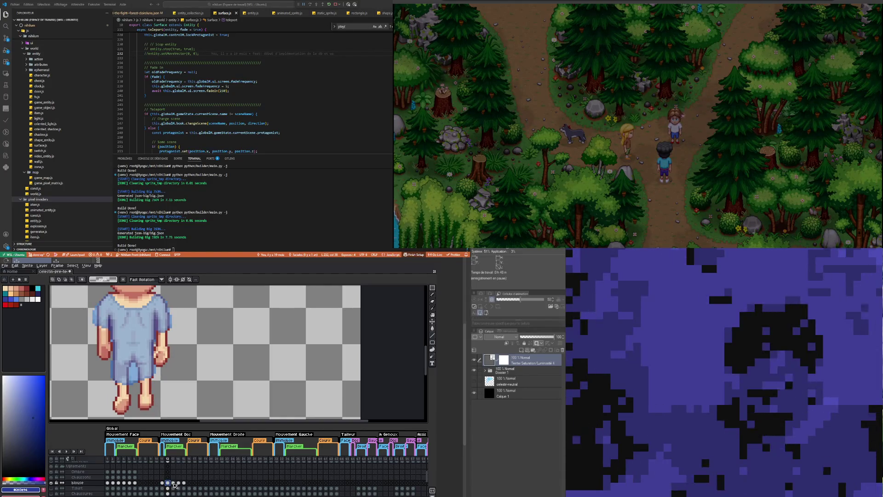
Step: Flip between frames 12 and 13 to check the hand pose
{"action": "scroll", "coordinate": [136, 349], "scroll_direction": "up", "scroll_amount": 3}
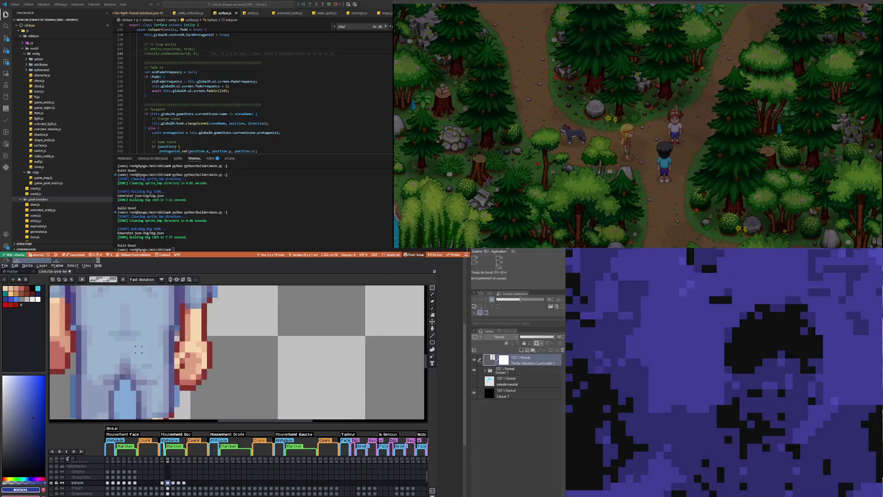
{"action": "scroll", "coordinate": [136, 350], "scroll_direction": "up", "scroll_amount": 1}
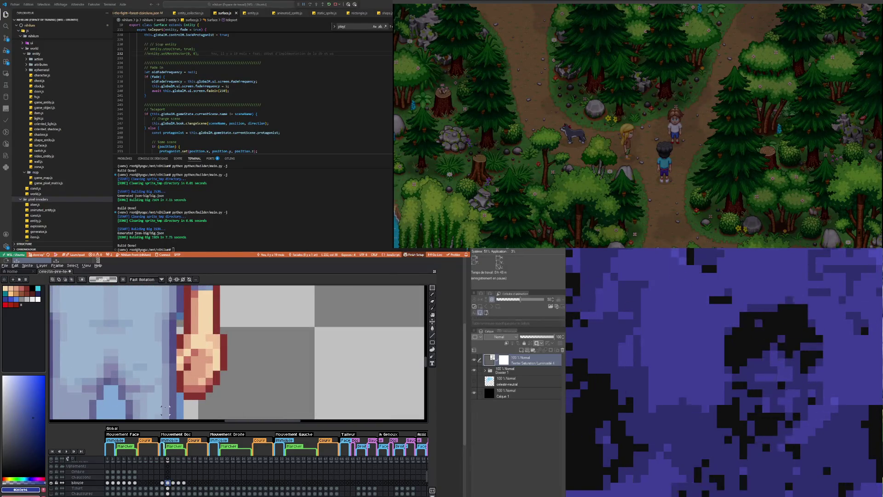
{"action": "left_click", "coordinate": [174, 482]}
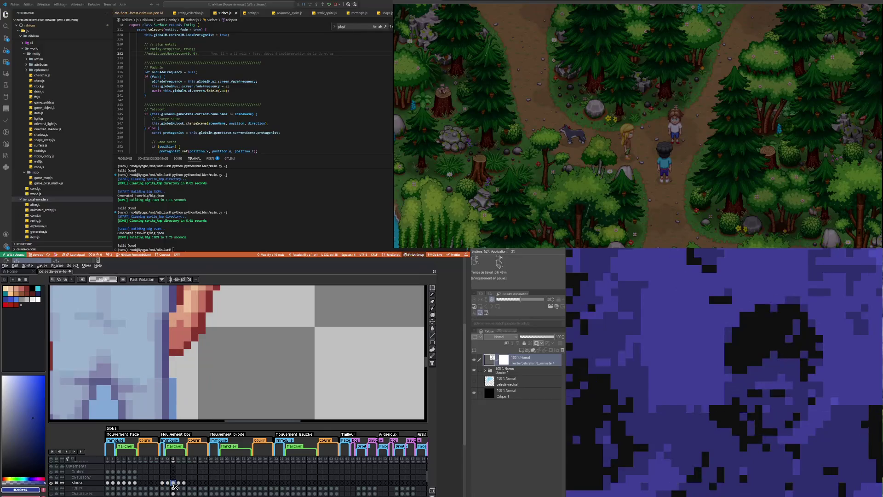
{"action": "scroll", "coordinate": [189, 364], "scroll_direction": "down", "scroll_amount": 3}
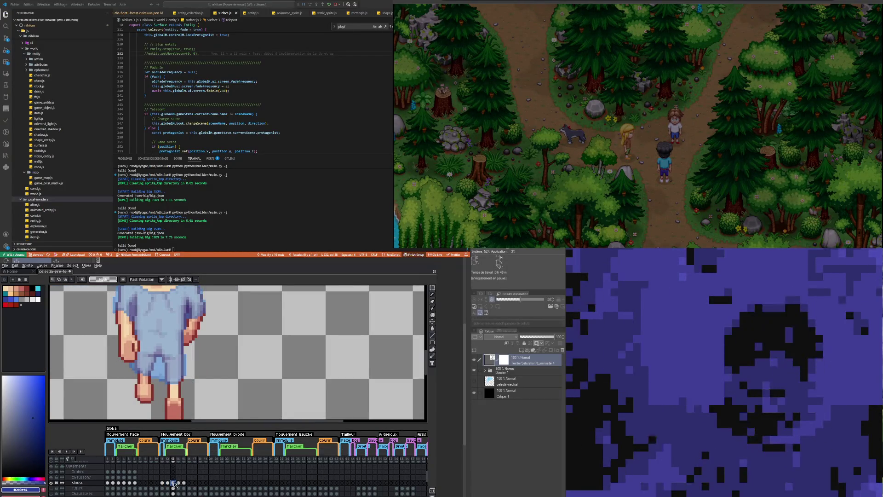
{"action": "key", "text": "Left"}
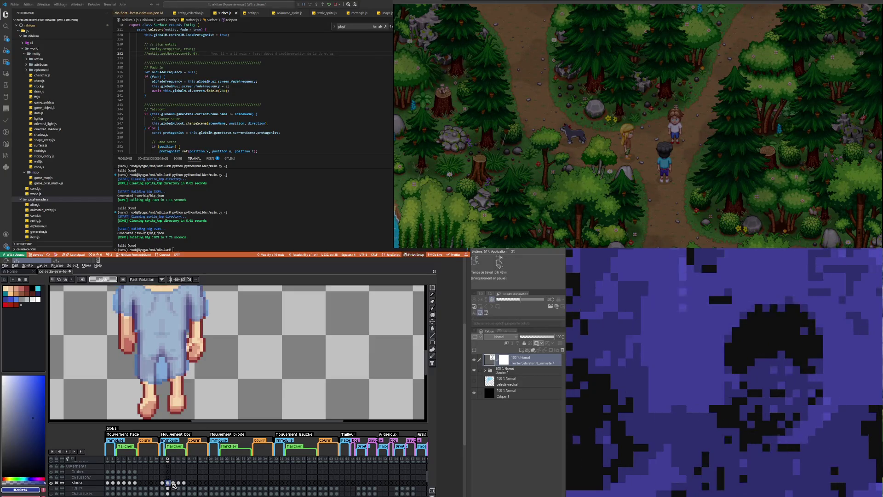
{"action": "key", "text": "Right"}
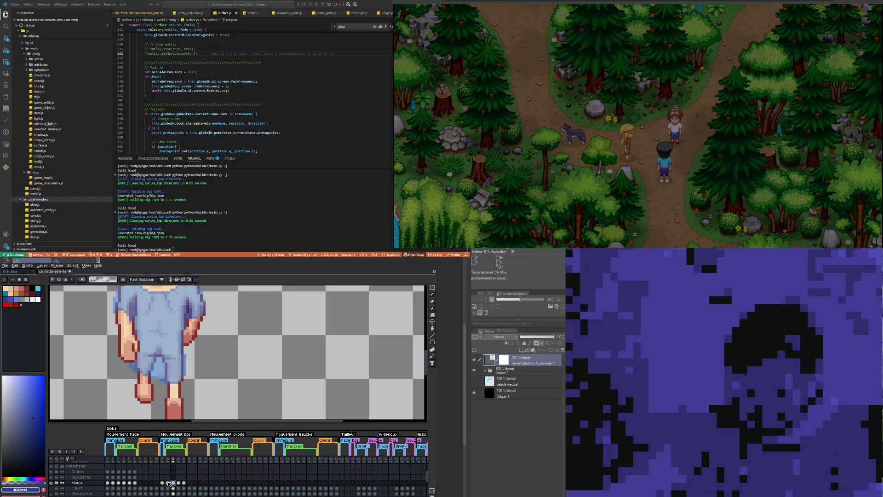
{"action": "key", "text": "Left"}
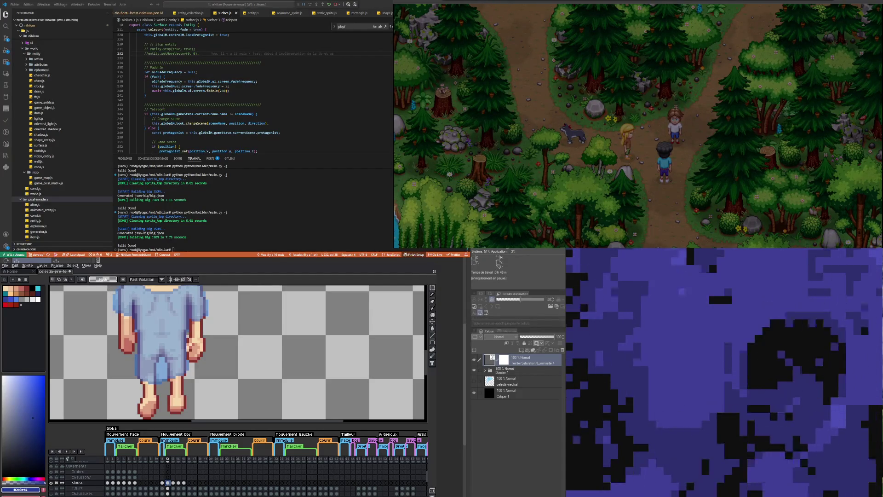
{"action": "scroll", "coordinate": [154, 375], "scroll_direction": "down", "scroll_amount": 3}
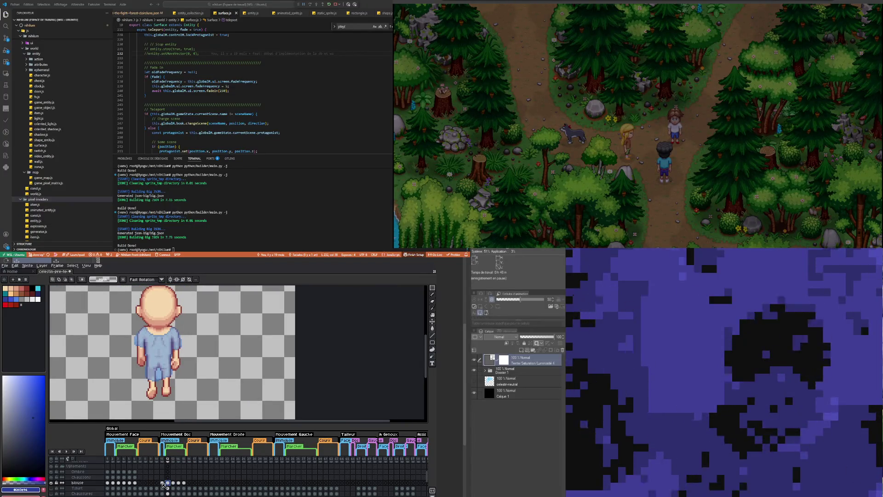
Step: Preview frames 11, 13 and 12, flipping between 12 and 13 to check the walking motion
{"action": "left_click", "coordinate": [162, 483]}
{"action": "left_click", "coordinate": [173, 483]}
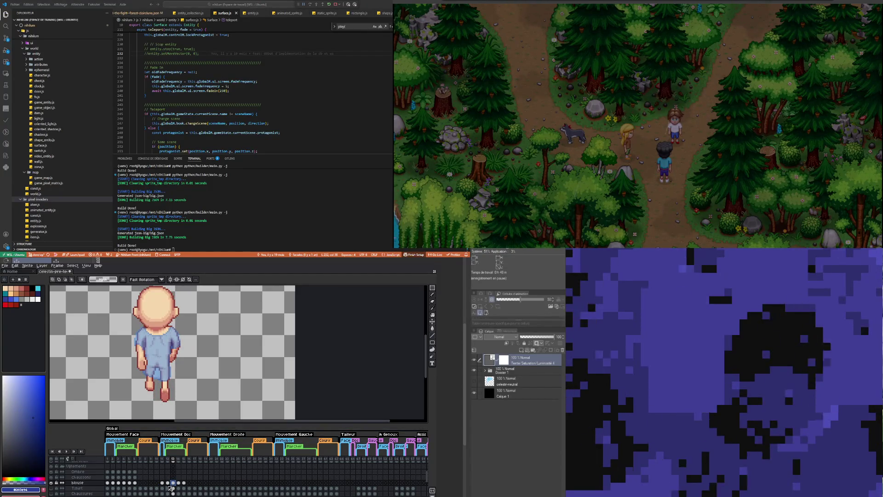
{"action": "left_click", "coordinate": [168, 483]}
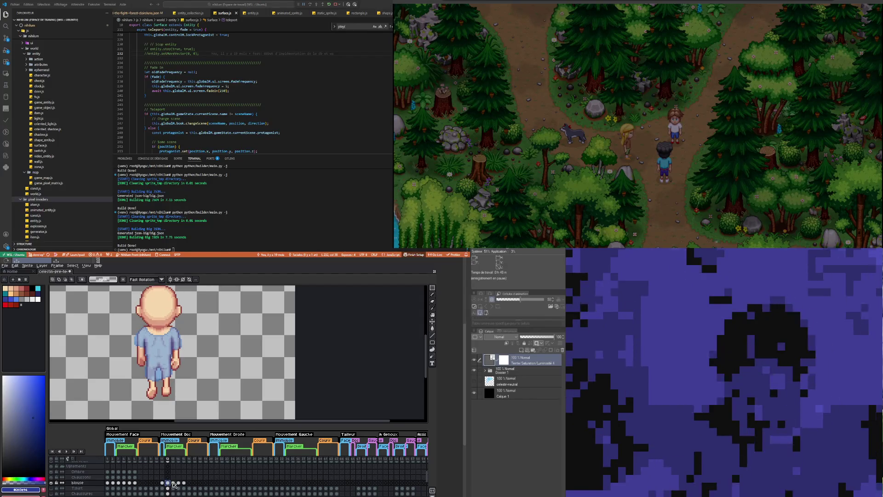
{"action": "key", "text": "Right"}
{"action": "key", "text": "Left"}
{"action": "key", "text": "Right"}
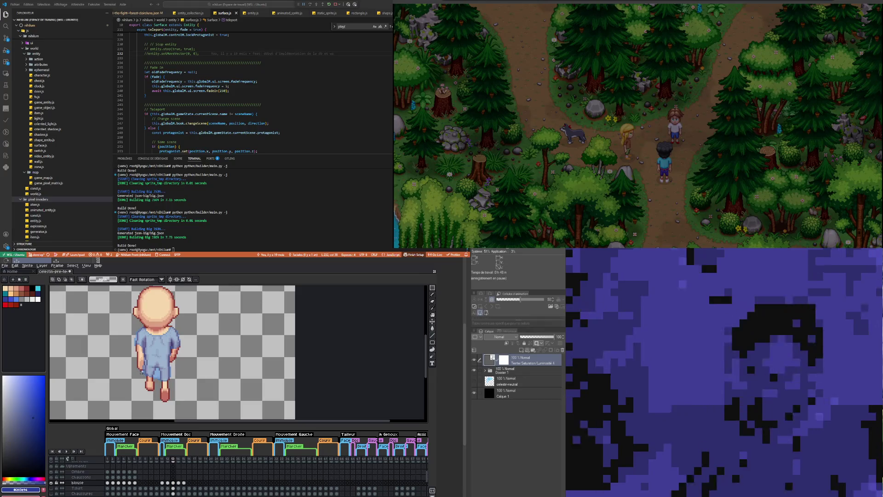
{"action": "scroll", "coordinate": [138, 480], "scroll_direction": "down", "scroll_amount": 2}
{"action": "scroll", "coordinate": [168, 478], "scroll_direction": "down", "scroll_amount": 3}
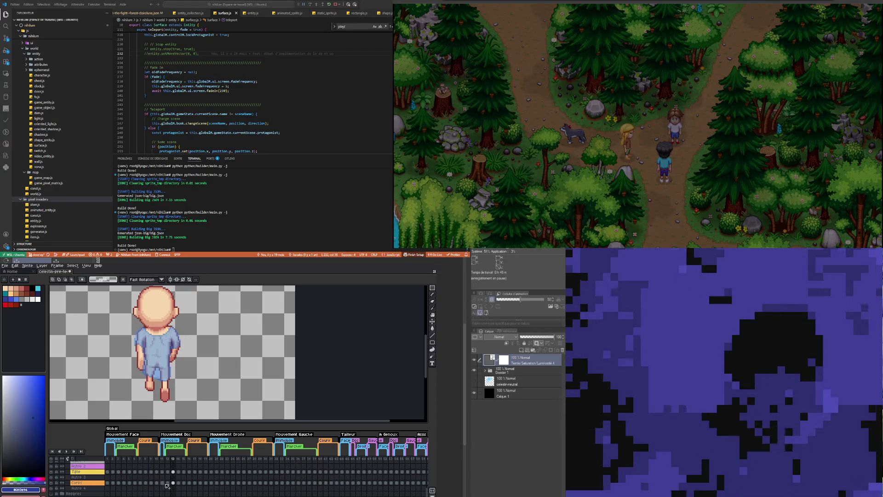
Step: Check the Corps layer on frames 12 and 13 and marquee a rectangle beside the left hand
{"action": "left_click", "coordinate": [168, 483]}
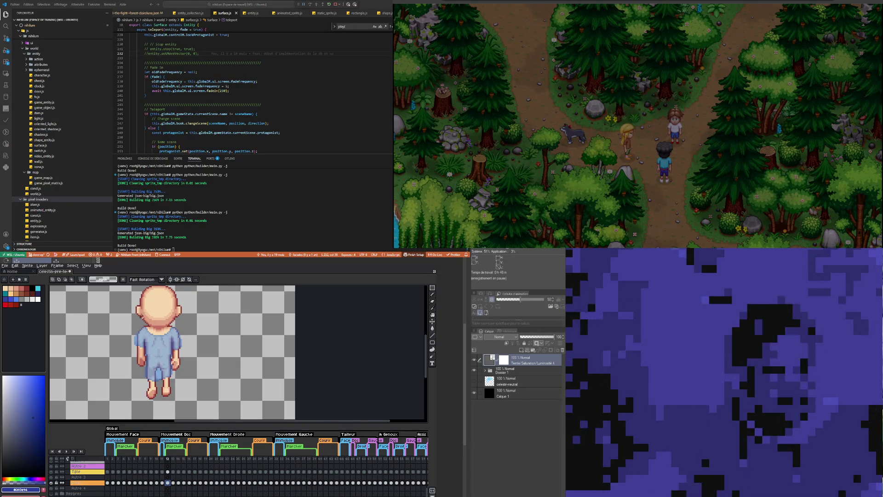
{"action": "scroll", "coordinate": [145, 332], "scroll_direction": "up", "scroll_amount": 2}
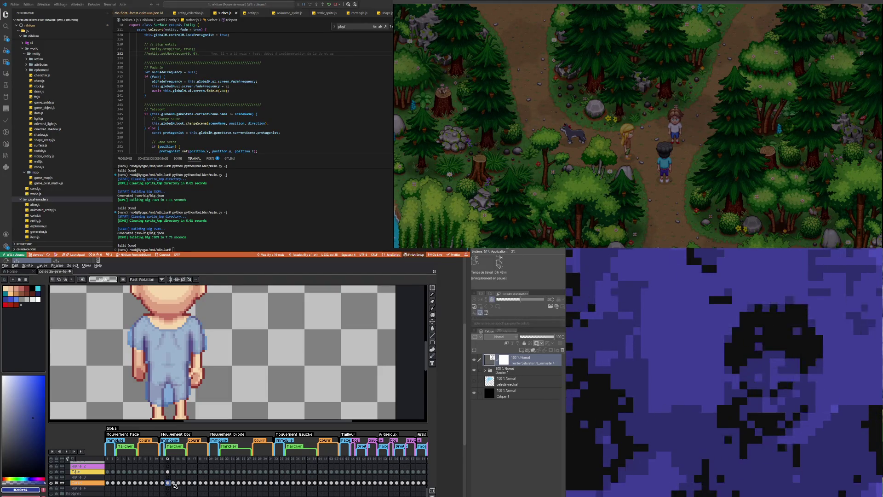
{"action": "left_click", "coordinate": [173, 483]}
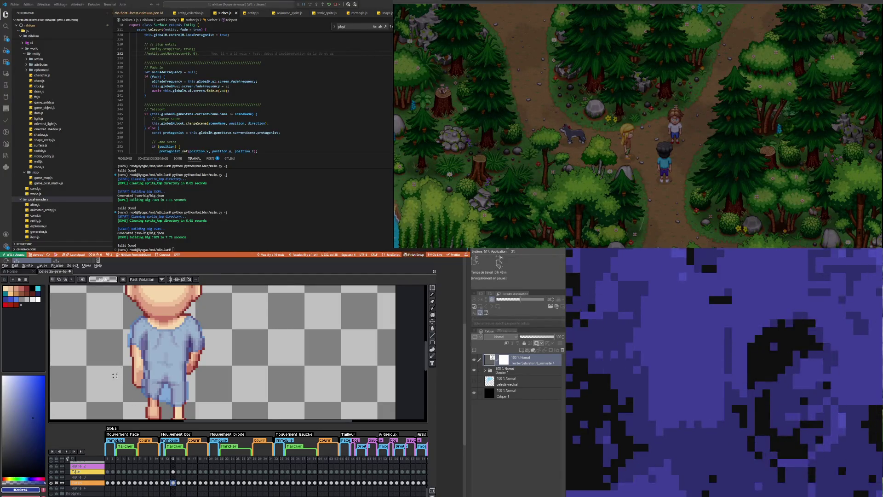
{"action": "left_click_drag", "start_coordinate": [116, 394], "coordinate": [142, 368]}
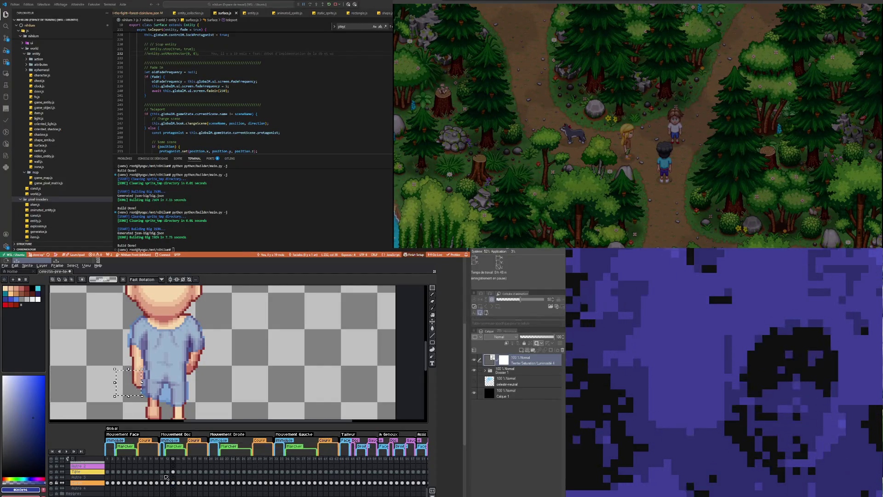
{"action": "scroll", "coordinate": [163, 475], "scroll_direction": "up", "scroll_amount": 5}
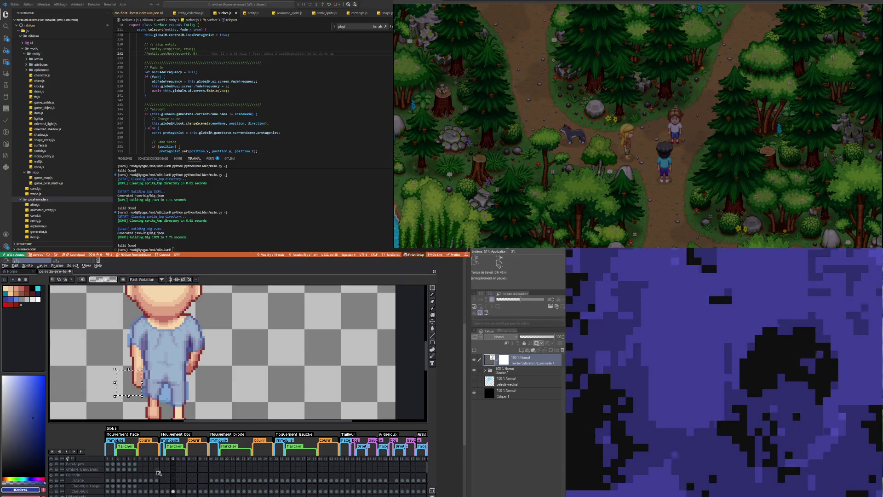
Step: Copy the bandages cels from frames 3–6 and paste them into frames 12–15
{"action": "left_click", "coordinate": [118, 464]}
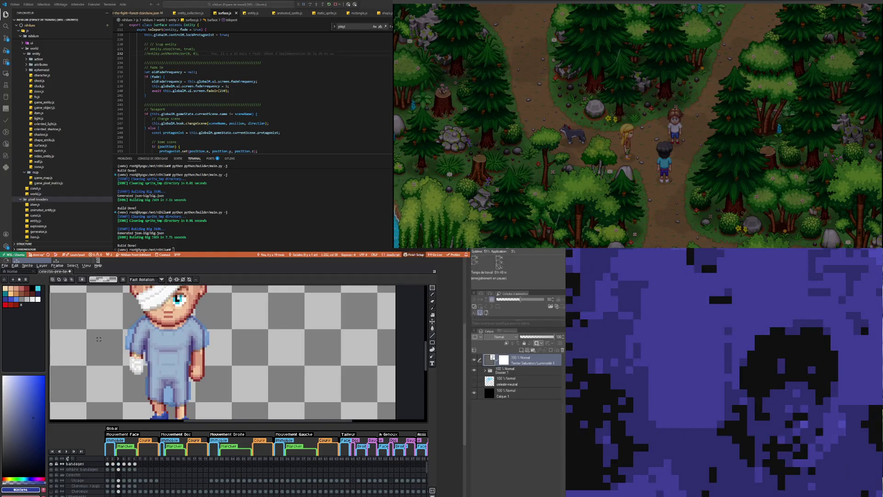
{"action": "left_click", "coordinate": [134, 465], "text": "shift"}
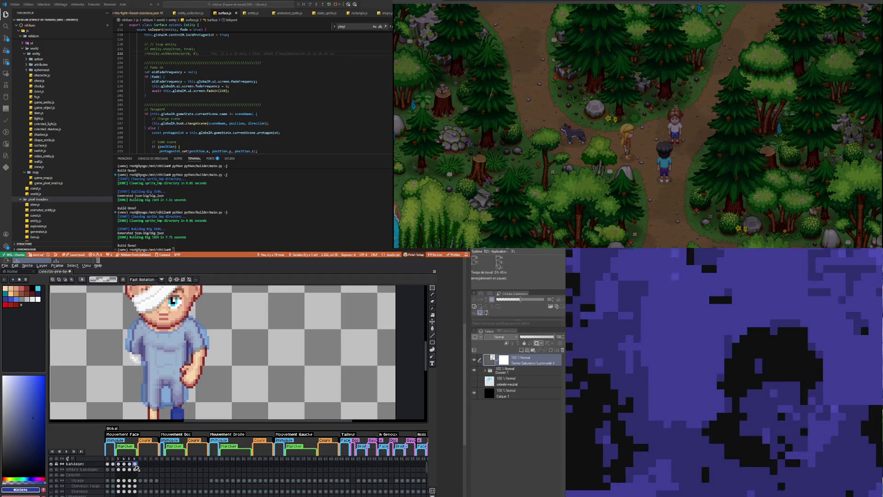
{"action": "key", "text": "ctrl+c"}
{"action": "left_click", "coordinate": [168, 463]}
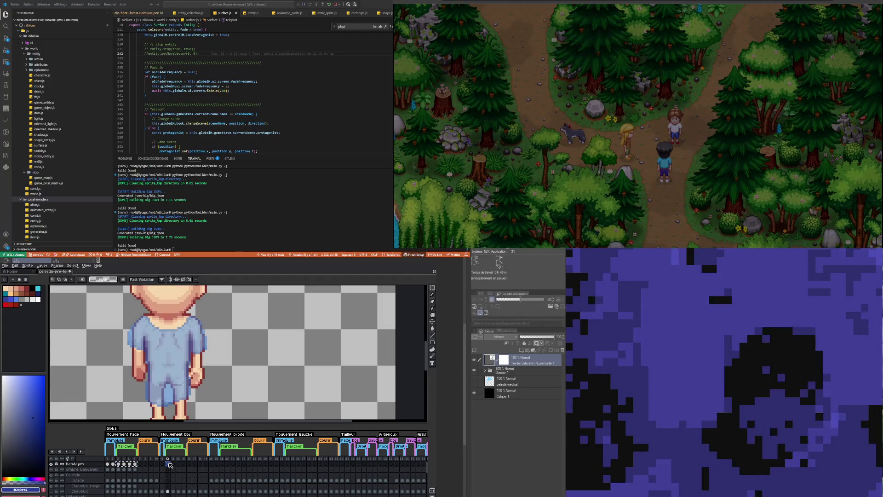
{"action": "key", "text": "ctrl+v"}
Step: Review the pasted bandages on back-walk frames 12 through 15
{"action": "scroll", "coordinate": [165, 394], "scroll_direction": "down", "scroll_amount": 3}
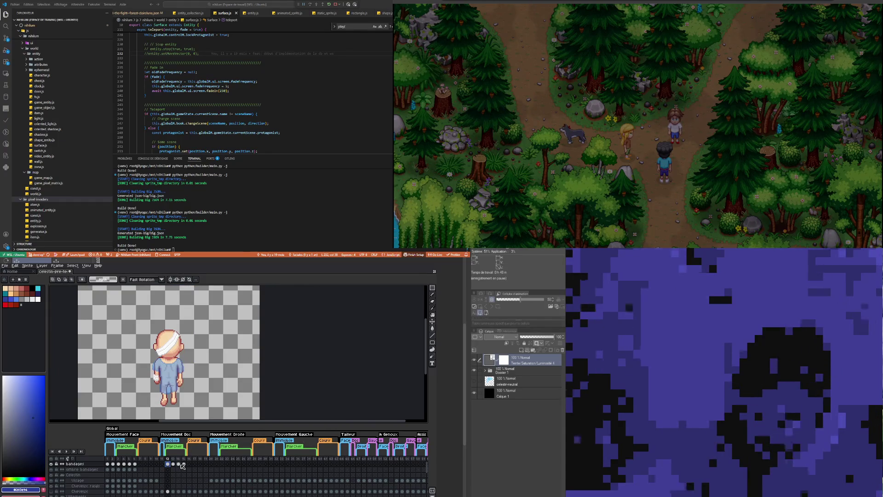
{"action": "left_click_drag", "start_coordinate": [185, 466], "coordinate": [168, 466]}
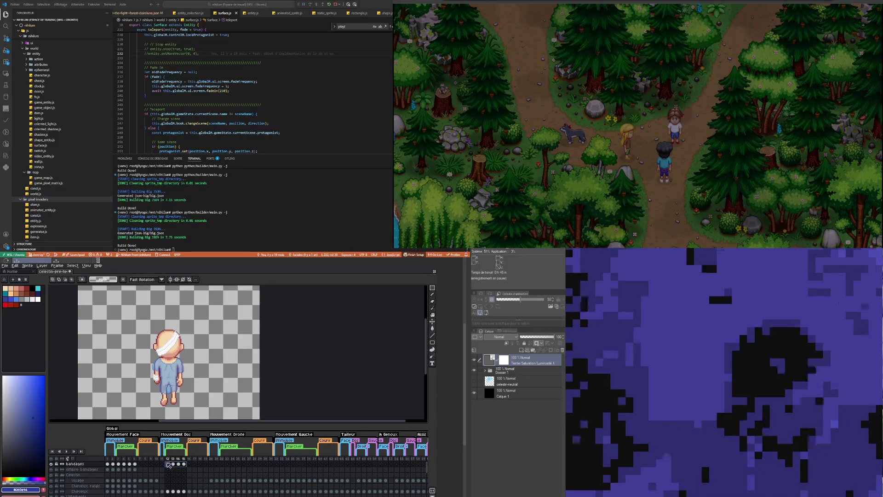
{"action": "key", "text": "Right"}
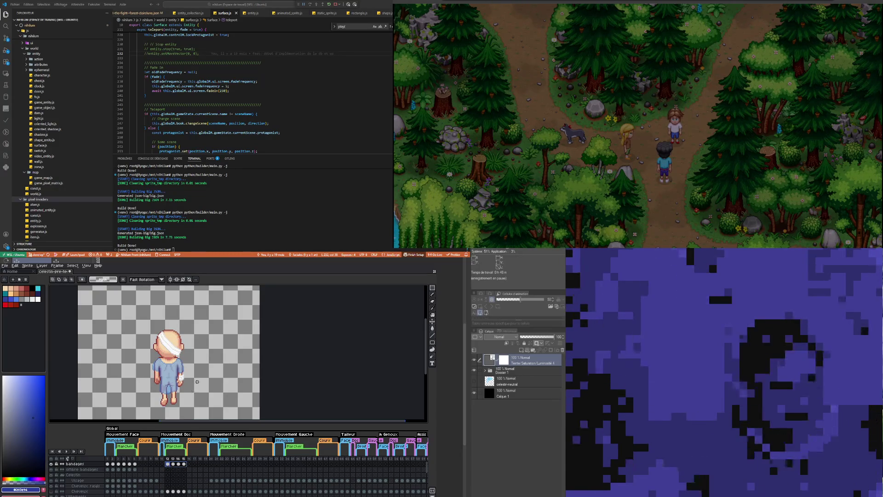
{"action": "key", "text": "Escape"}
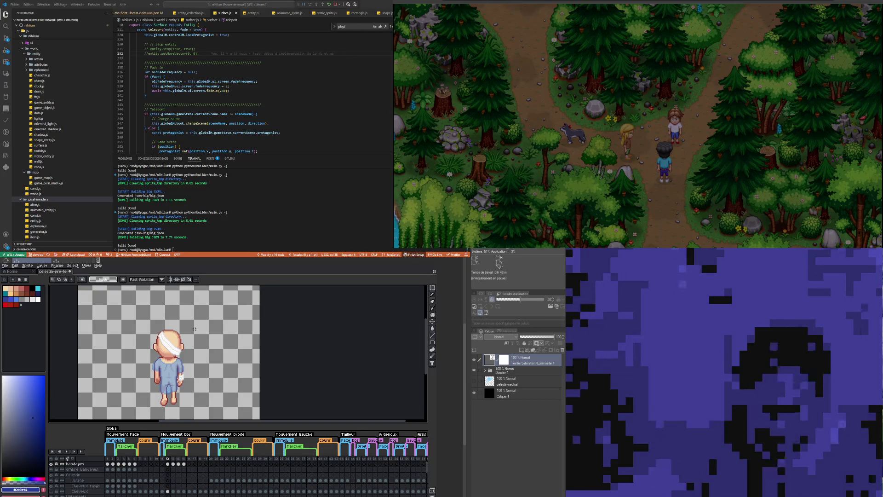
{"action": "left_click", "coordinate": [174, 465]}
{"action": "left_click", "coordinate": [179, 464]}
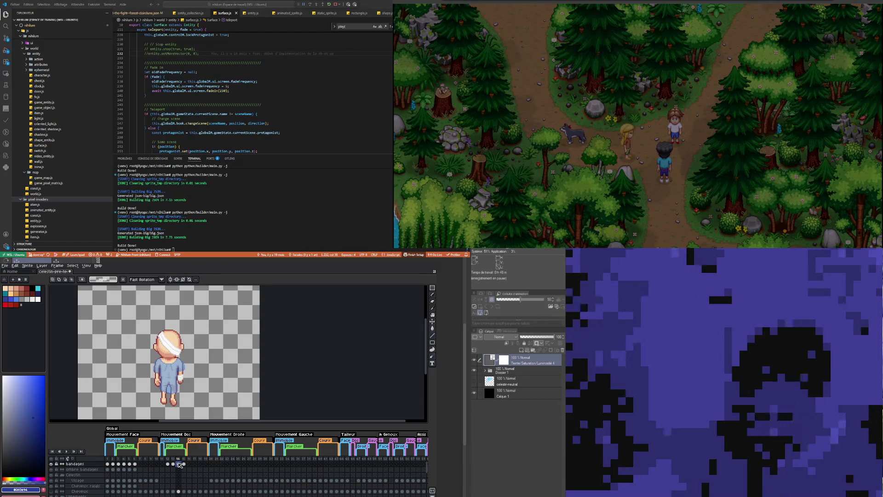
{"action": "left_click", "coordinate": [184, 464]}
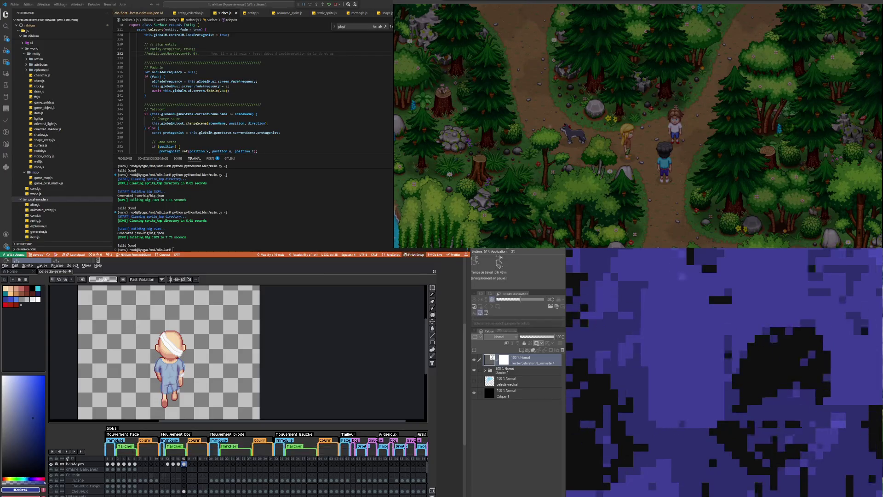
{"action": "left_click", "coordinate": [168, 464]}
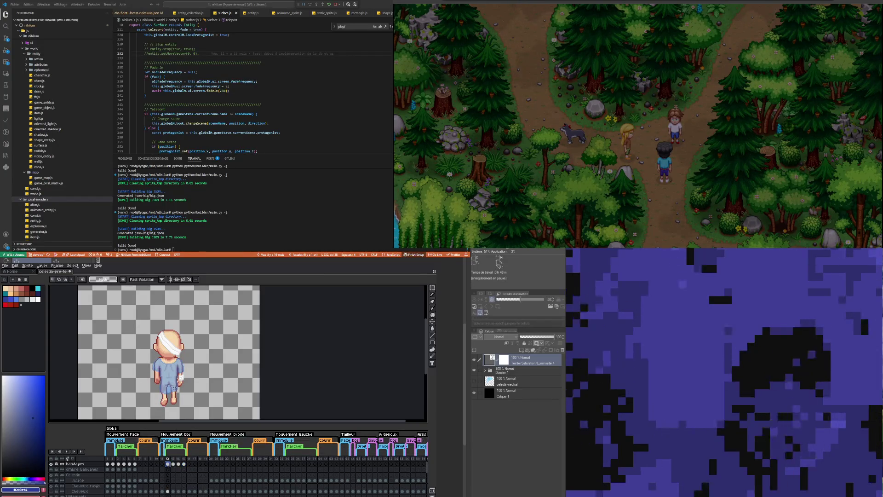
Step: Marquee the head bandage on frame 12 and start transforming it
{"action": "left_click", "coordinate": [434, 291]}
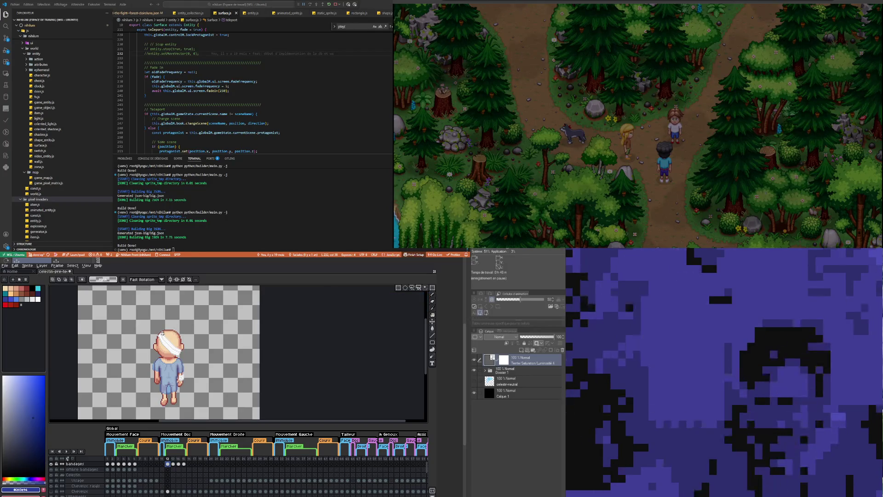
{"action": "left_click_drag", "start_coordinate": [143, 326], "coordinate": [189, 355]}
{"action": "key", "text": "ctrl+t"}
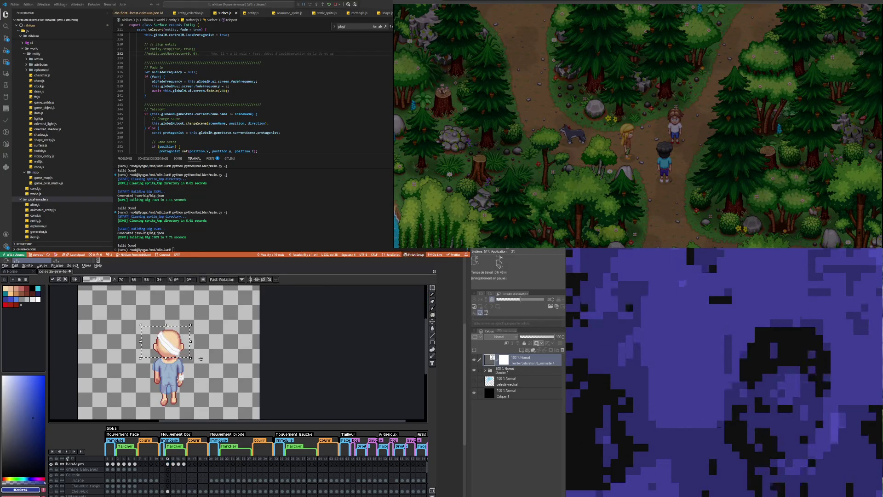
{"action": "scroll", "coordinate": [166, 343], "scroll_direction": "up", "scroll_amount": 2}
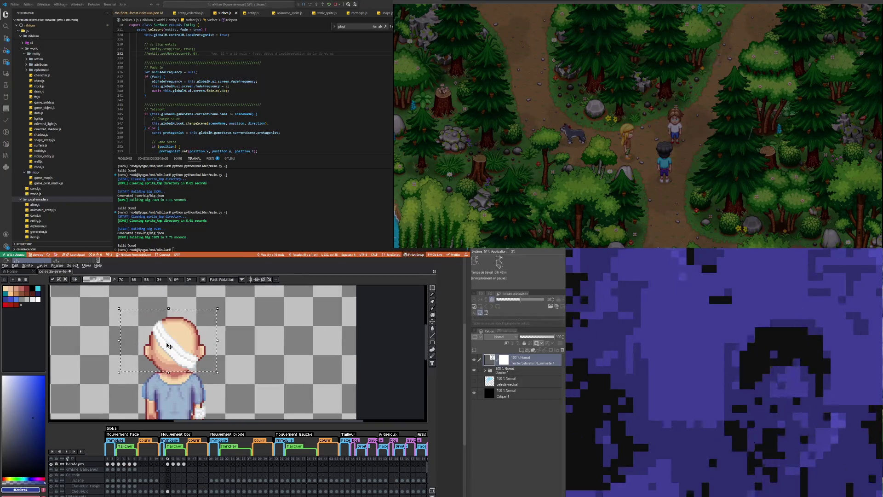
Step: Reposition the head bandage on frames 13 to 15 and commit the transform
{"action": "left_click", "coordinate": [176, 461]}
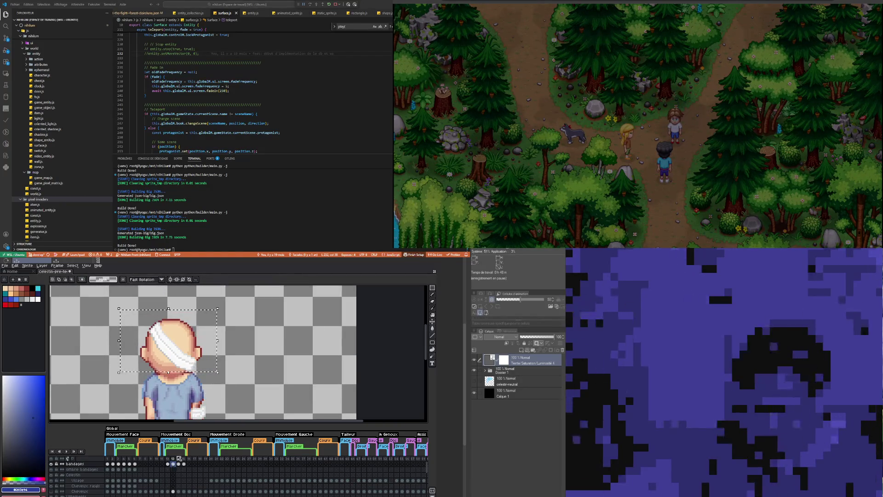
{"action": "key", "text": "ctrl+t"}
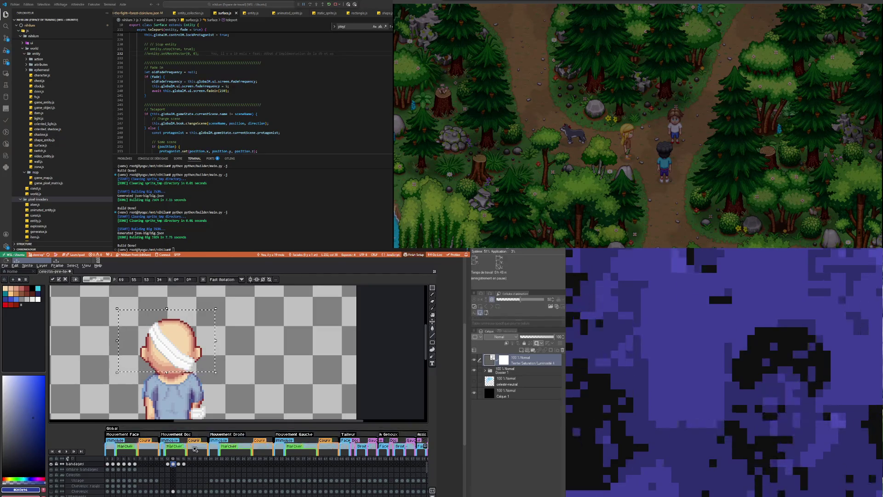
{"action": "left_click", "coordinate": [178, 464]}
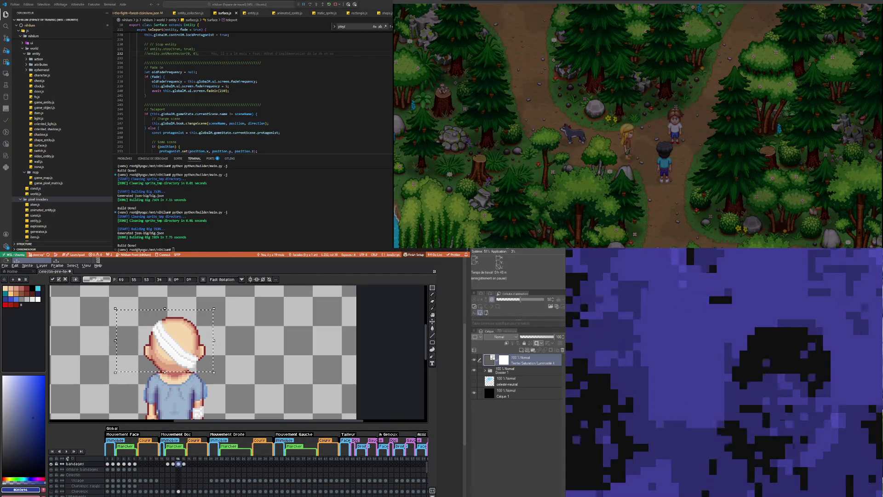
{"action": "left_click", "coordinate": [183, 463]}
{"action": "key", "text": "ctrl+t"}
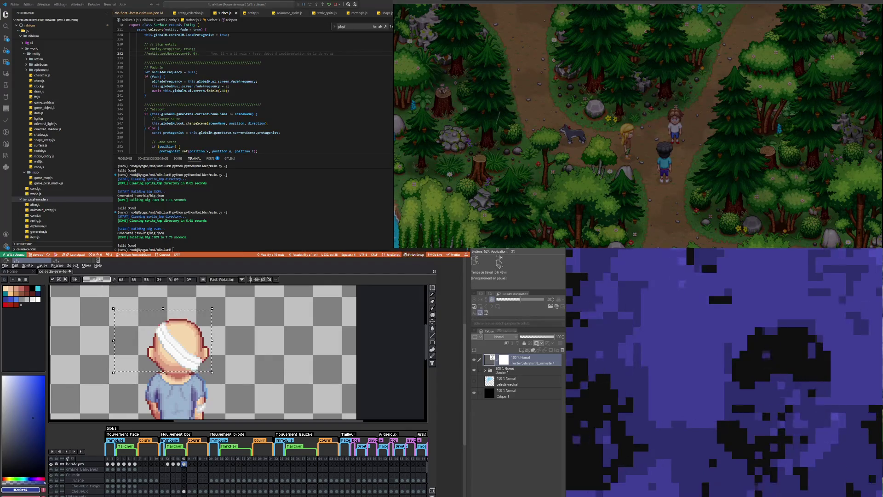
{"action": "left_click", "coordinate": [241, 377]}
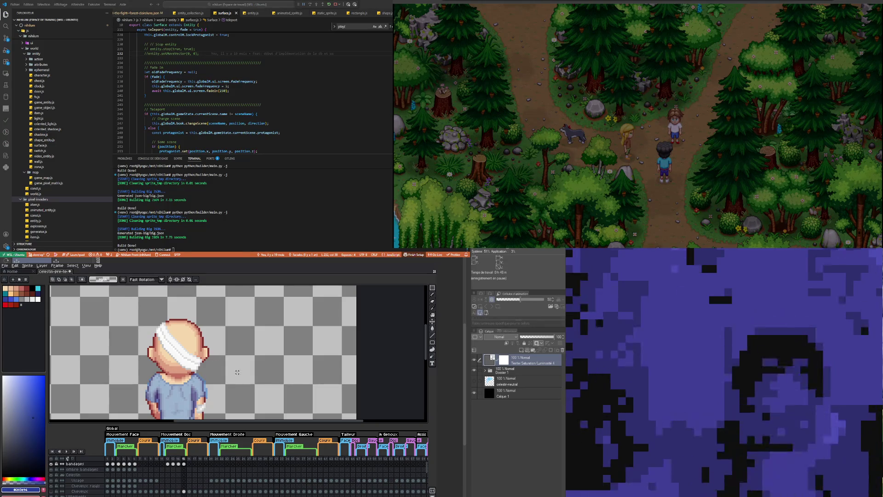
Step: Check the bandage on frames 12–15 against front-facing frames 3 and 4
{"action": "left_click", "coordinate": [168, 464]}
{"action": "left_click", "coordinate": [173, 464]}
{"action": "left_click", "coordinate": [179, 464]}
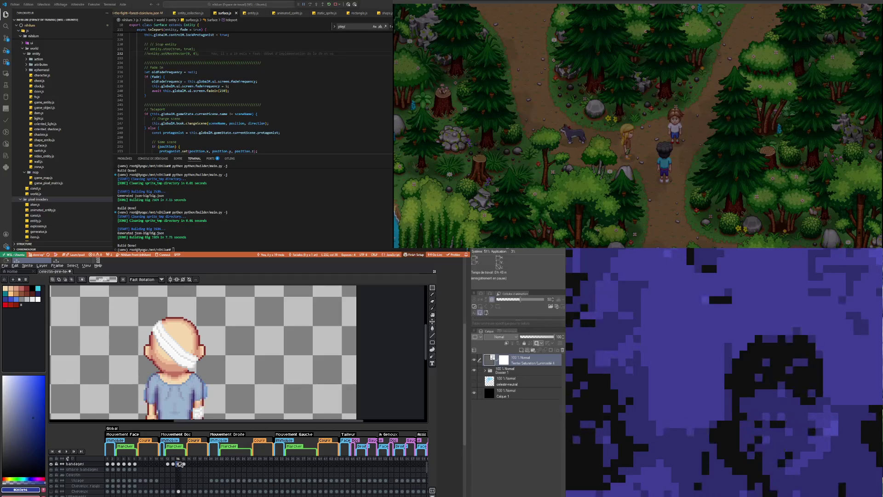
{"action": "left_click", "coordinate": [184, 465]}
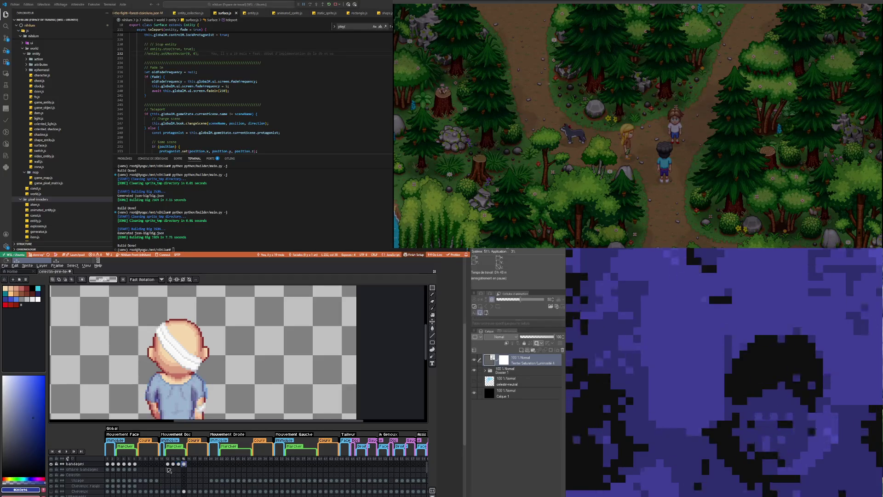
{"action": "left_click", "coordinate": [118, 464]}
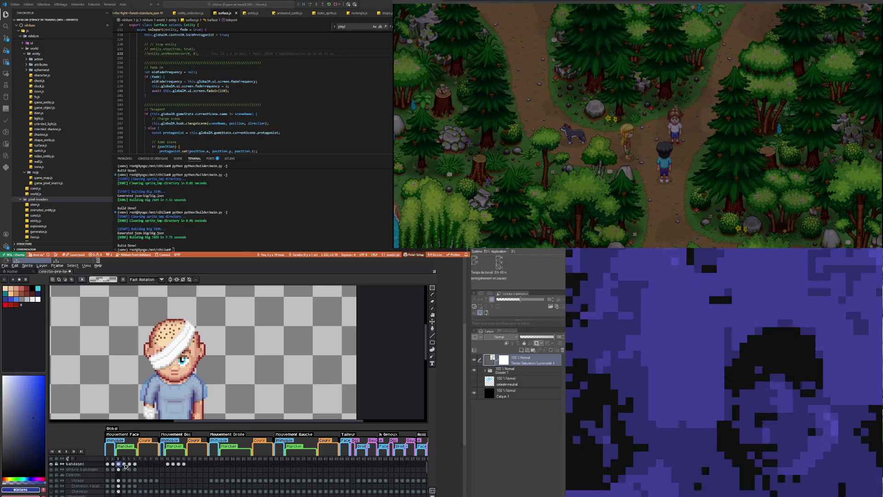
{"action": "left_click", "coordinate": [124, 464]}
Step: Step through back-facing frames 12 to 14 to review the bandage placement
{"action": "left_click", "coordinate": [169, 464]}
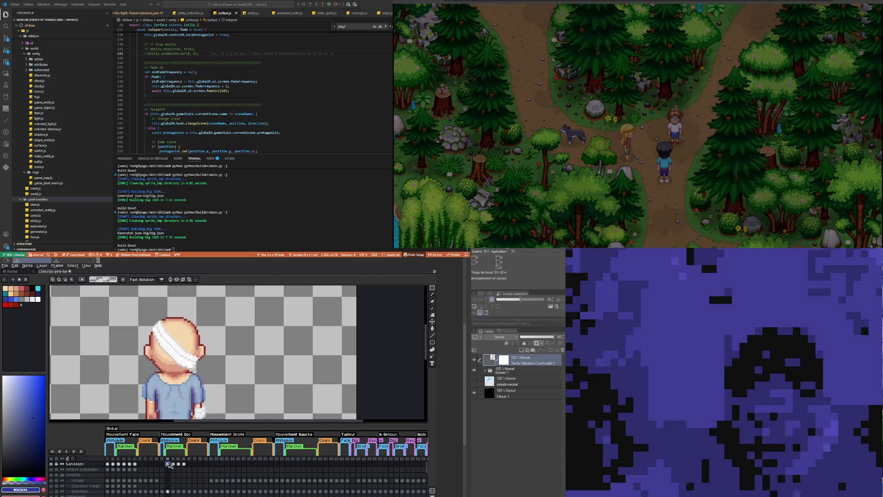
{"action": "left_click", "coordinate": [173, 464]}
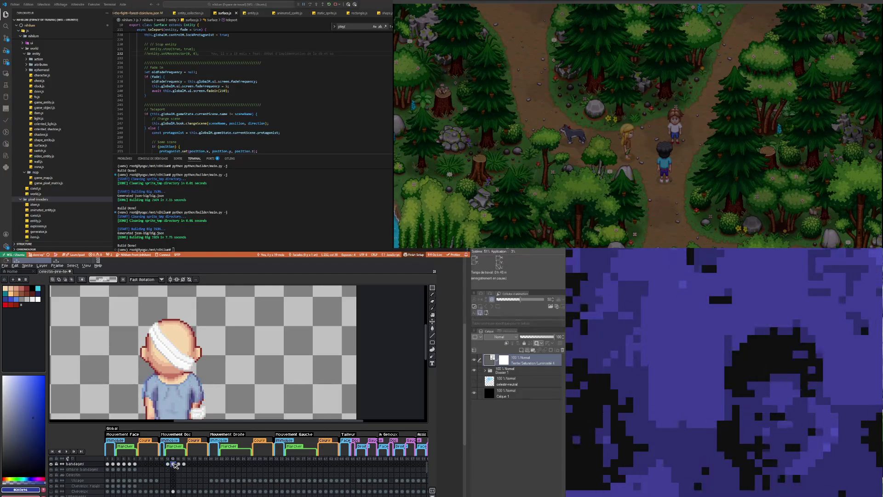
{"action": "left_click", "coordinate": [179, 464]}
{"action": "left_click", "coordinate": [173, 464]}
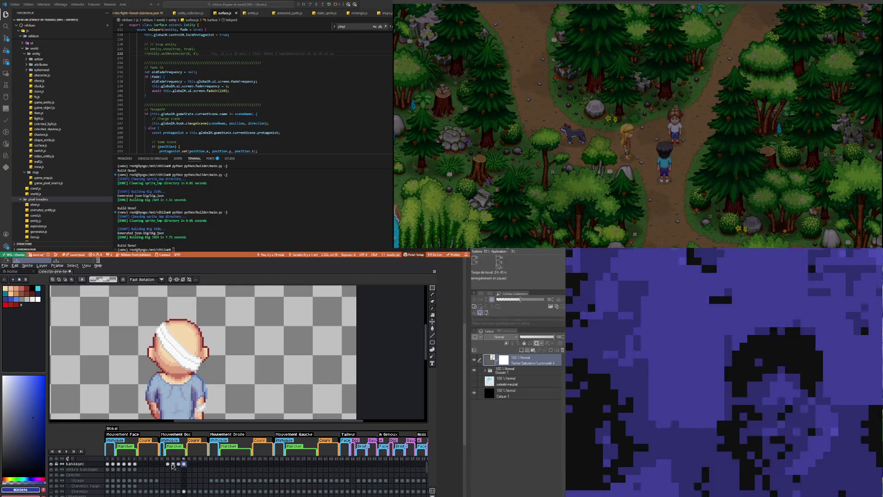
{"action": "left_click", "coordinate": [169, 464]}
{"action": "scroll", "coordinate": [190, 357], "scroll_direction": "down", "scroll_amount": 1}
{"action": "scroll", "coordinate": [190, 357], "scroll_direction": "up", "scroll_amount": 1}
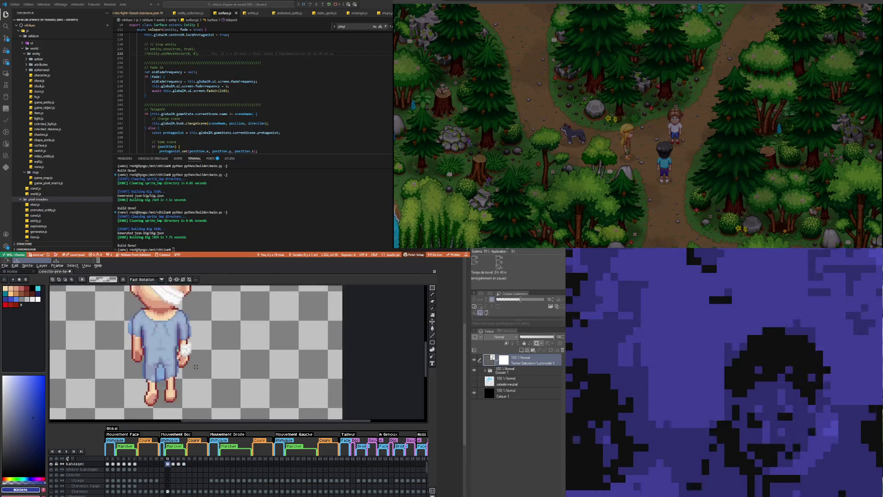
Step: Select the ombre bandages cels for frames 12–15 and try transforming the head area
{"action": "scroll", "coordinate": [190, 356], "scroll_direction": "up", "scroll_amount": 1}
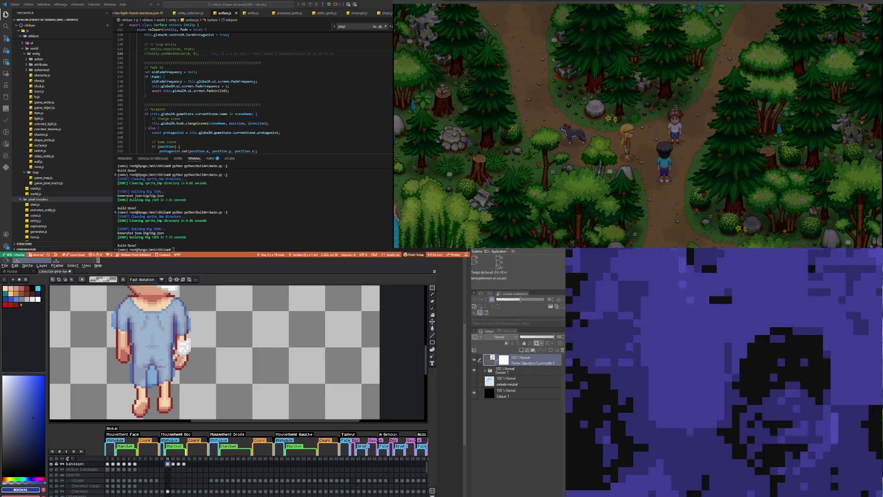
{"action": "left_click", "coordinate": [134, 469]}
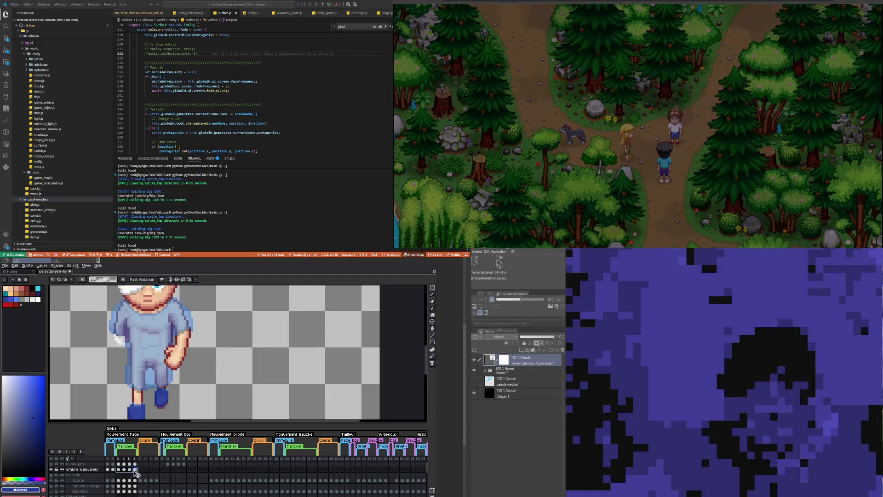
{"action": "left_click_drag", "start_coordinate": [134, 469], "coordinate": [118, 469]}
{"action": "left_click", "coordinate": [168, 469]}
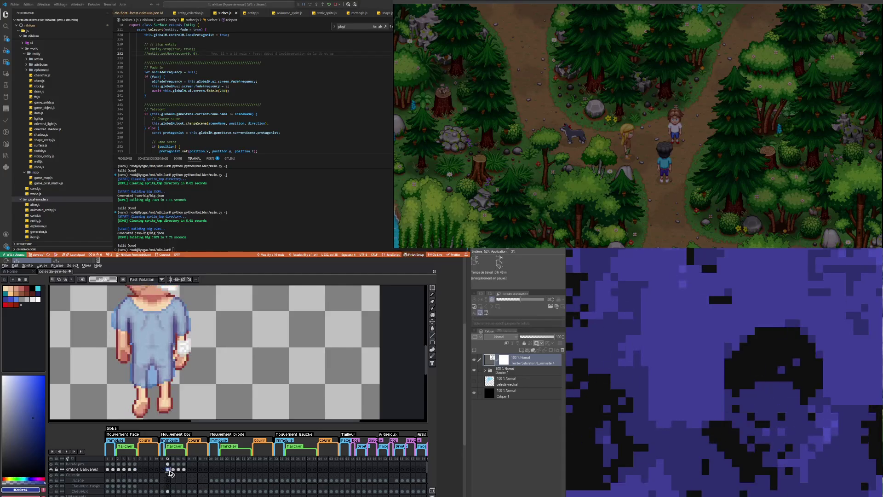
{"action": "scroll", "coordinate": [146, 330], "scroll_direction": "down", "scroll_amount": 3}
{"action": "scroll", "coordinate": [146, 330], "scroll_direction": "up", "scroll_amount": 2}
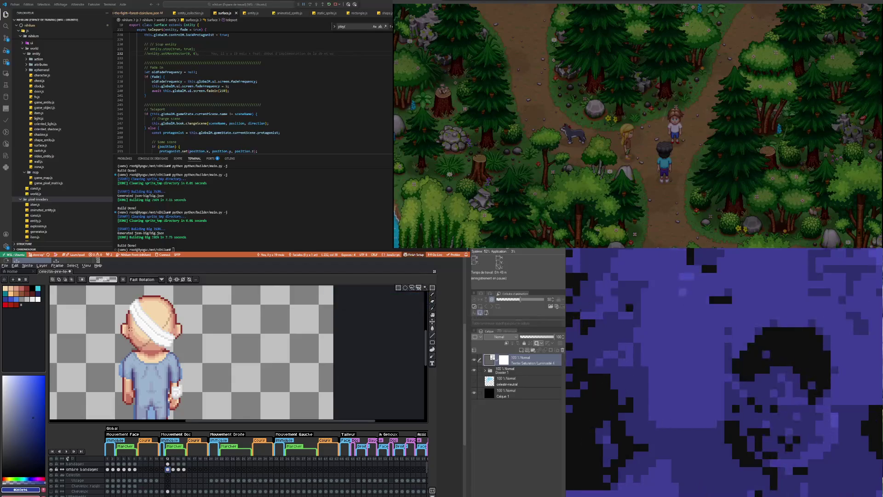
{"action": "left_click_drag", "start_coordinate": [98, 294], "coordinate": [122, 307]}
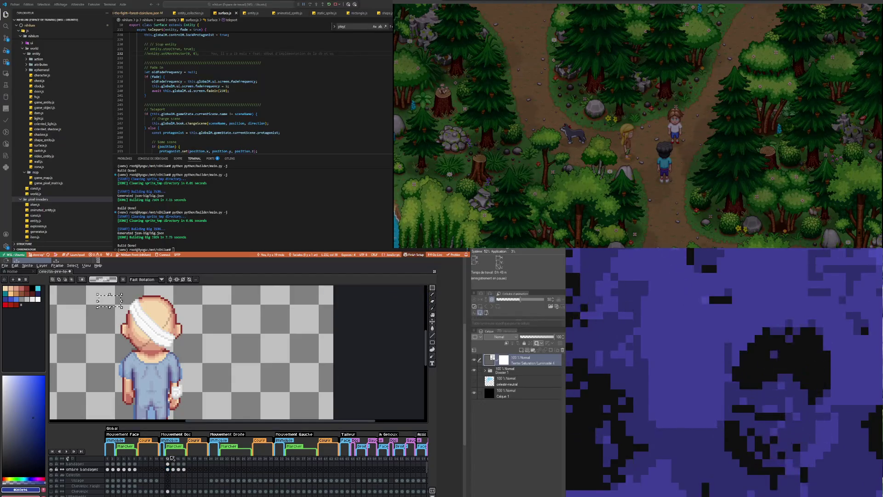
{"action": "left_click_drag", "start_coordinate": [184, 469], "coordinate": [167, 469]}
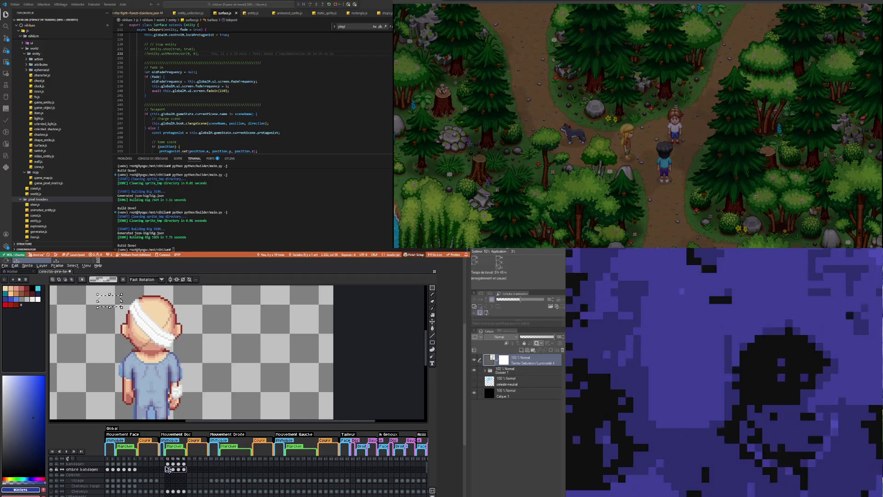
{"action": "key", "text": "ctrl+t"}
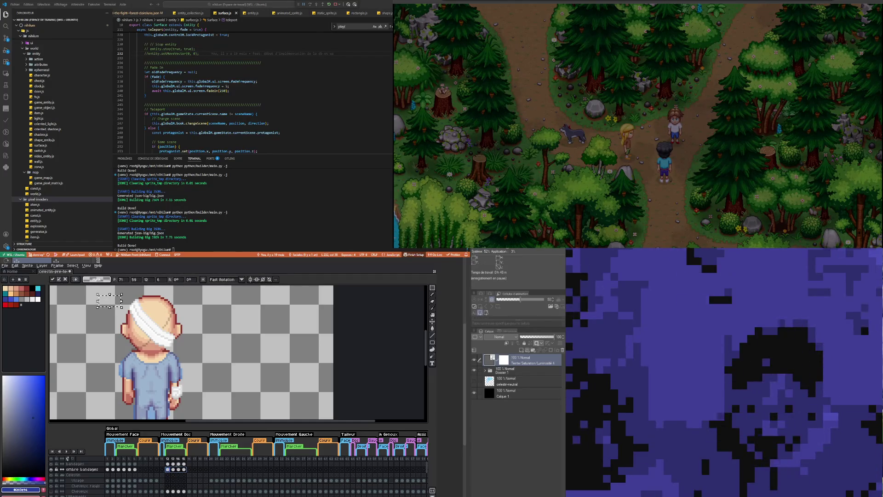
{"action": "left_click", "coordinate": [114, 306]}
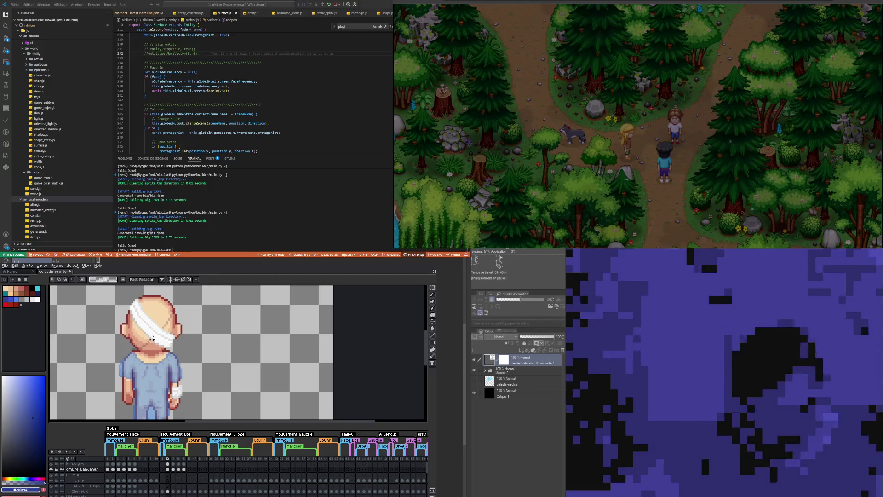
{"action": "left_click_drag", "start_coordinate": [167, 469], "coordinate": [185, 469]}
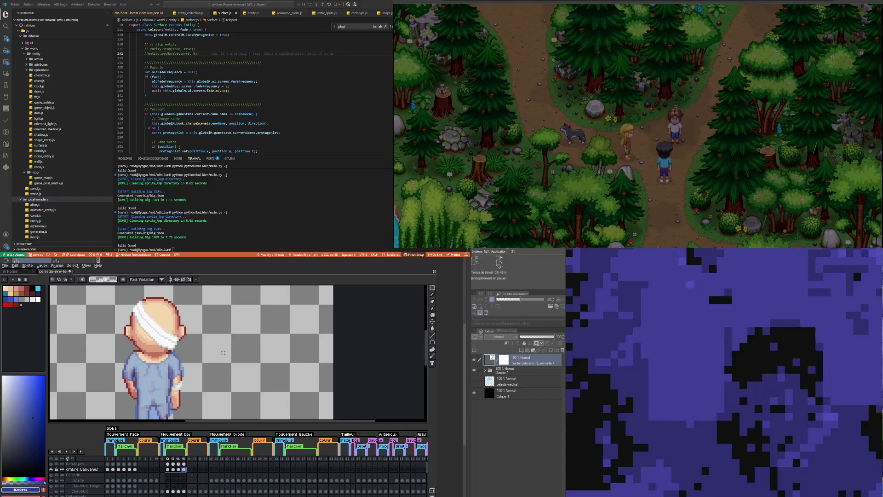
{"action": "left_click", "coordinate": [112, 303]}
Step: Shift the head bandage shadow one pixel left across frames 13–15 and commit it
{"action": "left_click_drag", "start_coordinate": [106, 291], "coordinate": [209, 362]}
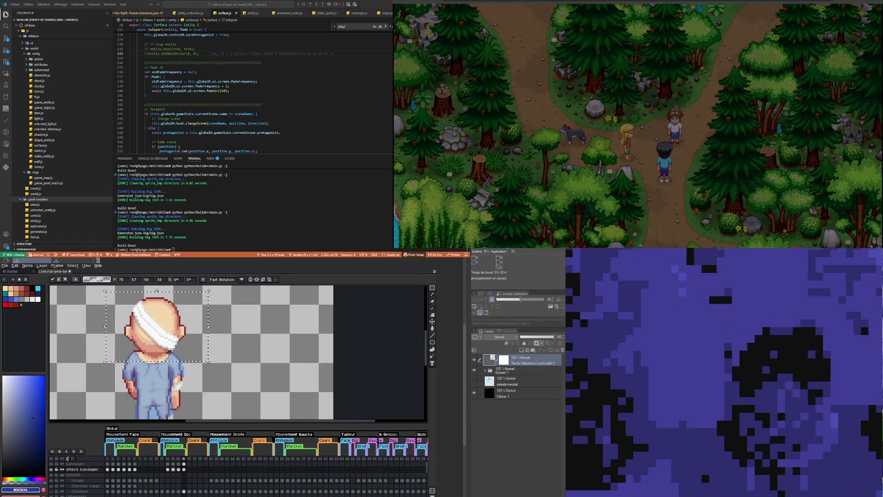
{"action": "left_click", "coordinate": [173, 469]}
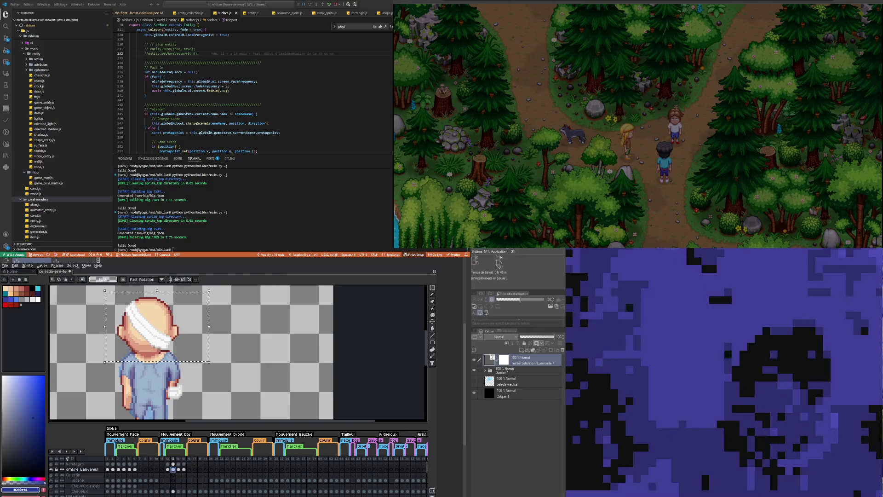
{"action": "left_click", "coordinate": [178, 469]}
{"action": "key", "text": "Left"}
{"action": "key", "text": "Left"}
{"action": "key", "text": "period"}
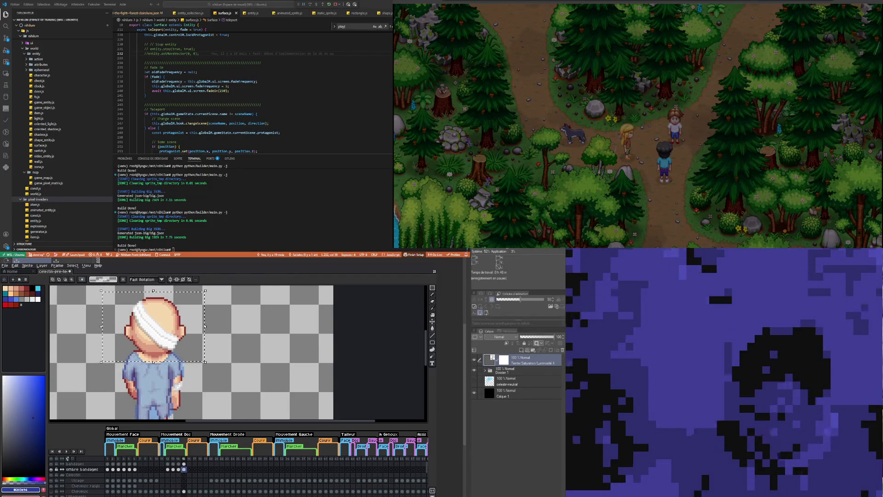
{"action": "key", "text": "Left"}
{"action": "key", "text": "Return"}
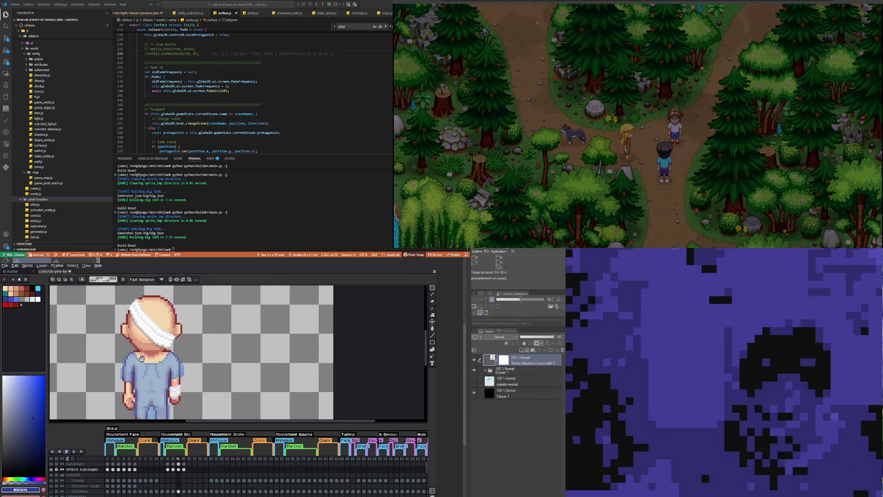
Step: Check the shifted head shadows from frame 14 back to frame 12
{"action": "left_click", "coordinate": [178, 469]}
{"action": "left_click", "coordinate": [173, 469]}
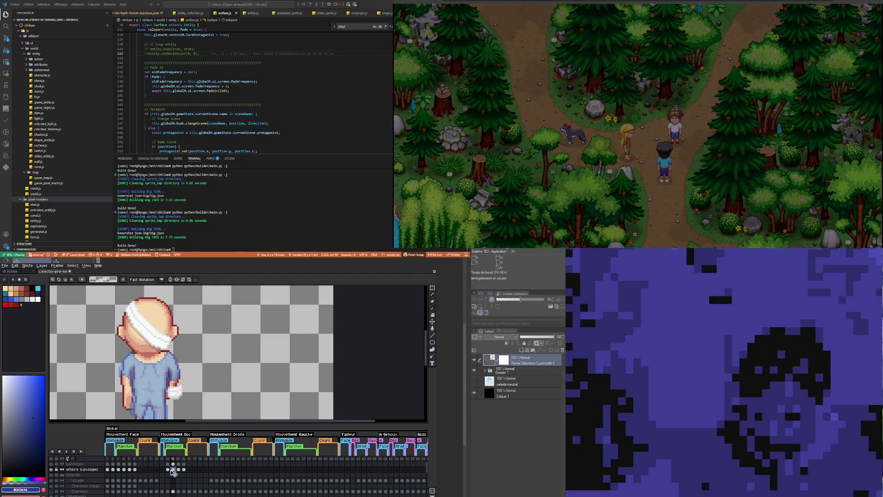
{"action": "left_click", "coordinate": [168, 469]}
{"action": "left_click_drag", "start_coordinate": [211, 374], "coordinate": [102, 291]}
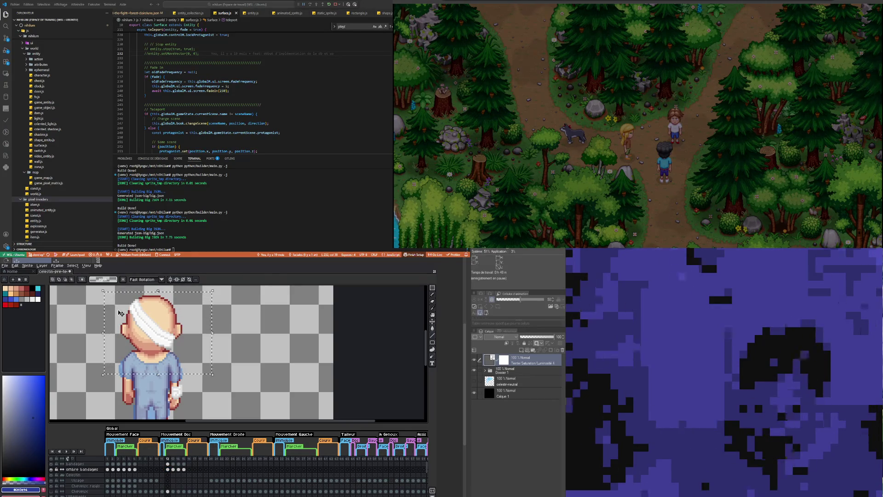
{"action": "left_click", "coordinate": [271, 338]}
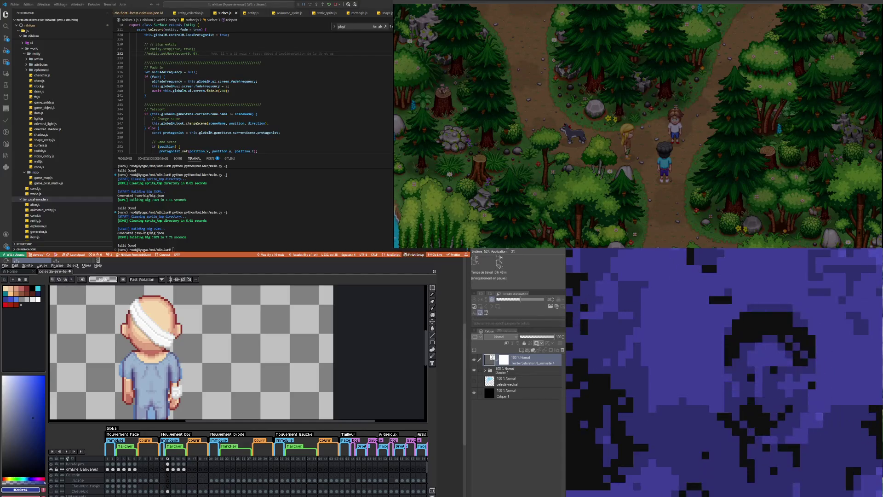
{"action": "scroll", "coordinate": [155, 363], "scroll_direction": "down", "scroll_amount": 1}
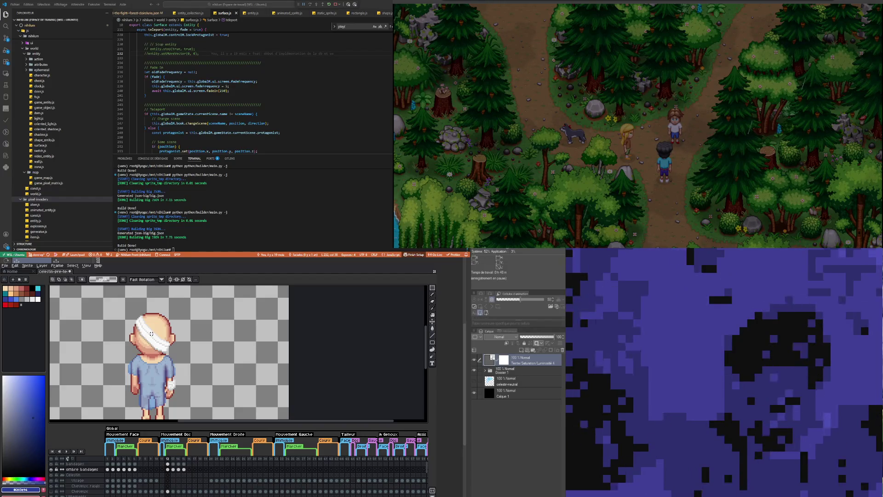
{"action": "scroll", "coordinate": [159, 374], "scroll_direction": "down", "scroll_amount": 4}
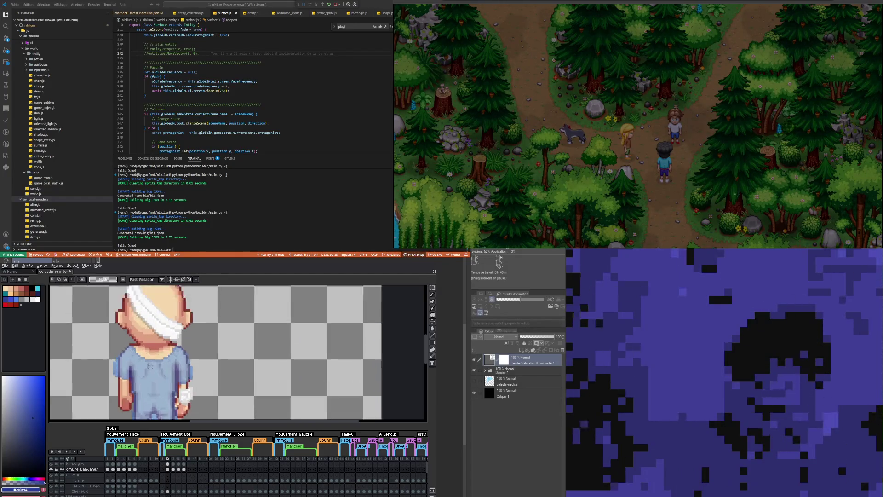
Step: Paste the white wrist bandage onto frame 12 of the bandages layer and commit it
{"action": "scroll", "coordinate": [148, 369], "scroll_direction": "up", "scroll_amount": 3}
{"action": "scroll", "coordinate": [159, 322], "scroll_direction": "down", "scroll_amount": 1}
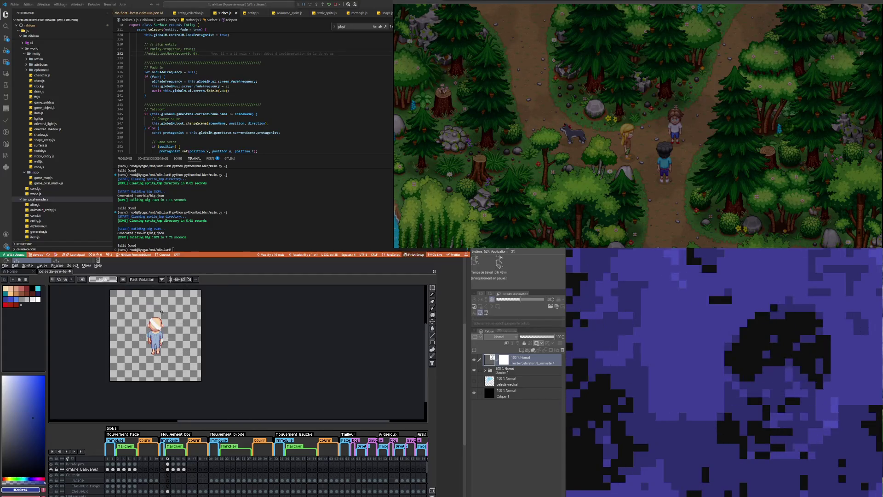
{"action": "scroll", "coordinate": [175, 398], "scroll_direction": "up", "scroll_amount": 1}
{"action": "scroll", "coordinate": [175, 399], "scroll_direction": "down", "scroll_amount": 1}
{"action": "scroll", "coordinate": [161, 345], "scroll_direction": "up", "scroll_amount": 1}
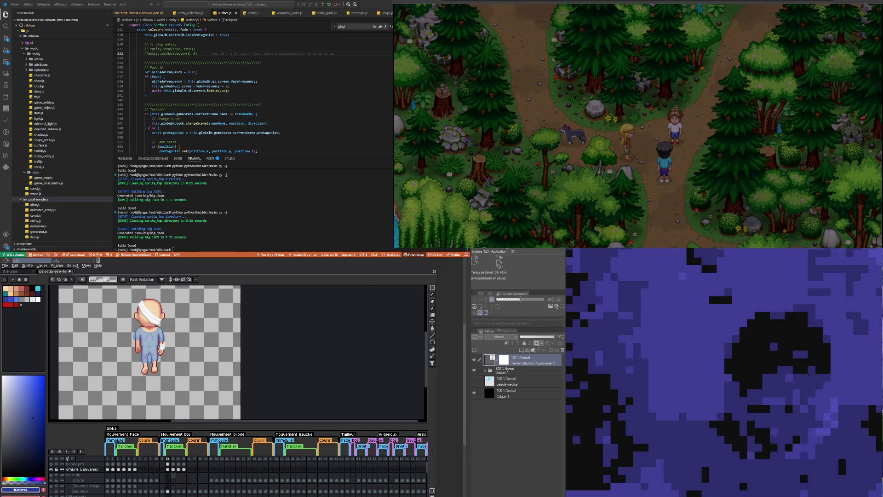
{"action": "left_click", "coordinate": [173, 464]}
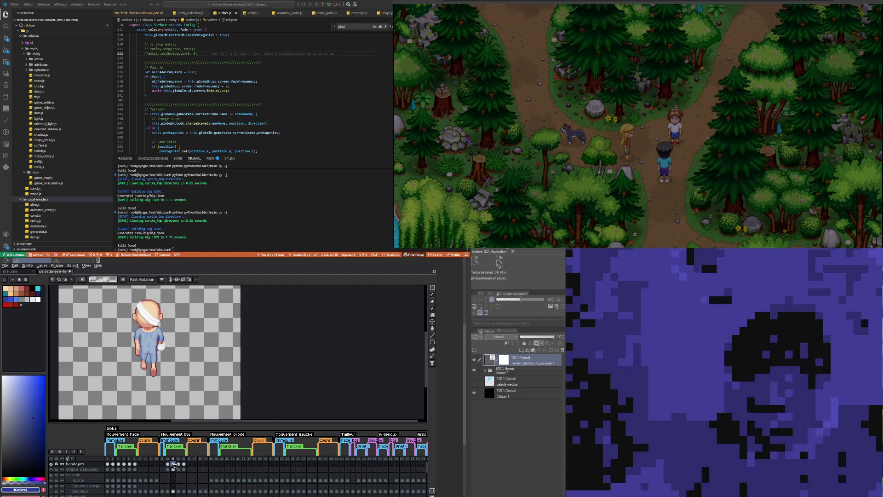
{"action": "left_click", "coordinate": [167, 463]}
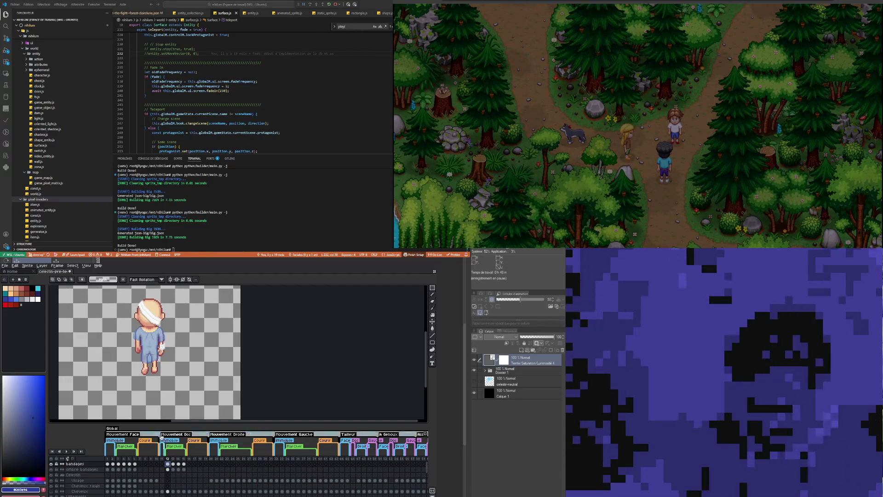
{"action": "scroll", "coordinate": [151, 340], "scroll_direction": "up", "scroll_amount": 1}
{"action": "scroll", "coordinate": [155, 341], "scroll_direction": "up", "scroll_amount": 1}
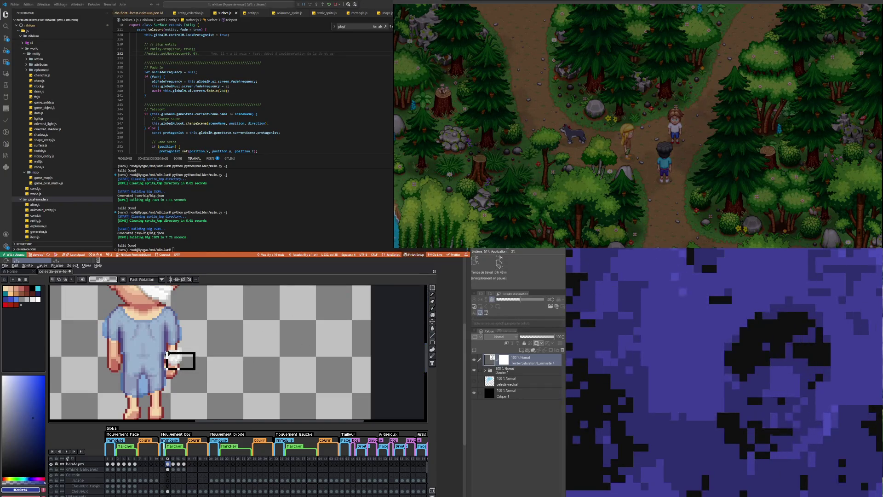
{"action": "key", "text": "ctrl+v"}
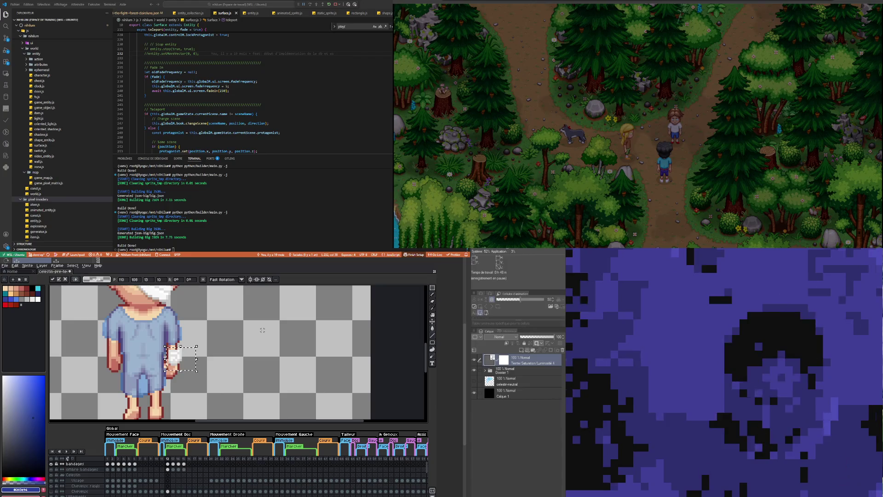
{"action": "key", "text": "Return"}
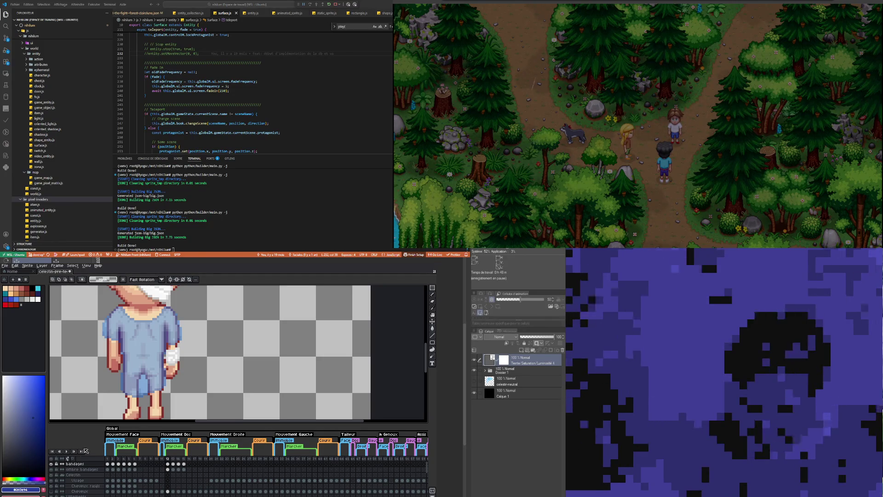
{"action": "left_click", "coordinate": [174, 466]}
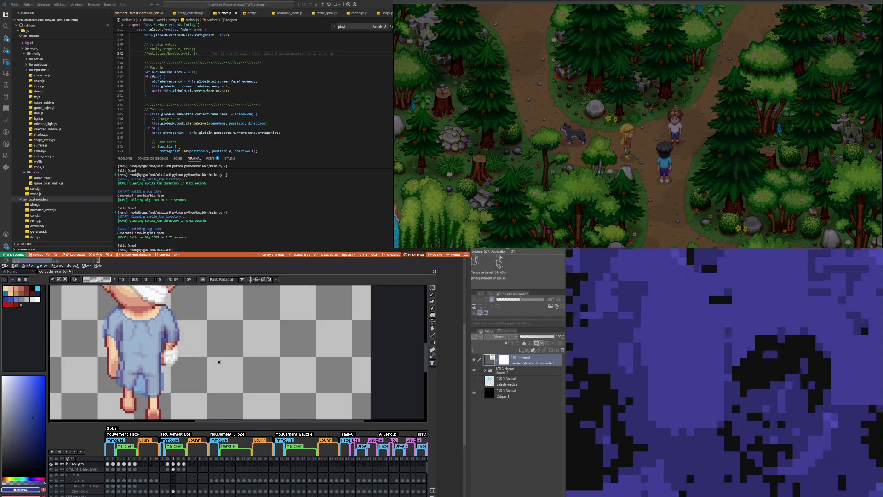
Step: Nudge the frame 13 wrist bandage one pixel right and drop the selection
{"action": "left_click_drag", "start_coordinate": [157, 344], "coordinate": [189, 370]}
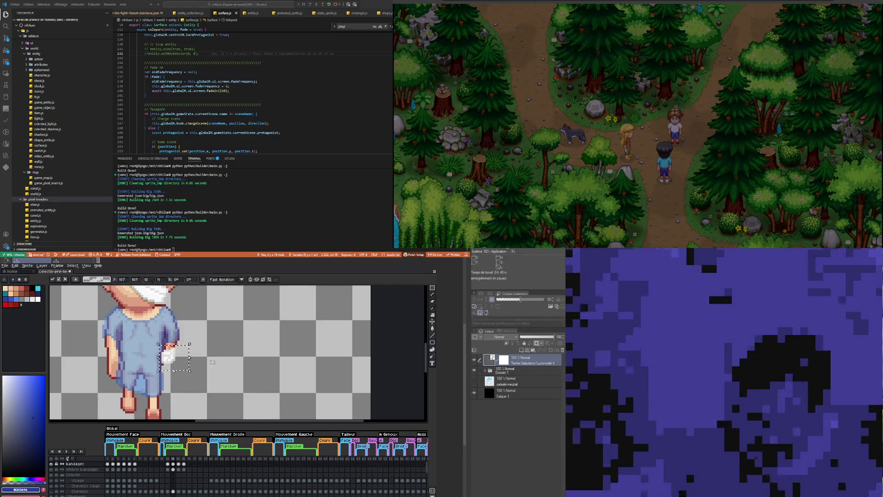
{"action": "key", "text": "Right"}
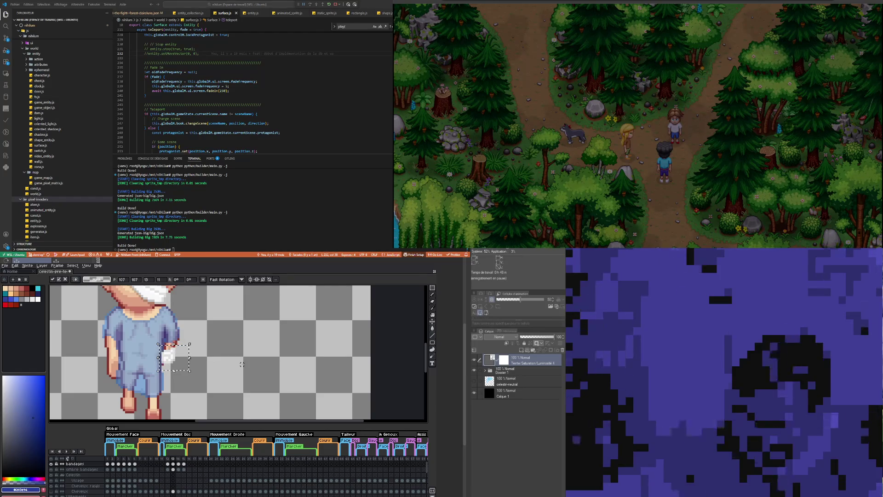
{"action": "key", "text": "ctrl+d"}
{"action": "scroll", "coordinate": [174, 358], "scroll_direction": "up", "scroll_amount": 1}
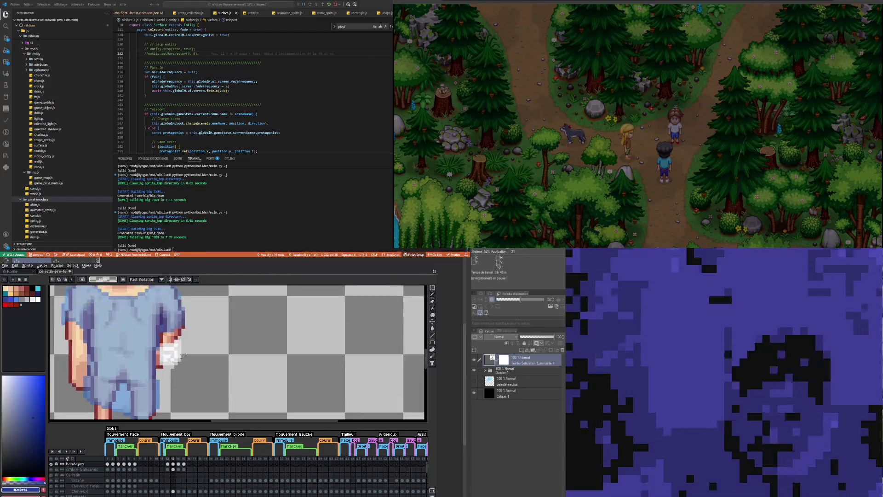